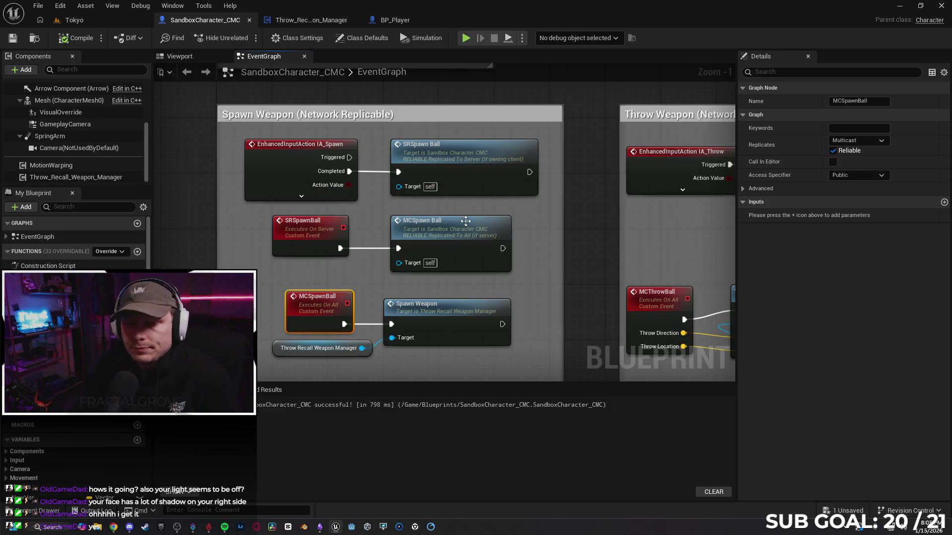
- Deselect the MCSpawnBall event node and switch to the browser showing the Fab store
{"action": "left_click", "coordinate": [548, 290]}
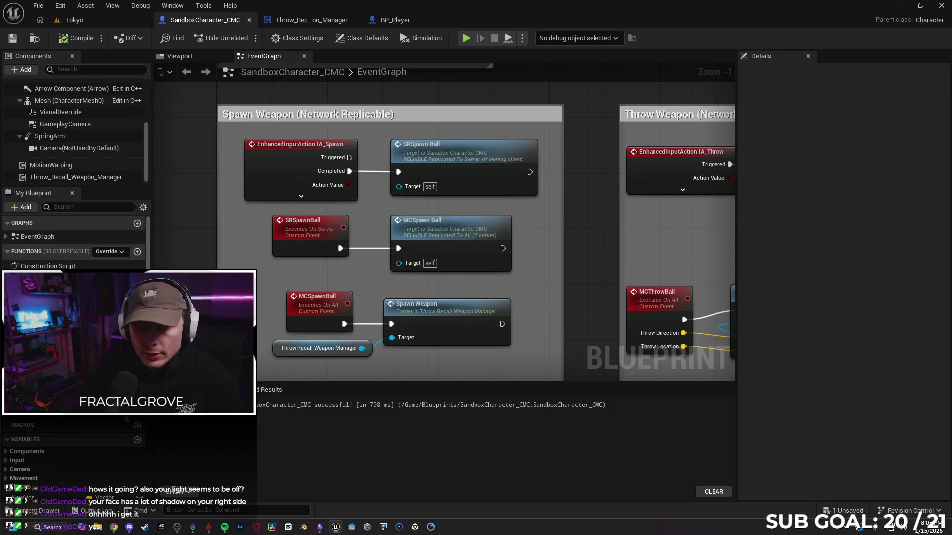
{"action": "left_click", "coordinate": [117, 529]}
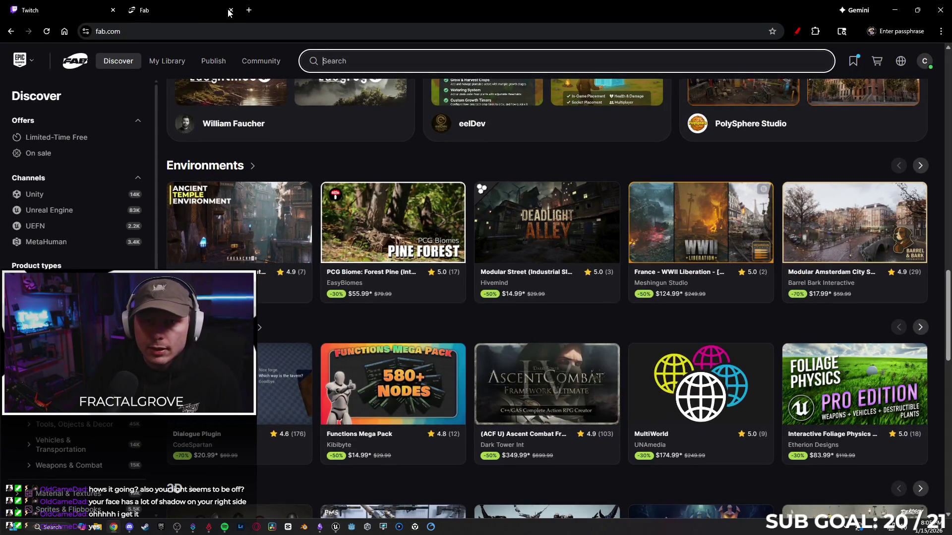
- Read the comments on the 'Need Help On Complex Issue' post from Reddit notifications, then minimize the browser
{"action": "left_click", "coordinate": [235, 26]}
{"action": "type", "text": "reddit"}
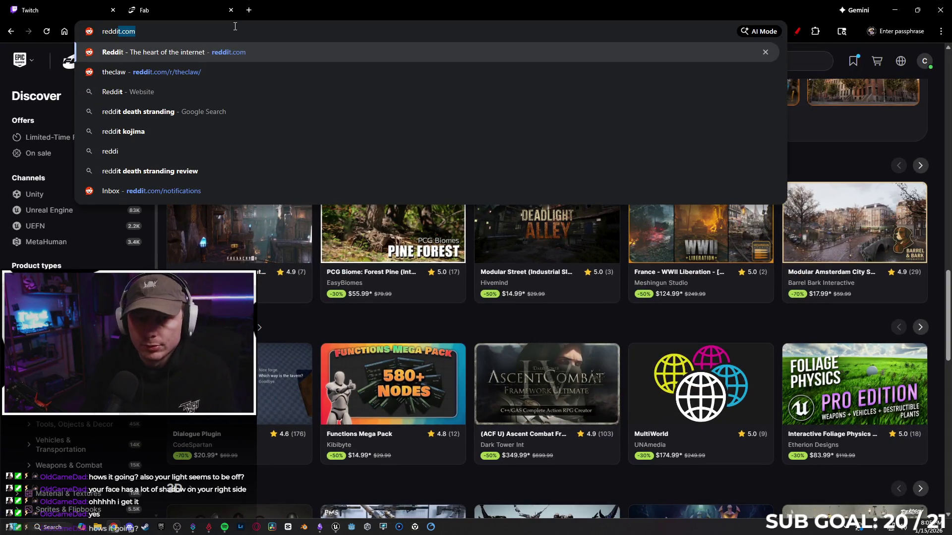
{"action": "key", "text": "Return"}
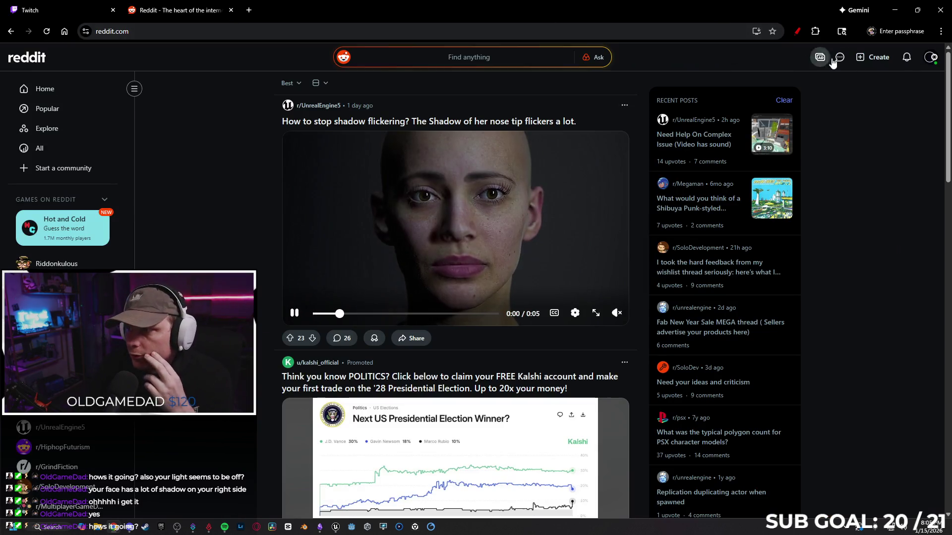
{"action": "left_click", "coordinate": [906, 57]}
{"action": "left_click", "coordinate": [412, 148]}
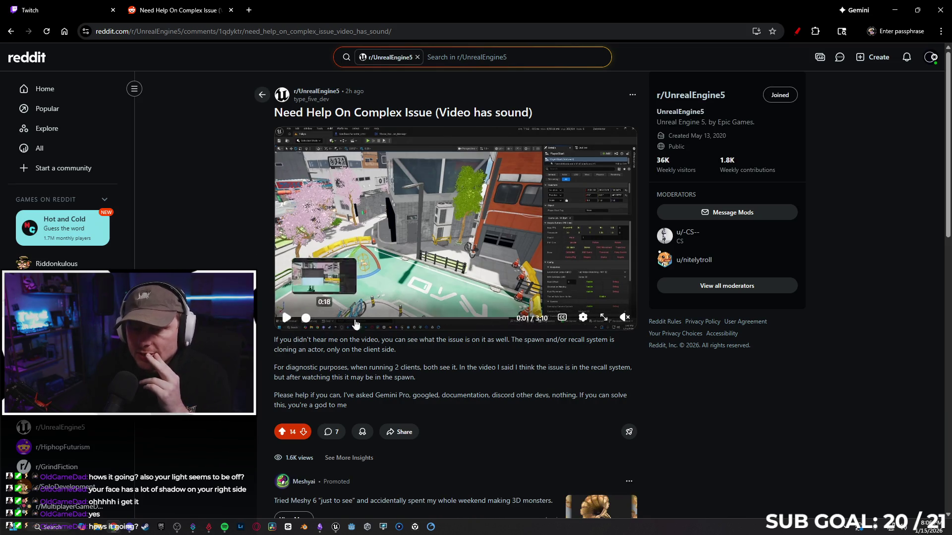
{"action": "scroll", "coordinate": [364, 290], "scroll_direction": "down", "scroll_amount": 8}
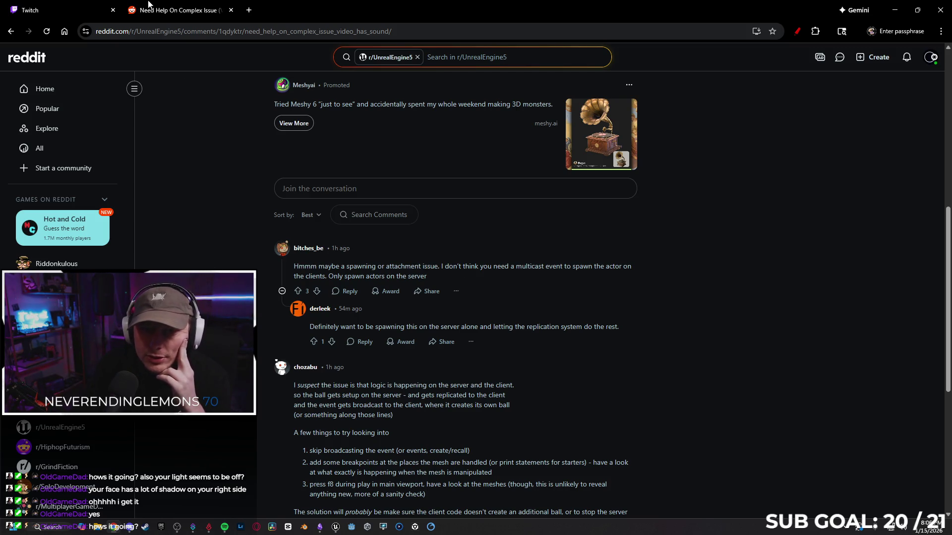
{"action": "left_click", "coordinate": [894, 10]}
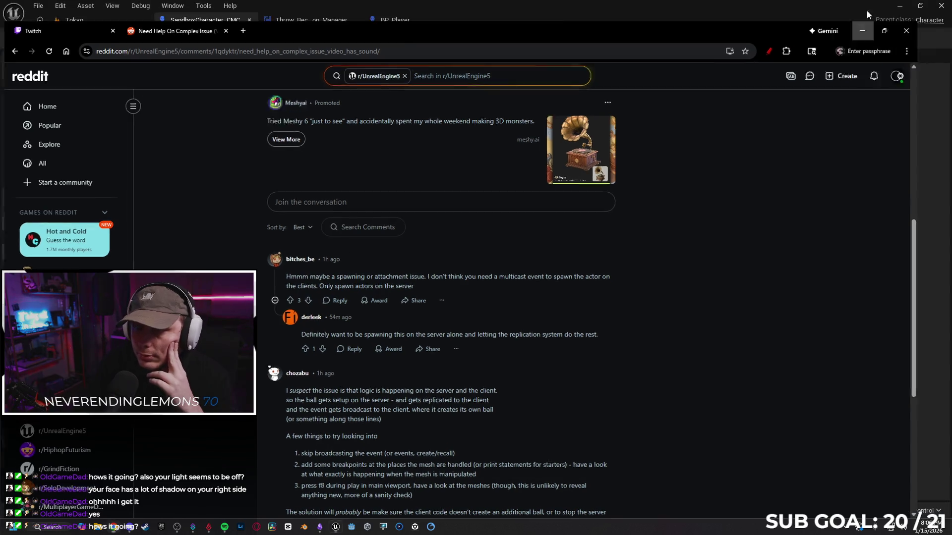
- Wire SRSpawnBall's exec output directly into Spawn Weapon and start a Client 1 play-in-editor test
{"action": "mouse_move", "coordinate": [508, 281]}
{"action": "left_mouse_down"}
{"action": "mouse_move", "coordinate": [546, 259]}
{"action": "mouse_move", "coordinate": [540, 251]}
{"action": "left_mouse_up"}
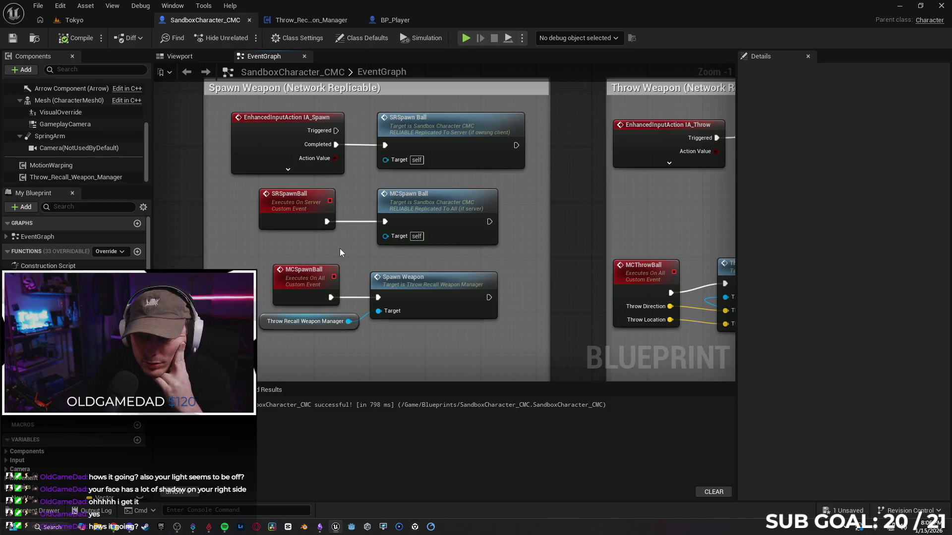
{"action": "left_click_drag", "start_coordinate": [327, 221], "coordinate": [352, 273]}
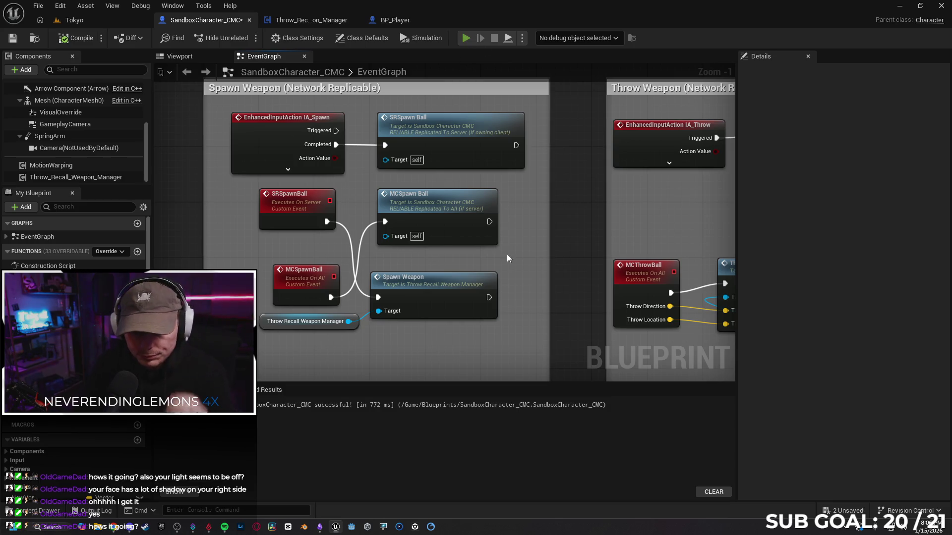
{"action": "key", "text": "alt+p"}
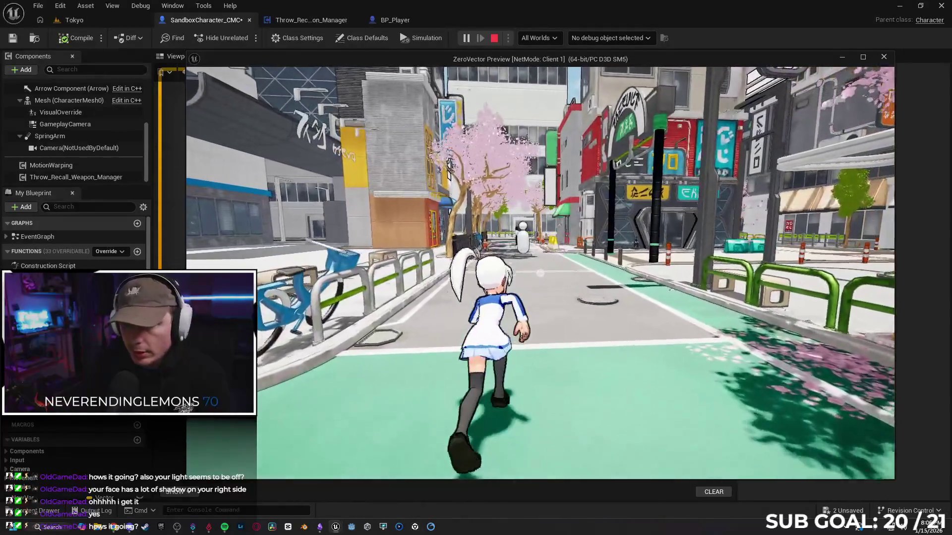
- Run the character around, throwing and recalling the orb, then stop the play session
{"action": "key", "text": "s"}
{"action": "key", "text": "w"}
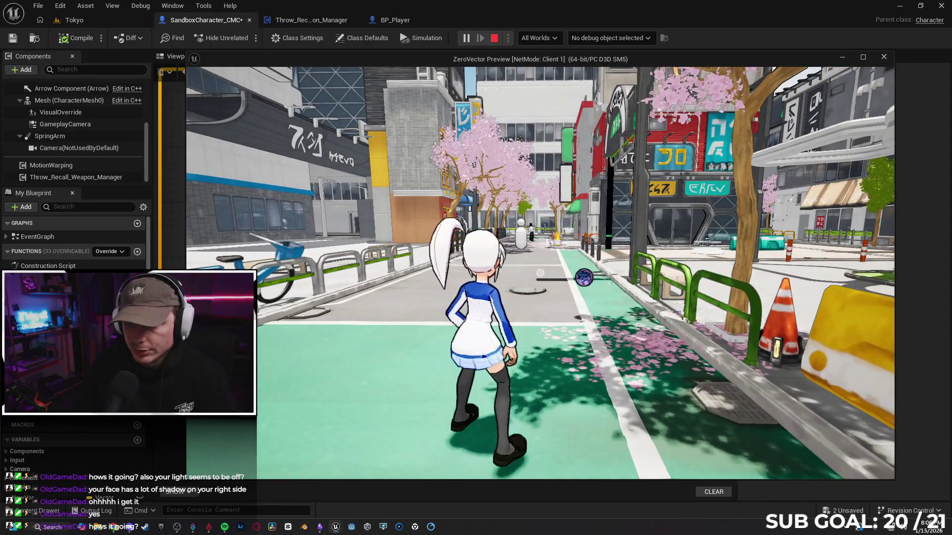
{"action": "key", "text": "d"}
{"action": "key", "text": "w"}
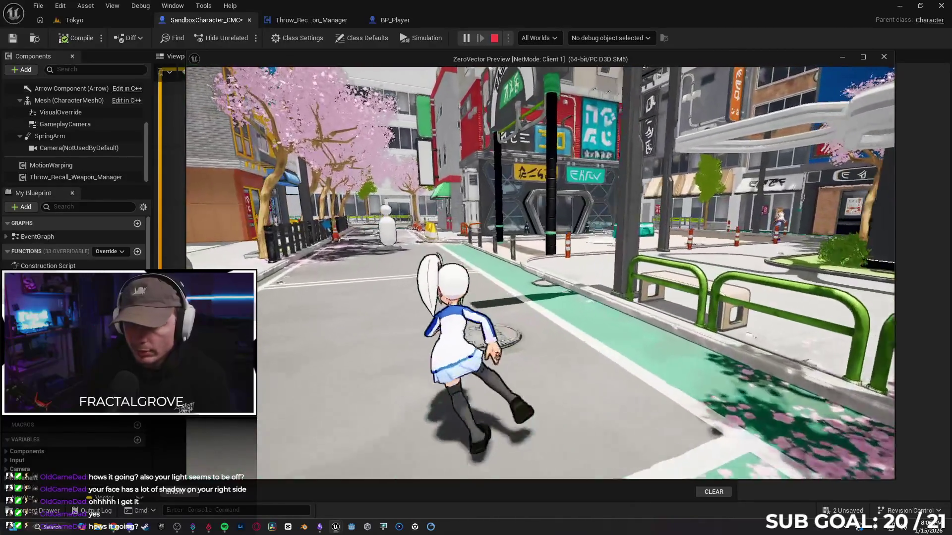
{"action": "key", "text": "Escape"}
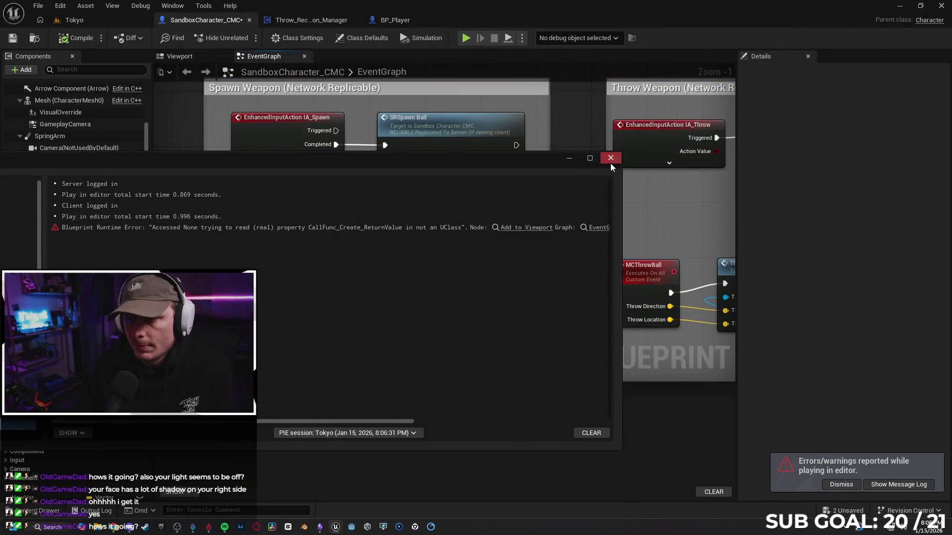
- Close the Output Log, reconnect SRSpawnBall to MCSpawn Ball, and bring up BP_Player's graph
{"action": "left_click", "coordinate": [611, 163]}
{"action": "left_click_drag", "start_coordinate": [330, 298], "coordinate": [379, 297]}
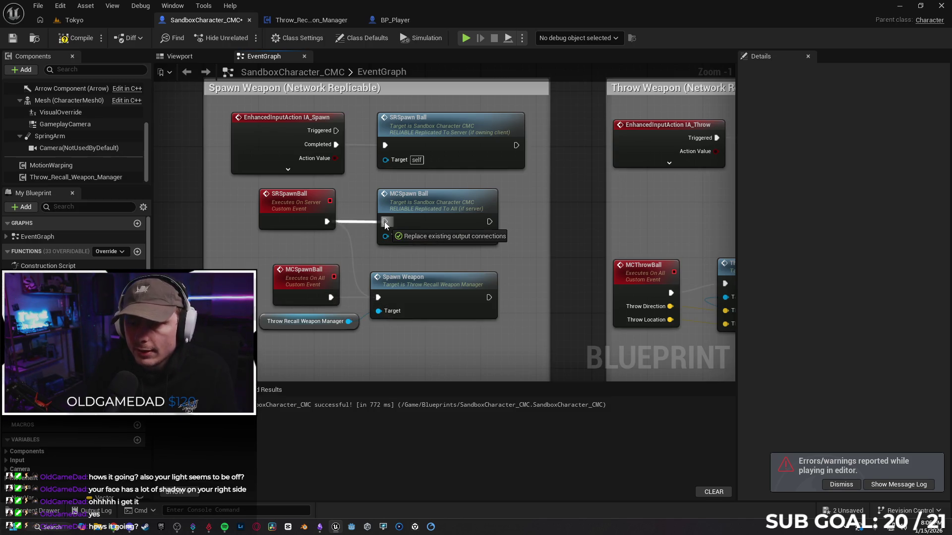
{"action": "left_click", "coordinate": [395, 20]}
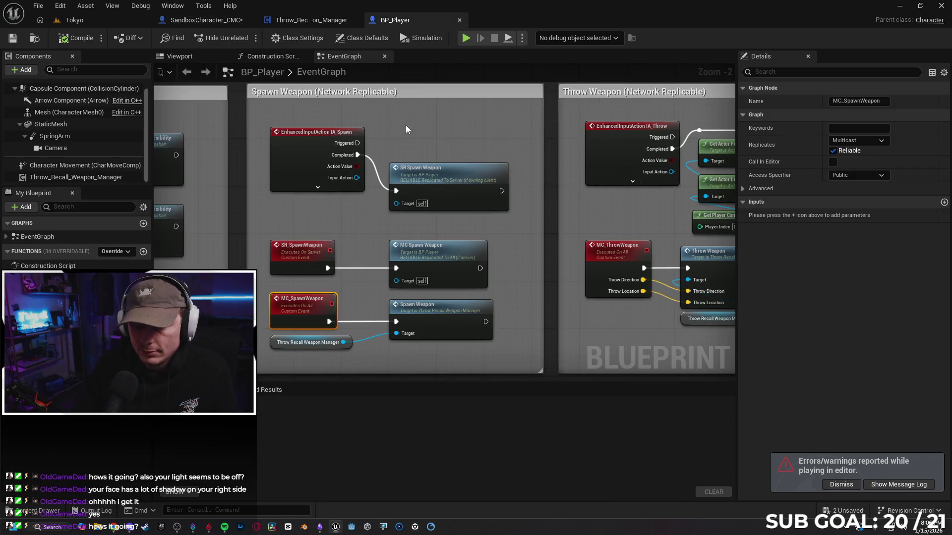
- Inspect the Weapon Spawn section in Throw_Recall_Weapon_Manager, keeping SpawnActor's Transform Space at RTS World
{"action": "left_click", "coordinate": [306, 21]}
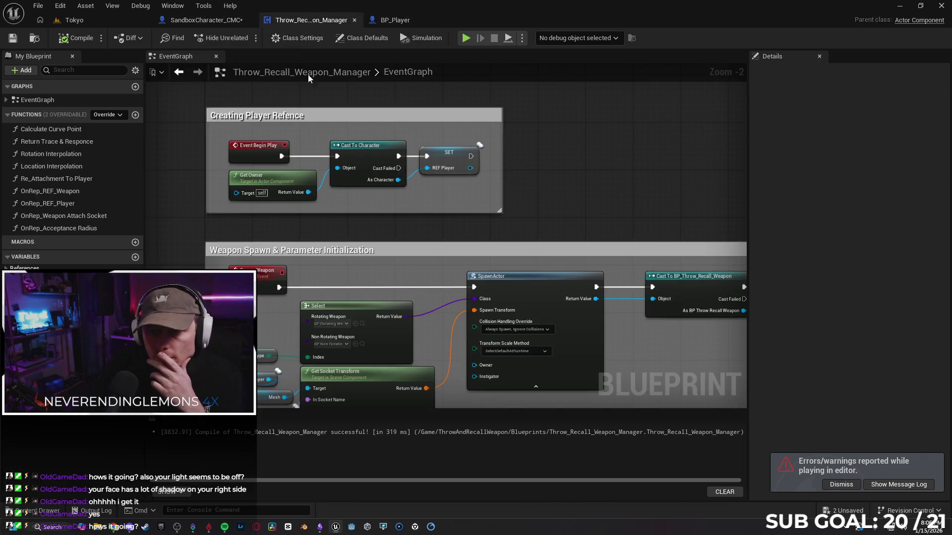
{"action": "mouse_move", "coordinate": [365, 212]}
{"action": "left_mouse_down"}
{"action": "mouse_move", "coordinate": [419, 238]}
{"action": "mouse_move", "coordinate": [427, 126]}
{"action": "mouse_move", "coordinate": [443, 148]}
{"action": "left_mouse_up"}
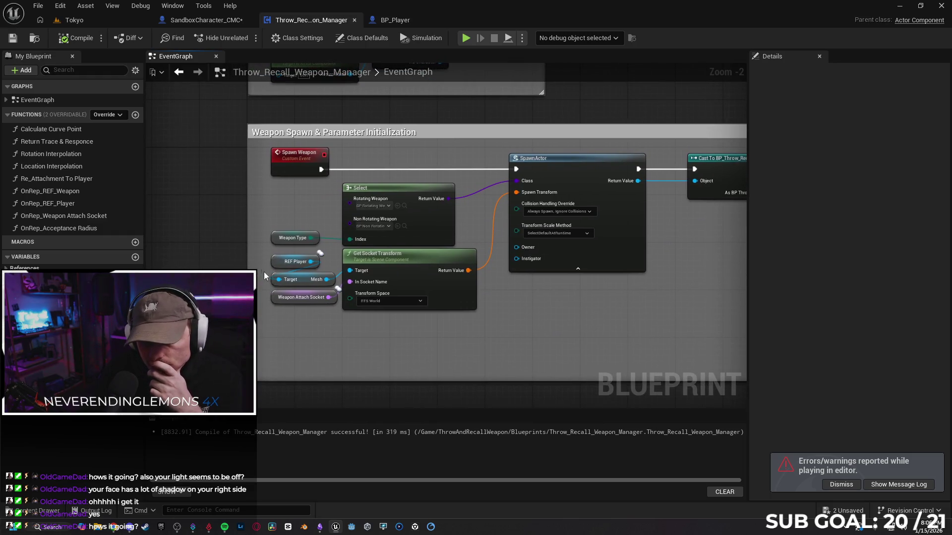
{"action": "scroll", "coordinate": [318, 321], "scroll_direction": "up", "scroll_amount": 1}
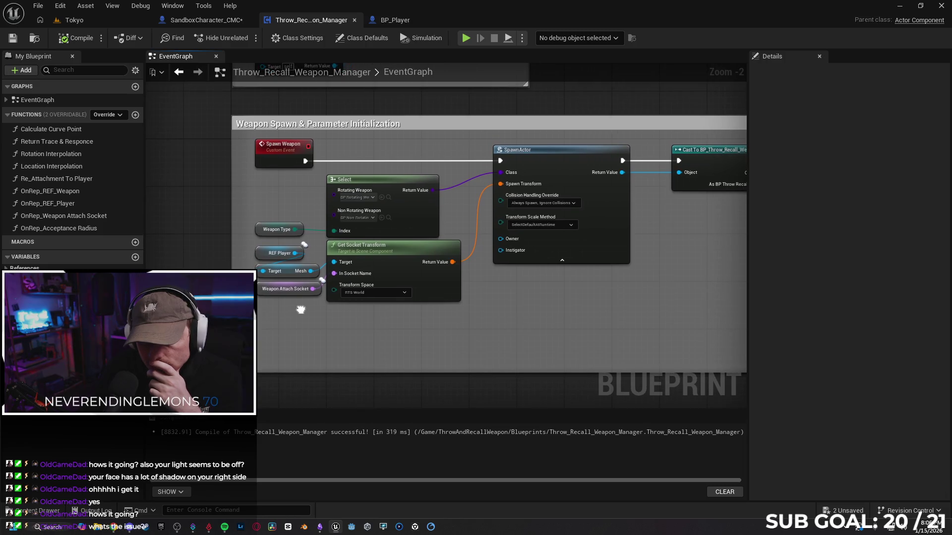
{"action": "scroll", "coordinate": [382, 293], "scroll_direction": "up", "scroll_amount": 1}
{"action": "left_click", "coordinate": [384, 288]}
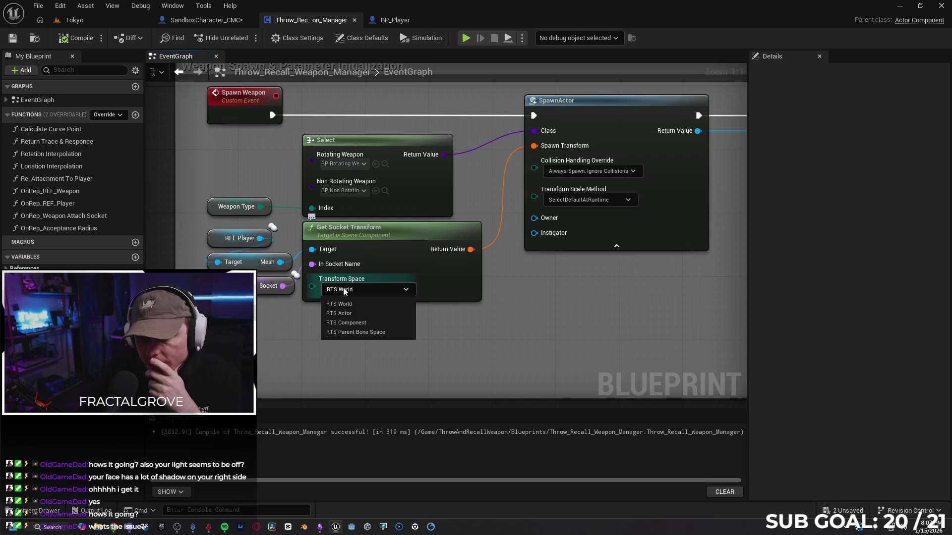
{"action": "left_click", "coordinate": [398, 290]}
{"action": "mouse_move", "coordinate": [591, 303]}
{"action": "left_mouse_down"}
{"action": "mouse_move", "coordinate": [530, 307]}
{"action": "mouse_move", "coordinate": [388, 345]}
{"action": "left_mouse_up"}
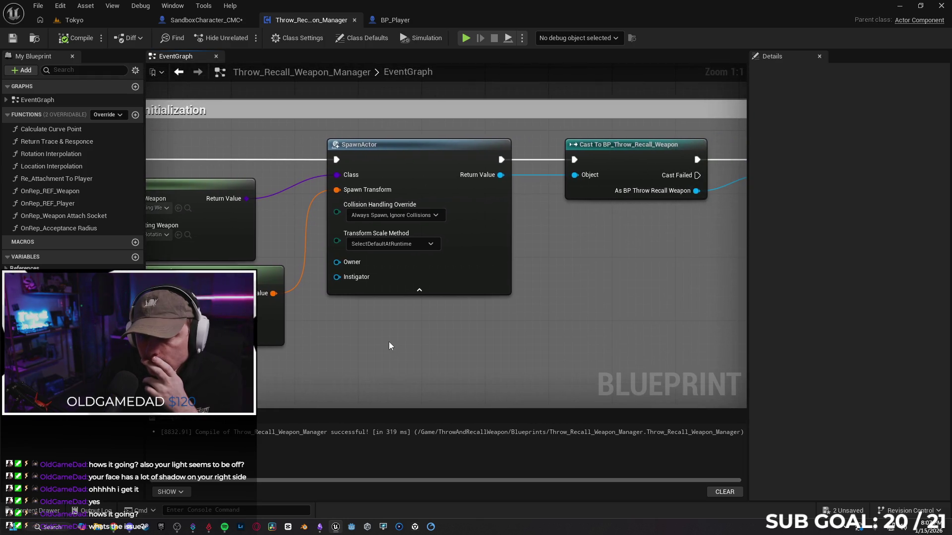
{"action": "left_click_drag", "start_coordinate": [500, 324], "coordinate": [489, 323]}
{"action": "left_click", "coordinate": [448, 267]}
{"action": "mouse_move", "coordinate": [549, 291]}
{"action": "left_mouse_down"}
{"action": "mouse_move", "coordinate": [518, 289]}
{"action": "mouse_move", "coordinate": [672, 242]}
{"action": "mouse_move", "coordinate": [502, 299]}
{"action": "left_mouse_up"}
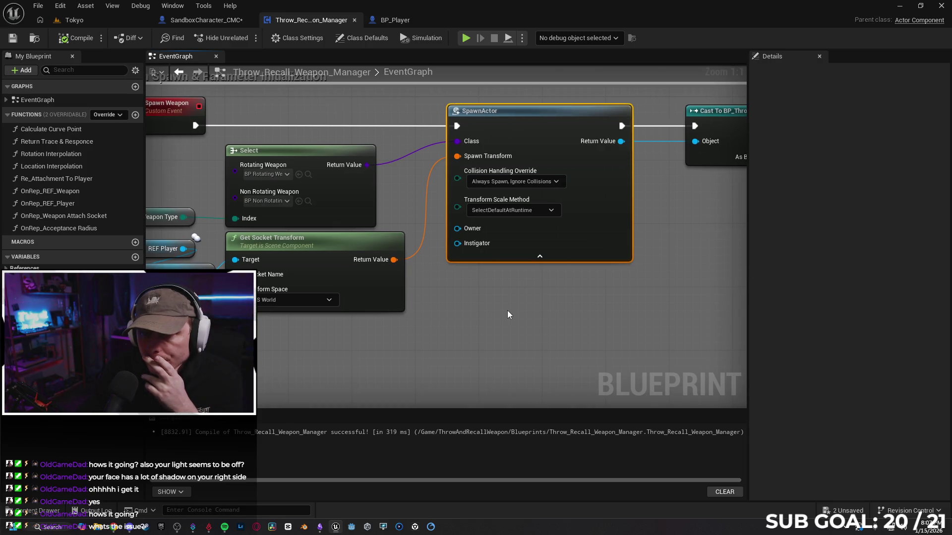
{"action": "mouse_move", "coordinate": [447, 341]}
{"action": "left_mouse_down"}
{"action": "mouse_move", "coordinate": [553, 339]}
{"action": "mouse_move", "coordinate": [497, 360]}
{"action": "left_mouse_up"}
- Review Spawn Weapon's replication settings and the attach, throw, recall and player-reference sections
{"action": "left_click", "coordinate": [210, 141]}
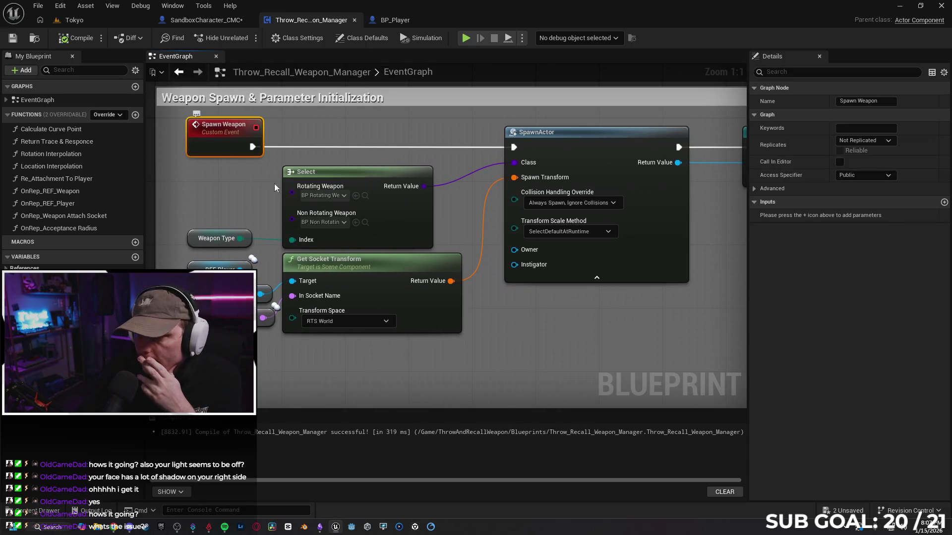
{"action": "scroll", "coordinate": [554, 324], "scroll_direction": "down", "scroll_amount": 1}
{"action": "mouse_move", "coordinate": [410, 319]}
{"action": "left_mouse_down"}
{"action": "mouse_move", "coordinate": [319, 344]}
{"action": "mouse_move", "coordinate": [166, 332]}
{"action": "left_mouse_up"}
{"action": "scroll", "coordinate": [276, 339], "scroll_direction": "down", "scroll_amount": 1}
{"action": "scroll", "coordinate": [280, 341], "scroll_direction": "down", "scroll_amount": 1}
{"action": "mouse_move", "coordinate": [280, 341]}
{"action": "left_mouse_down"}
{"action": "mouse_move", "coordinate": [328, 265]}
{"action": "mouse_move", "coordinate": [471, 231]}
{"action": "left_mouse_up"}
{"action": "scroll", "coordinate": [317, 257], "scroll_direction": "up", "scroll_amount": 2}
{"action": "left_click_drag", "start_coordinate": [317, 257], "coordinate": [421, 238]}
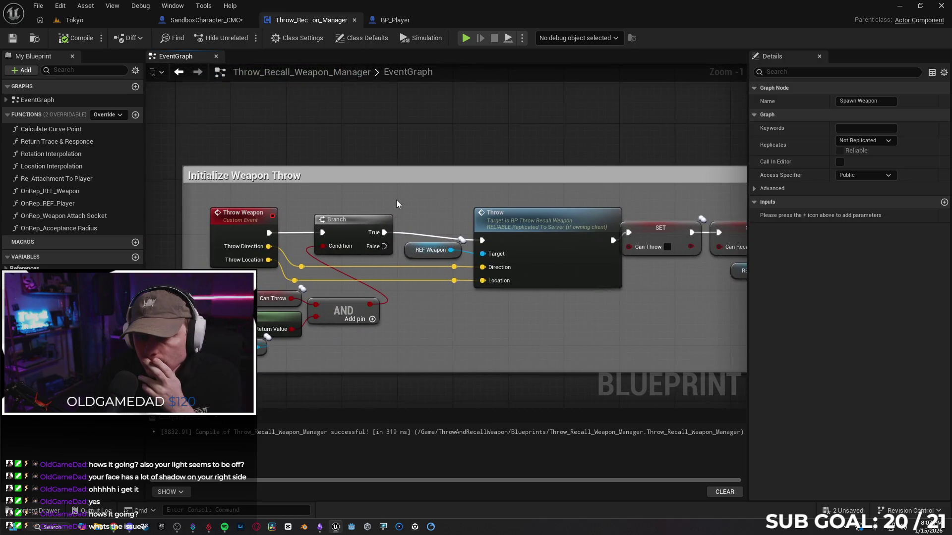
{"action": "mouse_move", "coordinate": [402, 194]}
{"action": "left_mouse_down"}
{"action": "mouse_move", "coordinate": [402, 160]}
{"action": "mouse_move", "coordinate": [371, 157]}
{"action": "left_mouse_up"}
{"action": "scroll", "coordinate": [318, 144], "scroll_direction": "down", "scroll_amount": 5}
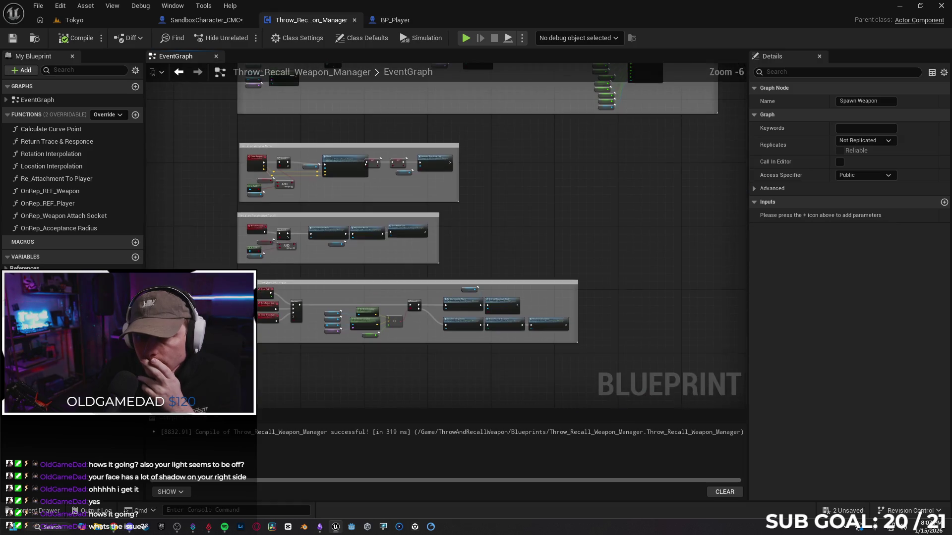
{"action": "left_click_drag", "start_coordinate": [323, 135], "coordinate": [237, 161]}
{"action": "scroll", "coordinate": [278, 141], "scroll_direction": "up", "scroll_amount": 4}
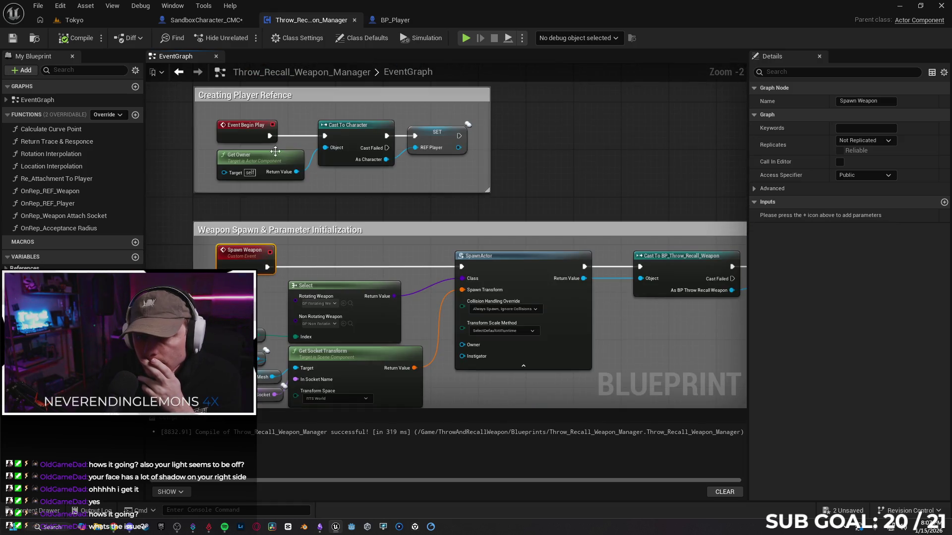
- Find the REF Player getter near Attach Actor To Component and set its Replication to None
{"action": "left_click_drag", "start_coordinate": [702, 341], "coordinate": [376, 294]}
{"action": "left_click_drag", "start_coordinate": [481, 342], "coordinate": [377, 329]}
{"action": "scroll", "coordinate": [380, 326], "scroll_direction": "up", "scroll_amount": 2}
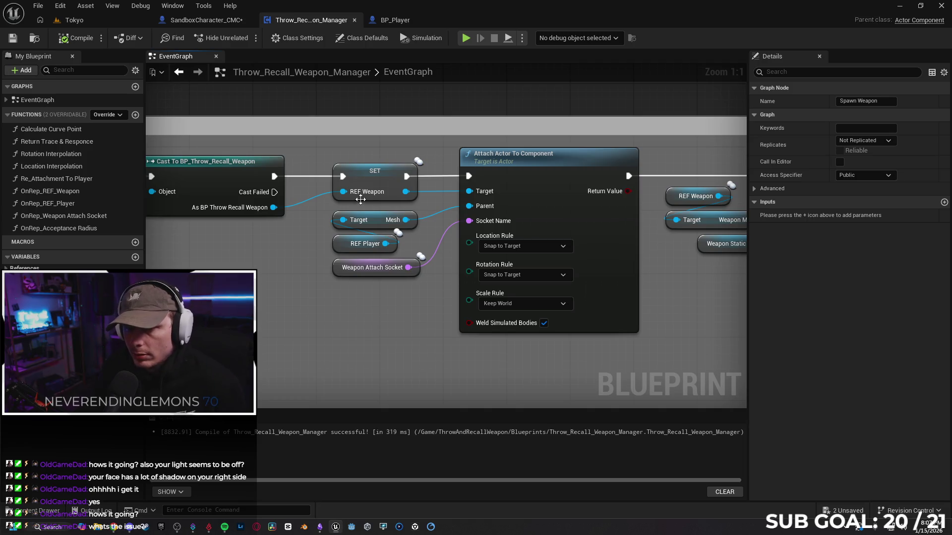
{"action": "mouse_move", "coordinate": [270, 265]}
{"action": "left_mouse_down"}
{"action": "mouse_move", "coordinate": [343, 266]}
{"action": "mouse_move", "coordinate": [259, 263]}
{"action": "left_mouse_up"}
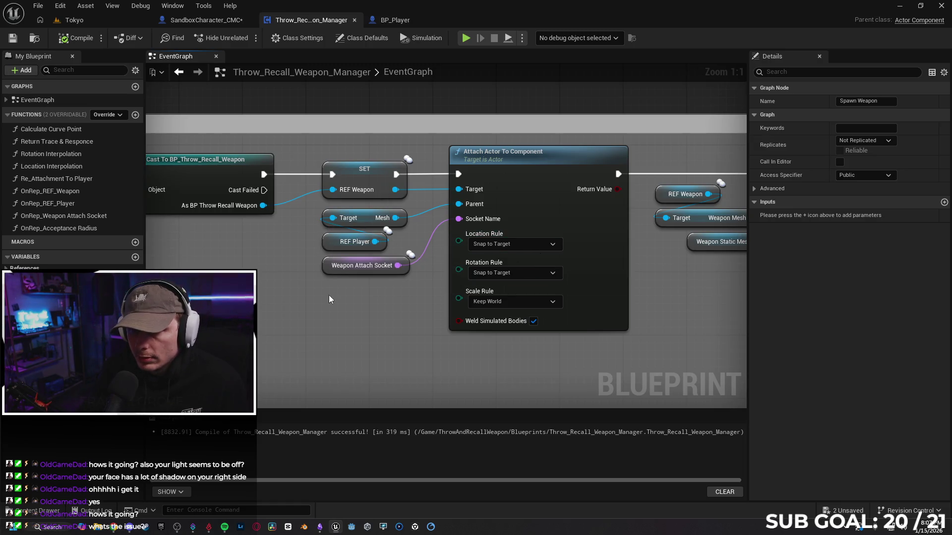
{"action": "left_click", "coordinate": [511, 175]}
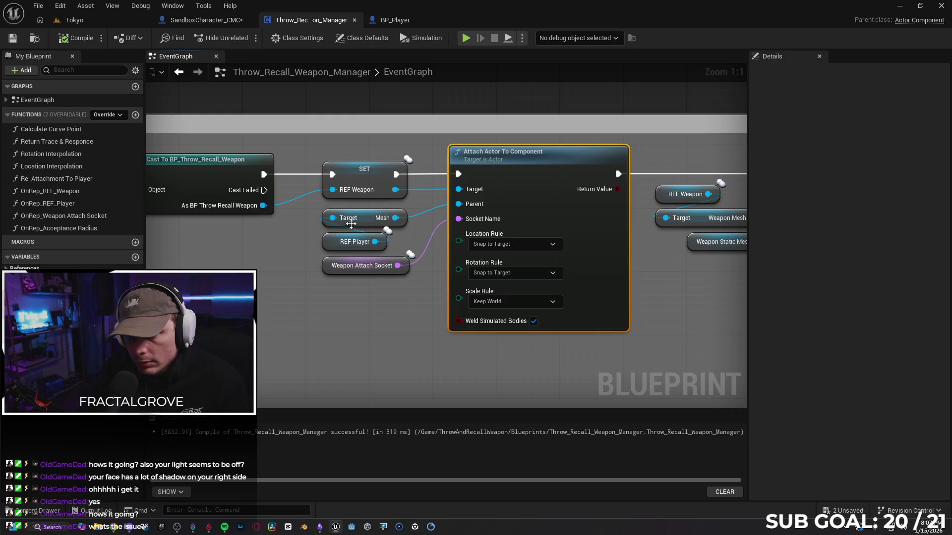
{"action": "left_click", "coordinate": [323, 242]}
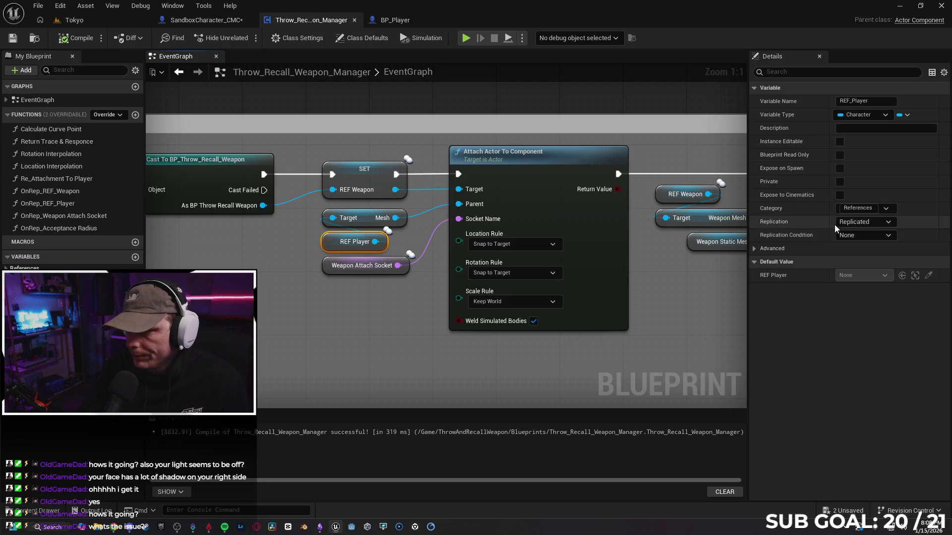
{"action": "left_click", "coordinate": [860, 233]}
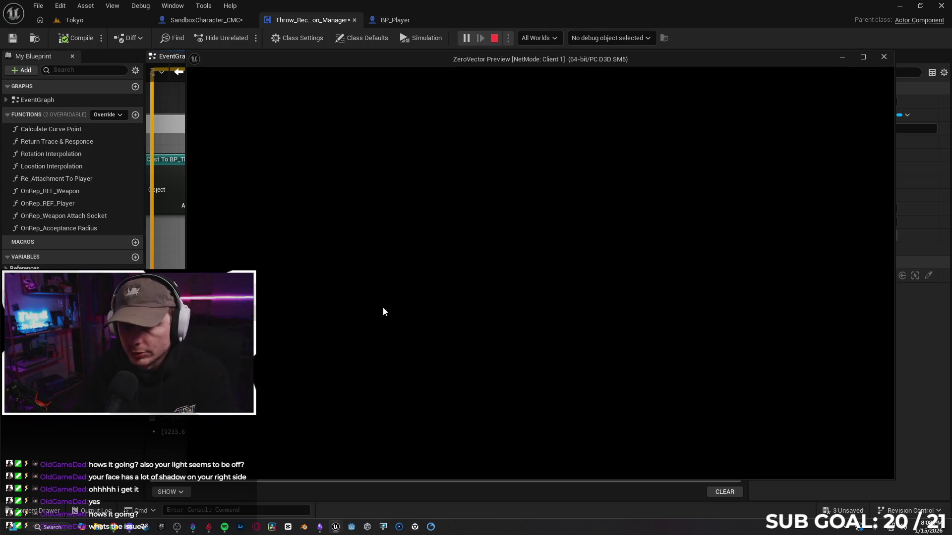
- Walk around in the client playtest, throw and recall the orbs, then stop and close the Output Log
{"action": "key", "text": "w"}
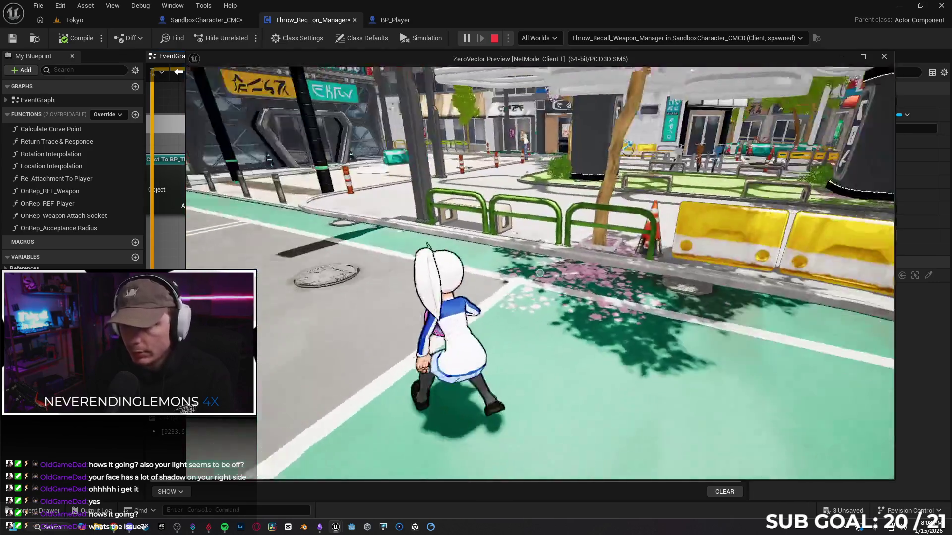
{"action": "left_click", "coordinate": [540, 273]}
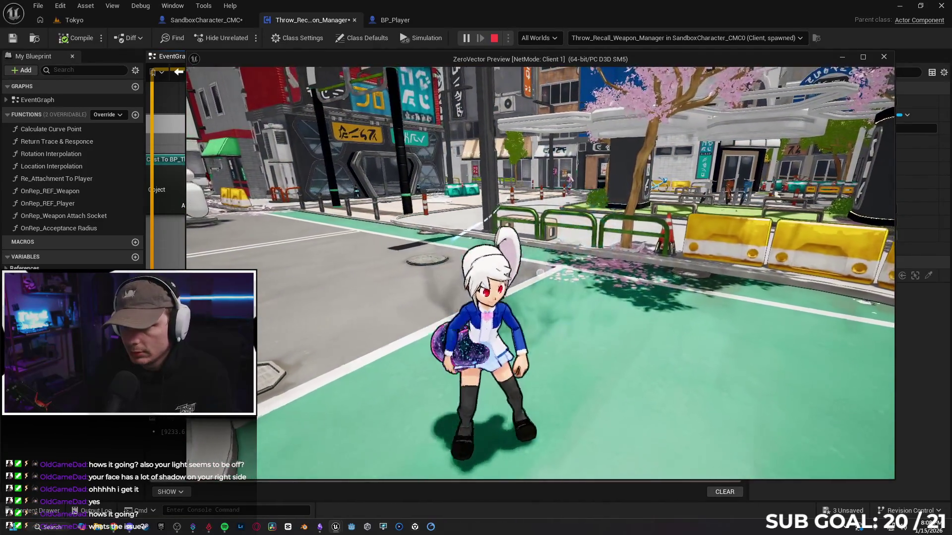
{"action": "key", "text": "w"}
{"action": "left_click", "coordinate": [540, 274]}
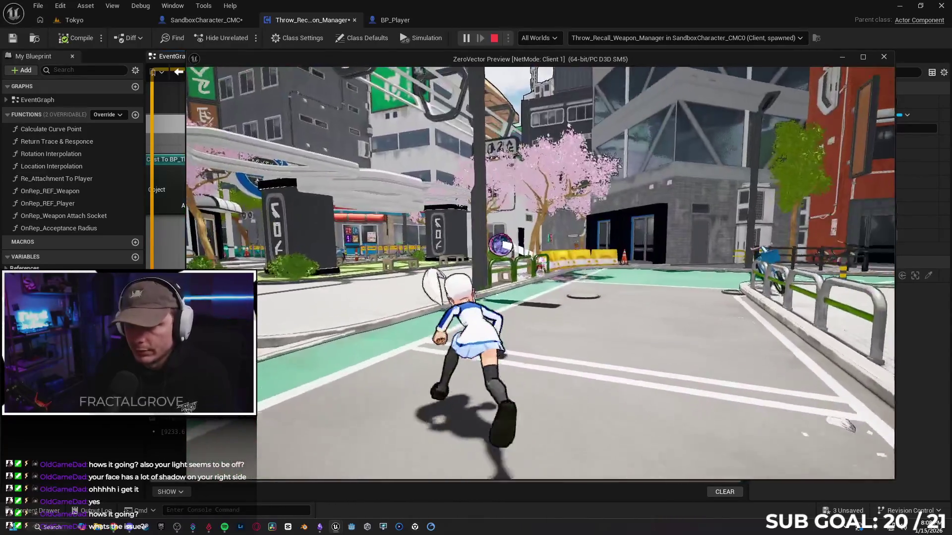
{"action": "left_click", "coordinate": [540, 273]}
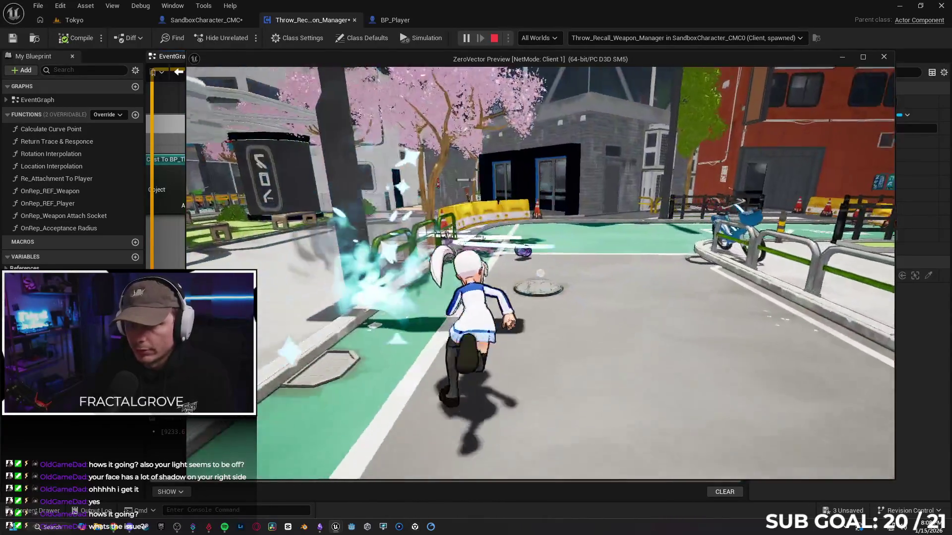
{"action": "key", "text": "Escape"}
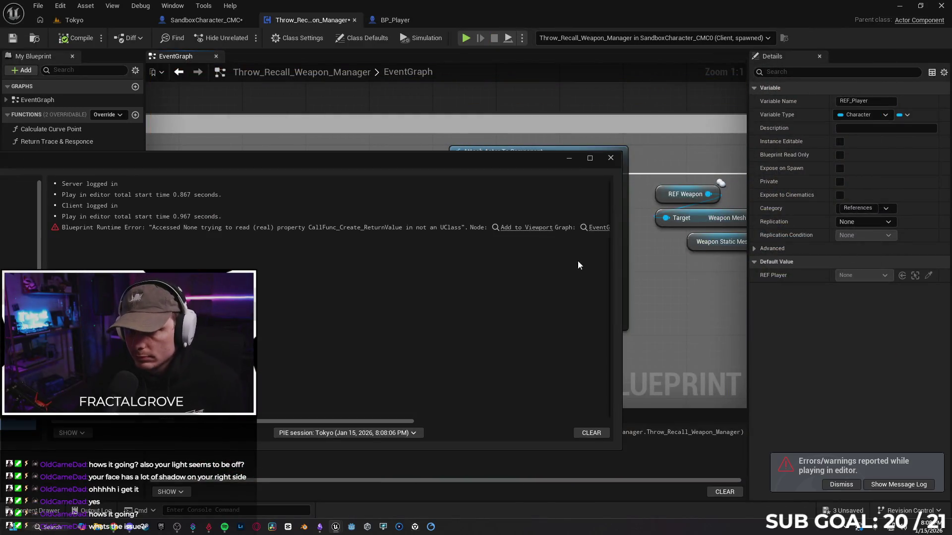
{"action": "left_click", "coordinate": [612, 157]}
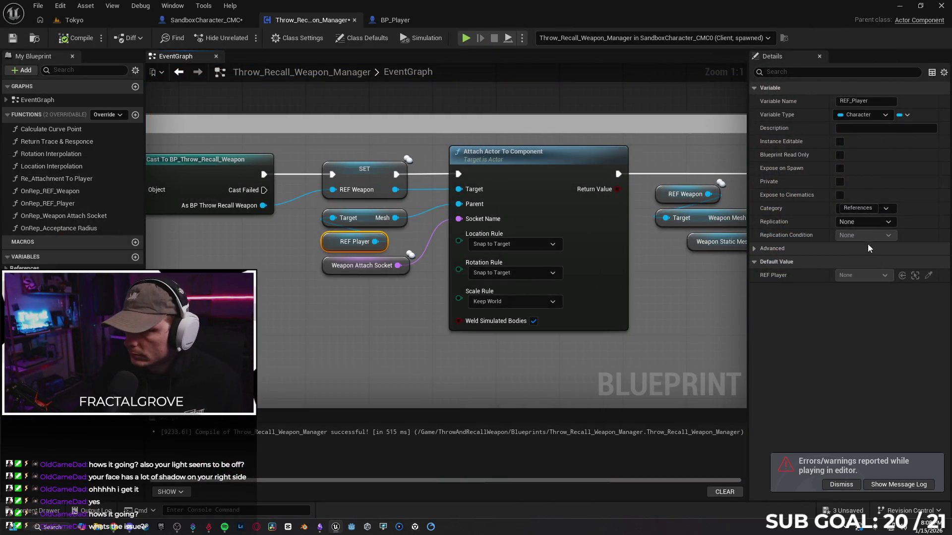
- Switch REF_Player's Replication to RepNotify, then end the client playtest and close the Output Log
{"action": "left_click", "coordinate": [862, 226]}
{"action": "left_click", "coordinate": [877, 256]}
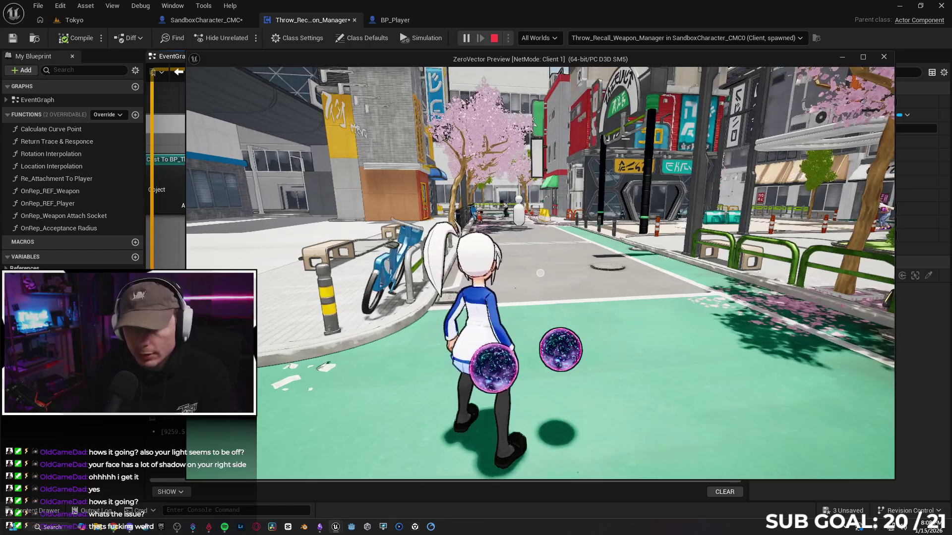
{"action": "key", "text": "Escape"}
{"action": "left_click", "coordinate": [613, 159]}
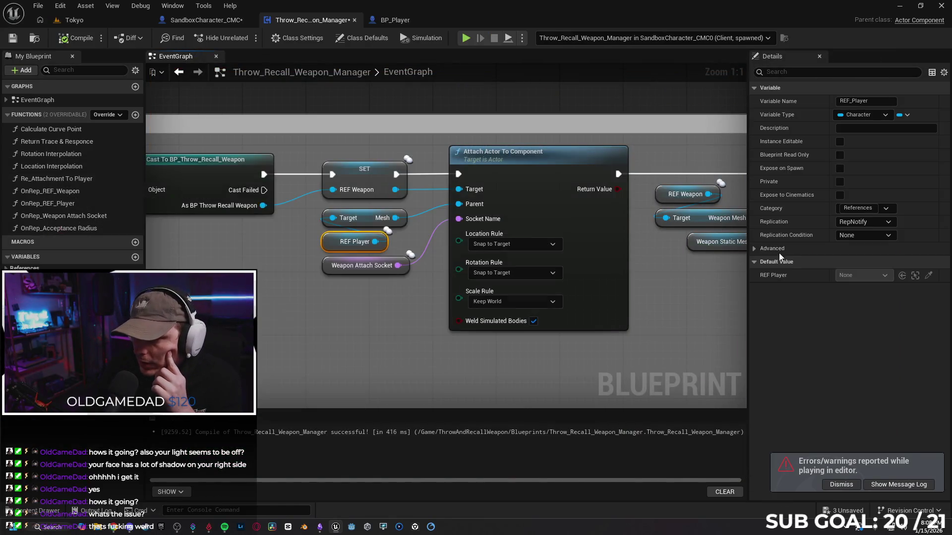
- Set REF_Player's Replication to Replicated and Weapon Attach Socket's Replication to None
{"action": "left_click", "coordinate": [861, 228]}
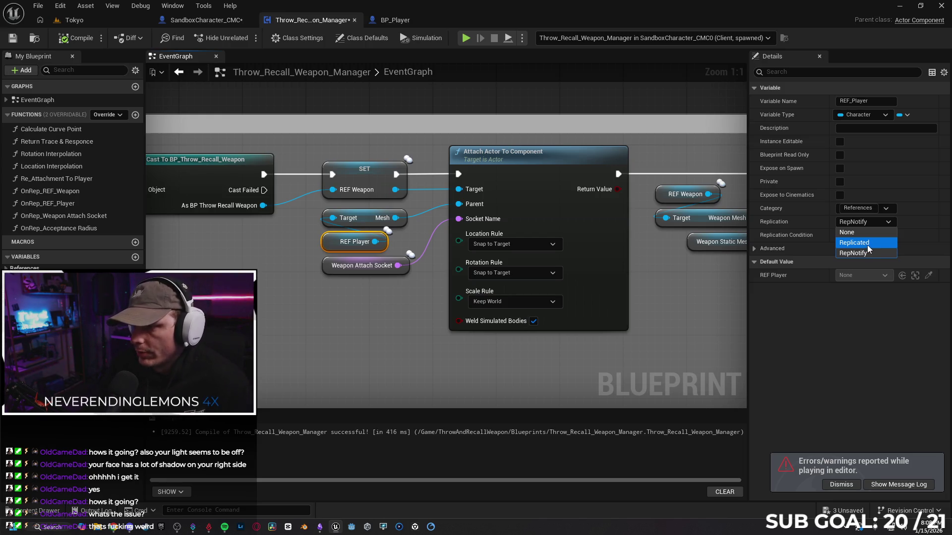
{"action": "left_click", "coordinate": [868, 245]}
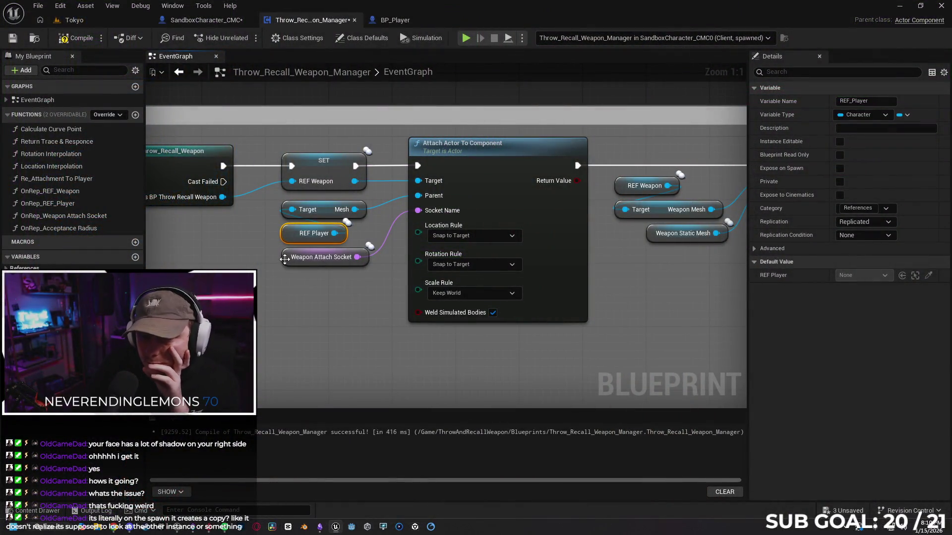
{"action": "left_click", "coordinate": [284, 258]}
{"action": "left_click", "coordinate": [863, 209]}
{"action": "left_click", "coordinate": [850, 217]}
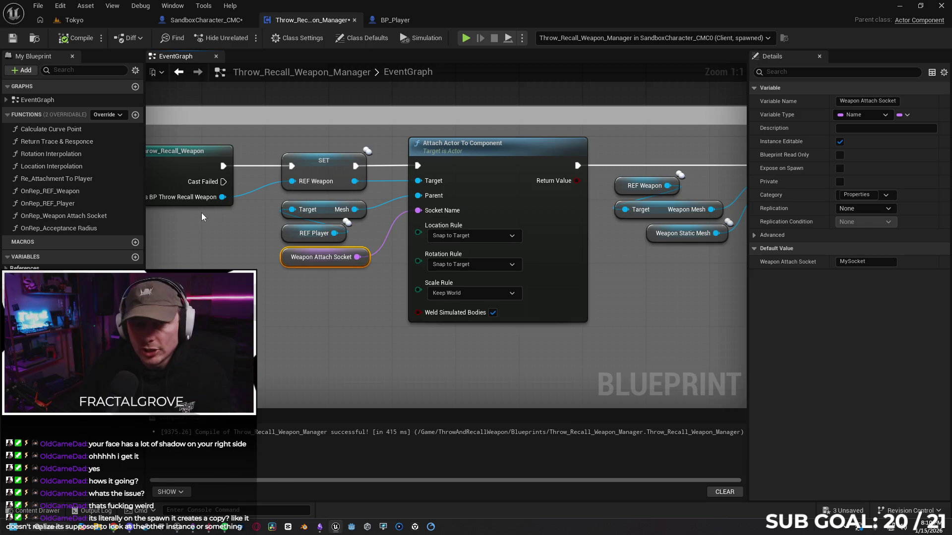
- Run a client playtest, stop it, and close the message log
{"action": "left_click", "coordinate": [463, 40]}
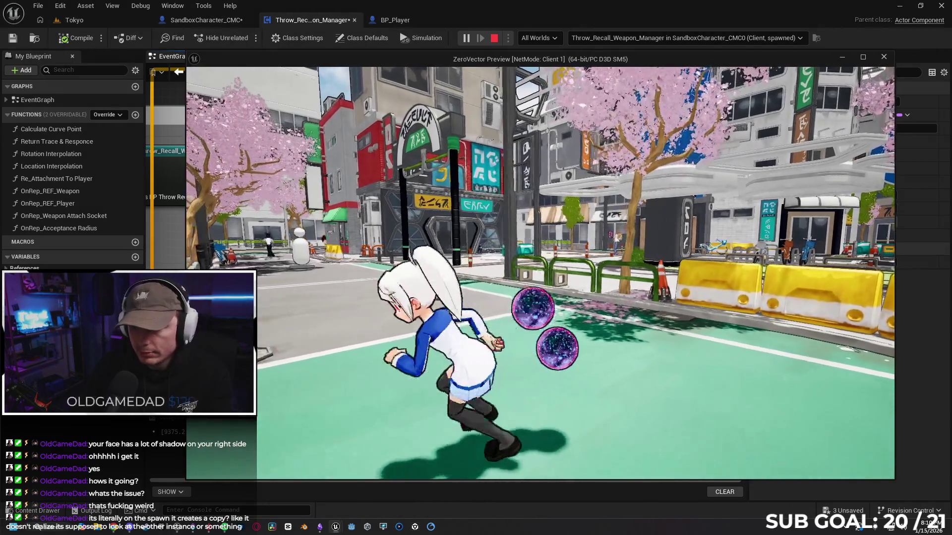
{"action": "key", "text": "Escape"}
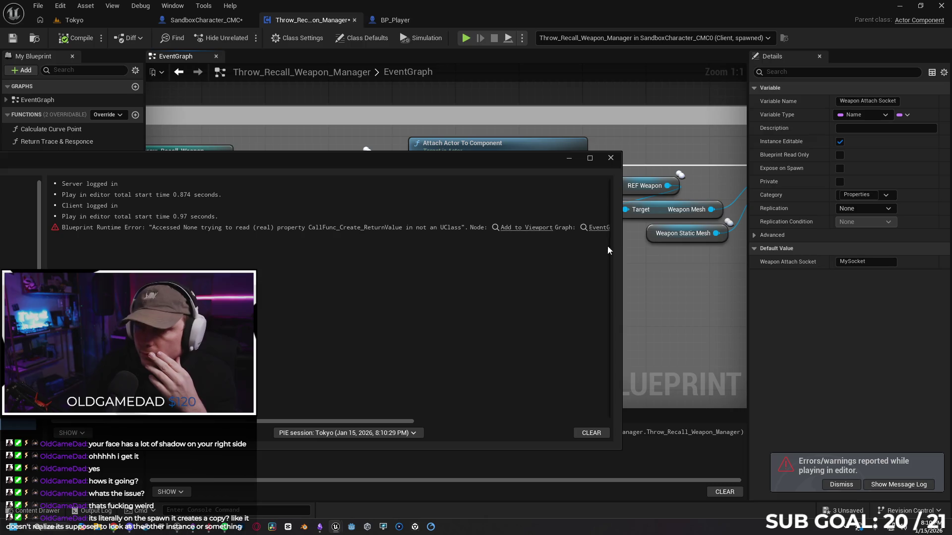
{"action": "left_click", "coordinate": [610, 157]}
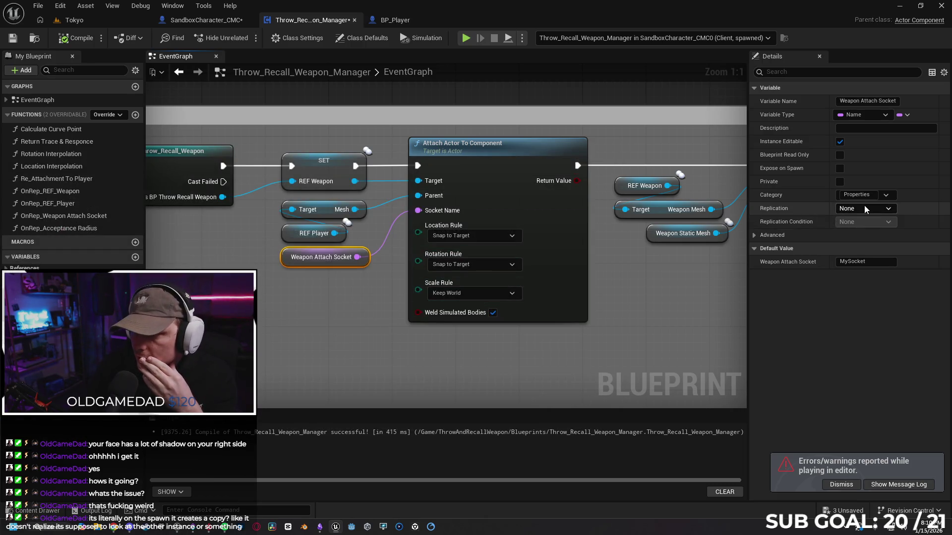
- Playtest with Weapon Attach Socket on RepNotify, then revert its Replication to None
{"action": "left_click", "coordinate": [864, 208]}
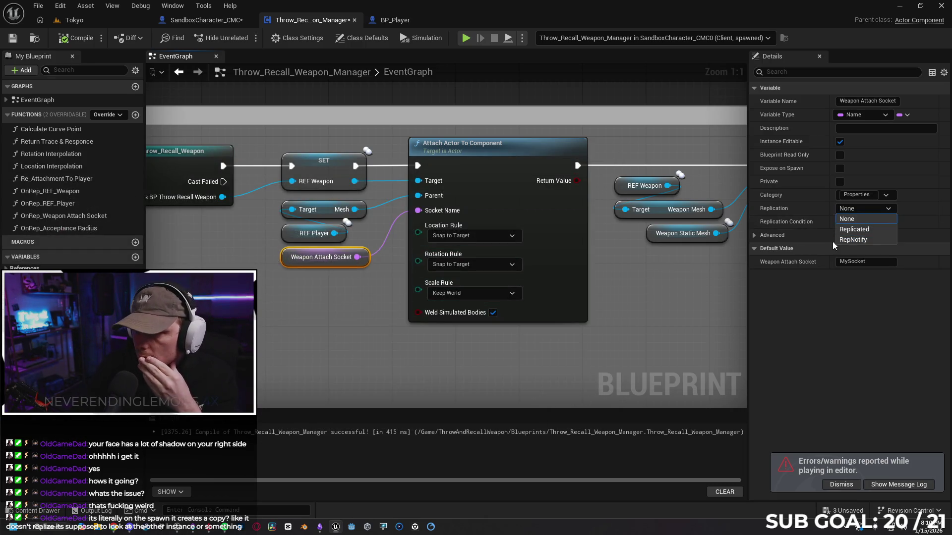
{"action": "left_click", "coordinate": [854, 241]}
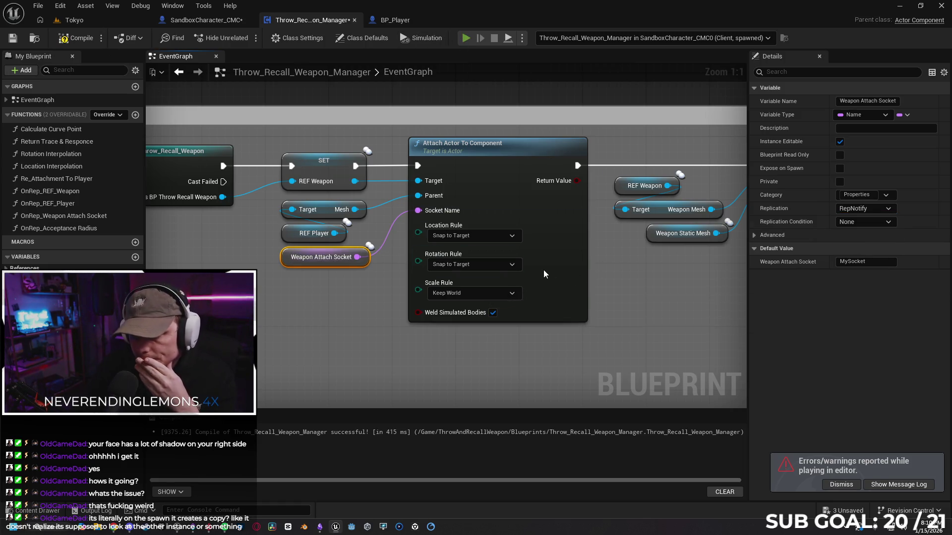
{"action": "key", "text": "alt+p"}
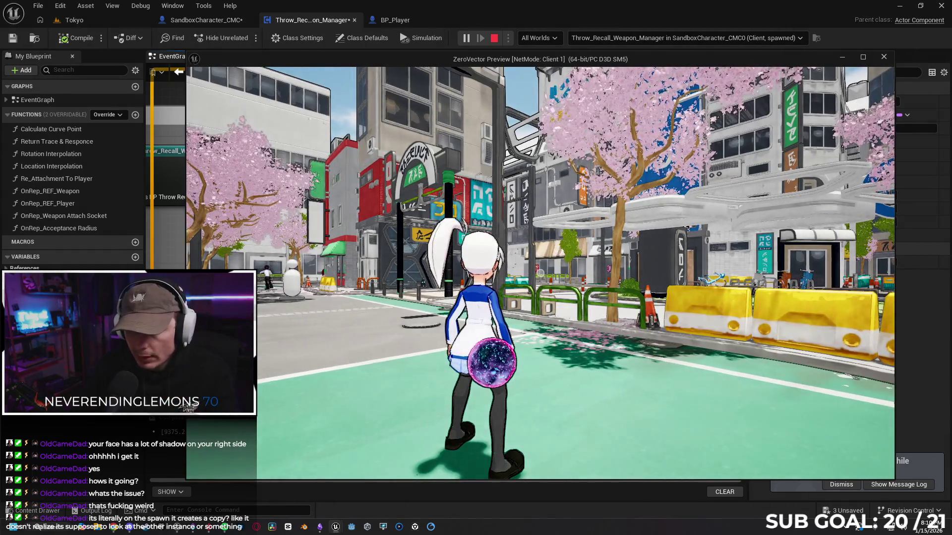
{"action": "key", "text": "a"}
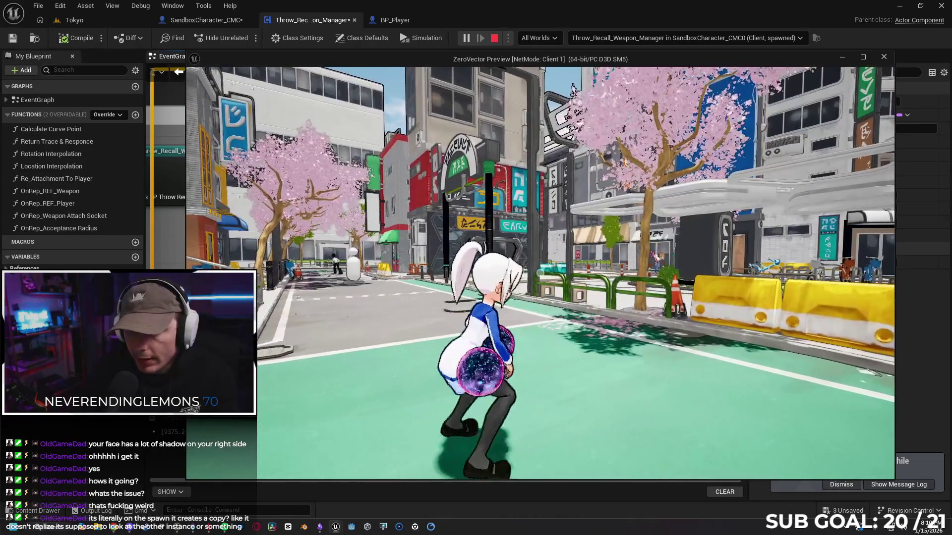
{"action": "key", "text": "Escape"}
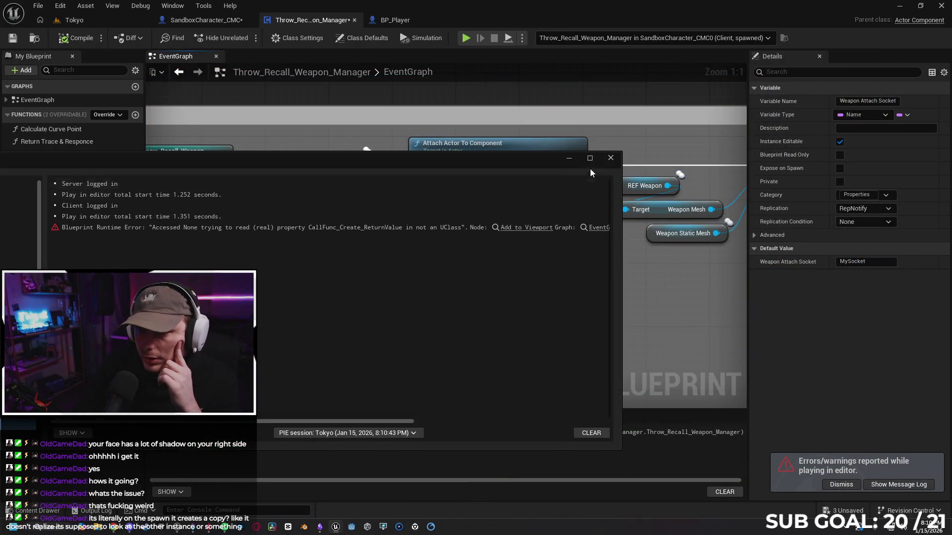
{"action": "left_click", "coordinate": [610, 158]}
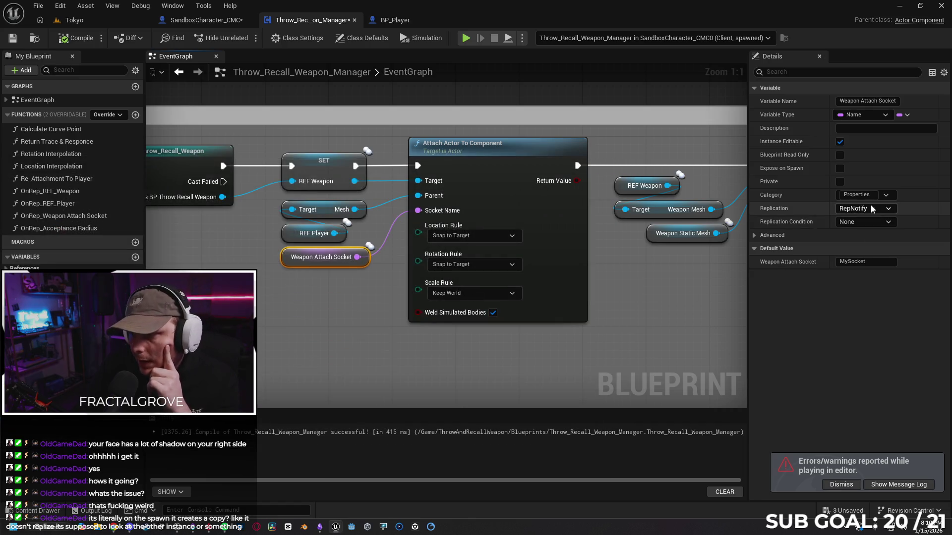
{"action": "left_click", "coordinate": [871, 205]}
{"action": "left_click", "coordinate": [873, 272]}
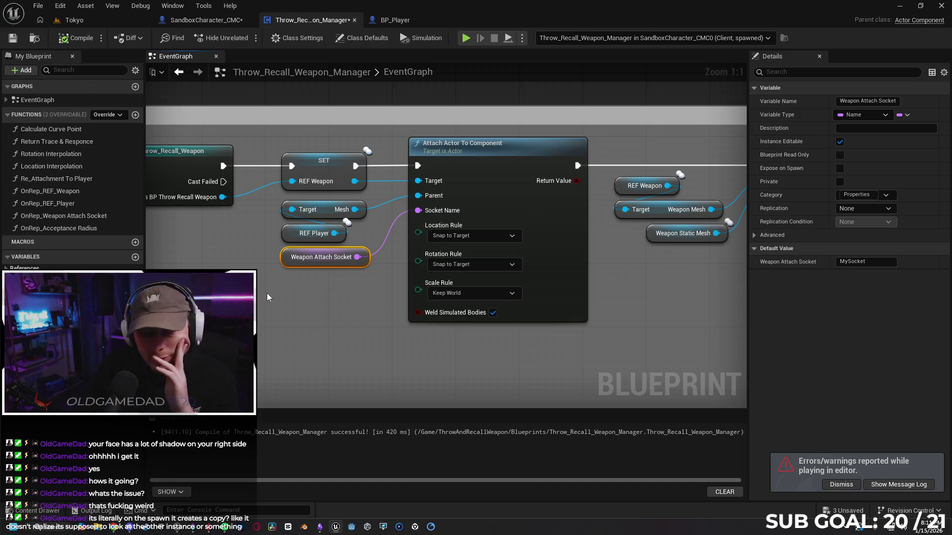
- Pan around the EventGraph to inspect the SpawnActor, Spawn Weapon and Get Socket Transform nodes
{"action": "scroll", "coordinate": [315, 295], "scroll_direction": "down", "scroll_amount": 1}
{"action": "left_click_drag", "start_coordinate": [304, 311], "coordinate": [403, 285]}
{"action": "scroll", "coordinate": [436, 297], "scroll_direction": "down", "scroll_amount": 1}
{"action": "left_click_drag", "start_coordinate": [635, 316], "coordinate": [550, 306]}
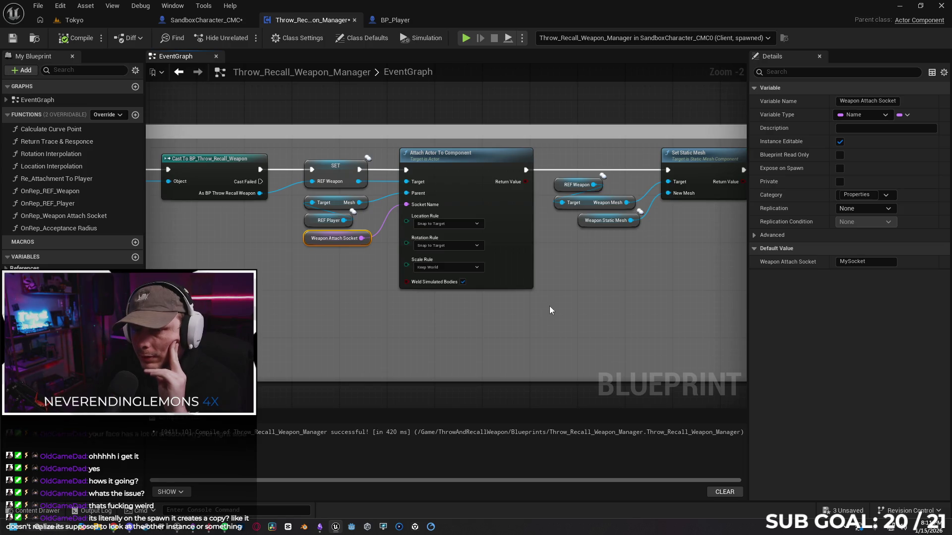
{"action": "left_click_drag", "start_coordinate": [308, 322], "coordinate": [505, 302]}
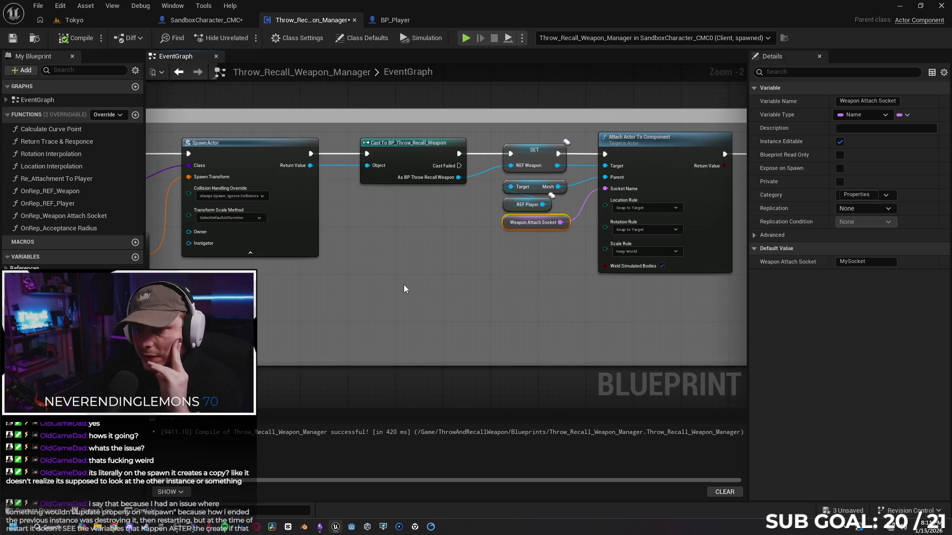
{"action": "left_click_drag", "start_coordinate": [404, 285], "coordinate": [594, 279]}
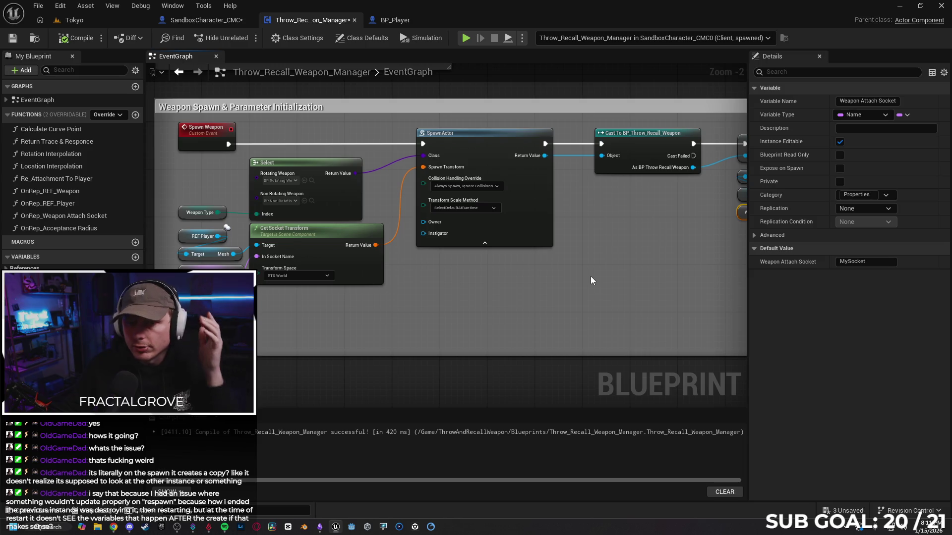
{"action": "left_click_drag", "start_coordinate": [507, 293], "coordinate": [498, 296]}
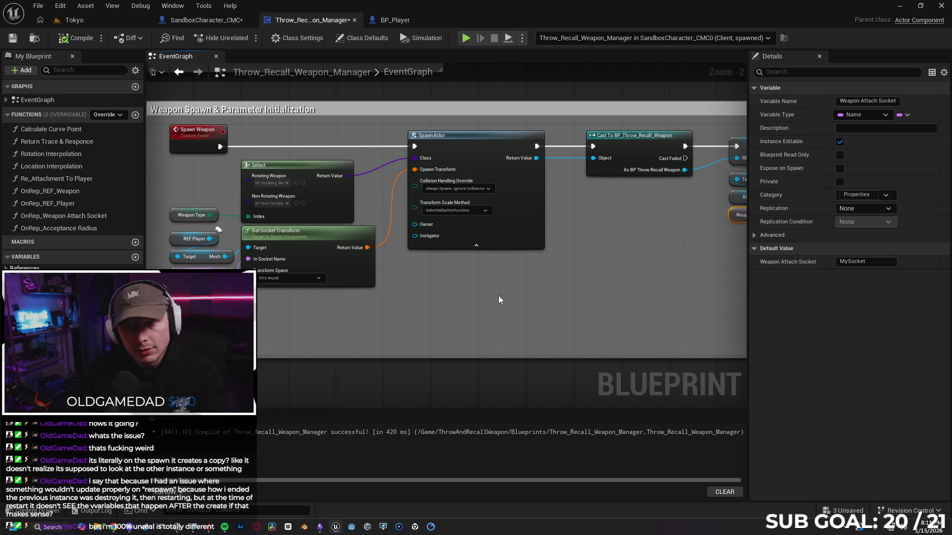
{"action": "left_click_drag", "start_coordinate": [488, 290], "coordinate": [453, 297]}
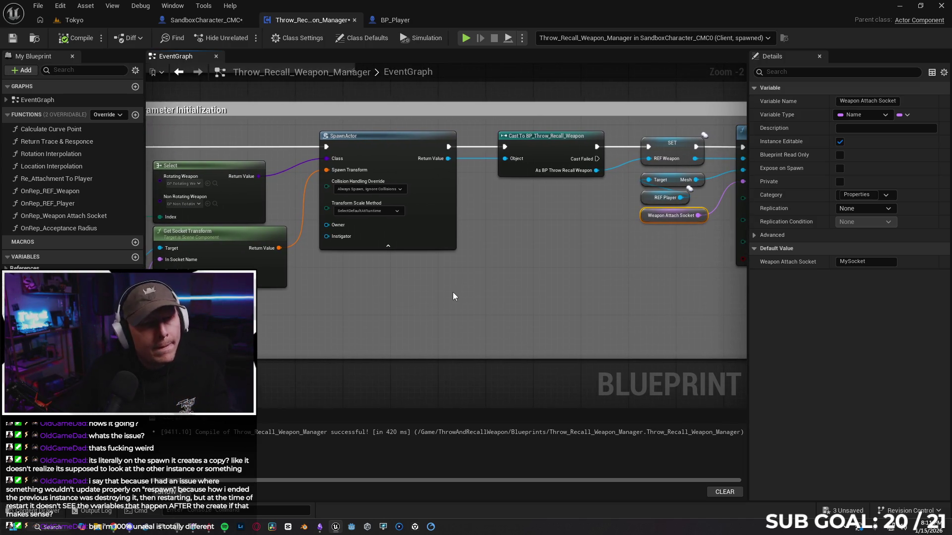
{"action": "scroll", "coordinate": [521, 280], "scroll_direction": "down", "scroll_amount": 1}
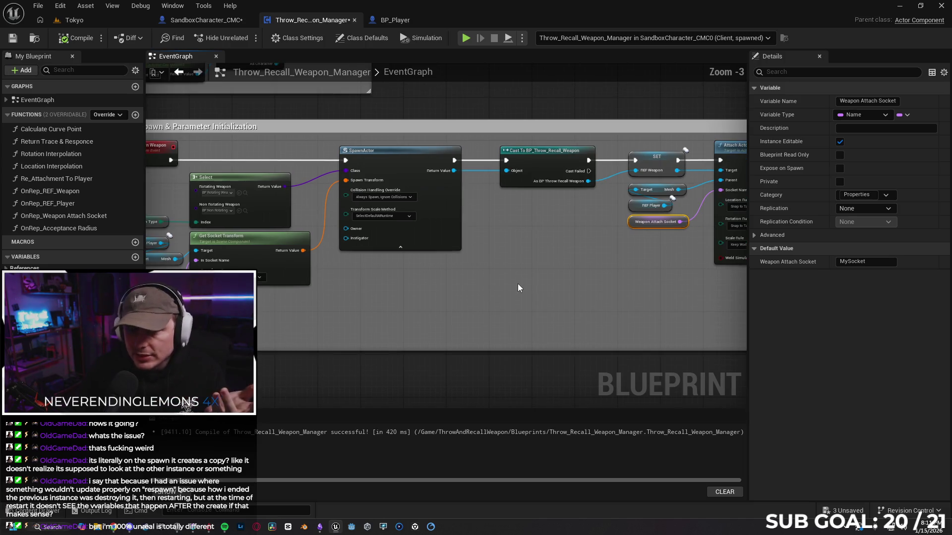
- Open the Re_Attachment To Player function graph and center its attachment nodes
{"action": "double_click", "coordinate": [70, 179]}
{"action": "scroll", "coordinate": [231, 252], "scroll_direction": "up", "scroll_amount": 3}
{"action": "left_click_drag", "start_coordinate": [274, 278], "coordinate": [333, 288]}
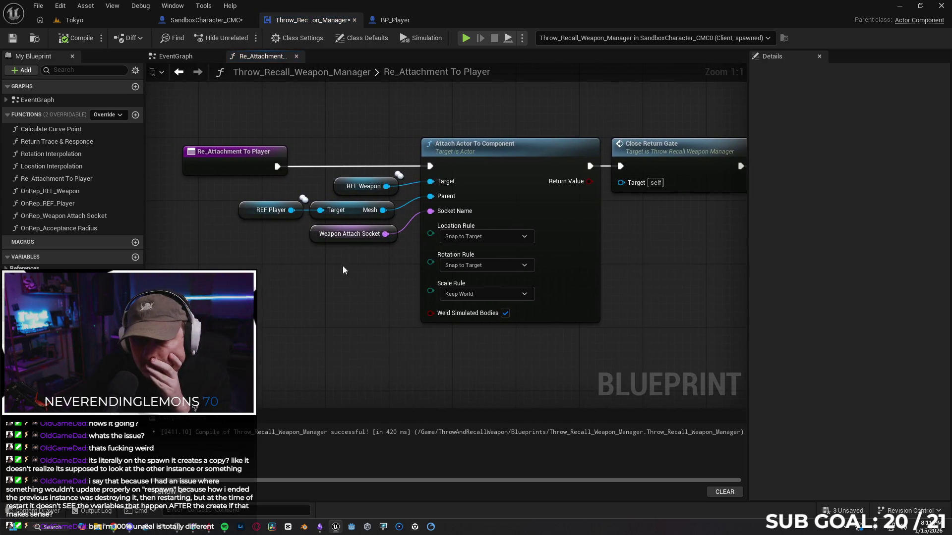
- Inspect the REF Weapon, REF_Player, Mesh and Weapon Attach Socket variables' properties
{"action": "left_click", "coordinate": [344, 187]}
{"action": "left_click", "coordinate": [244, 209]}
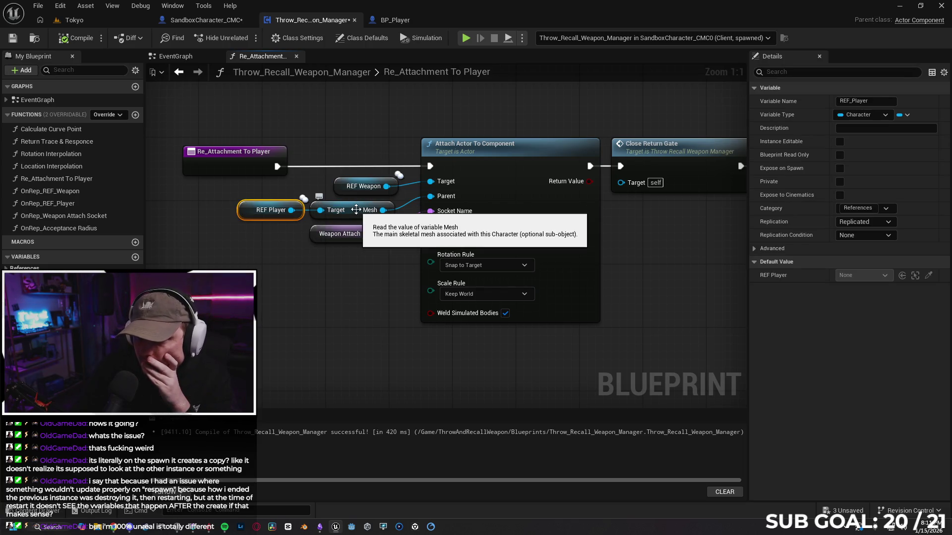
{"action": "left_click", "coordinate": [355, 208]}
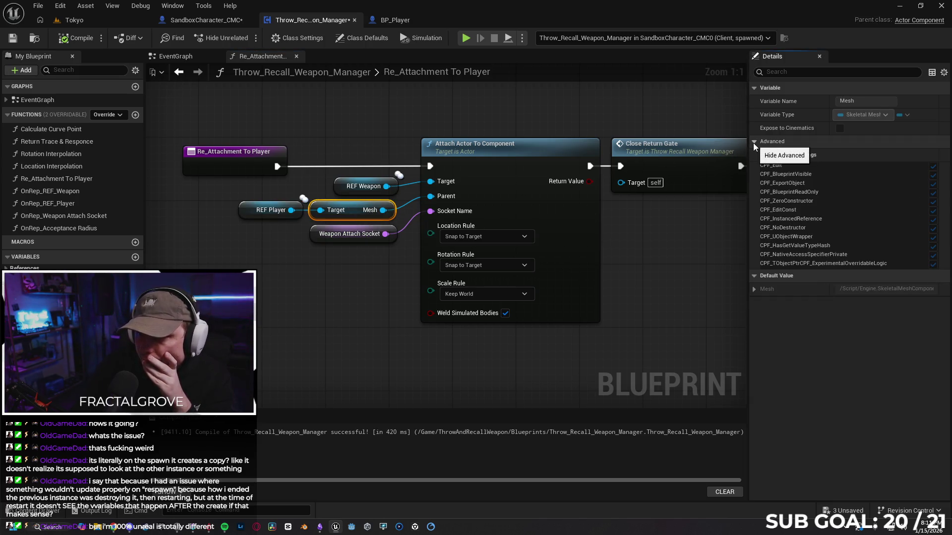
{"action": "left_click", "coordinate": [318, 238]}
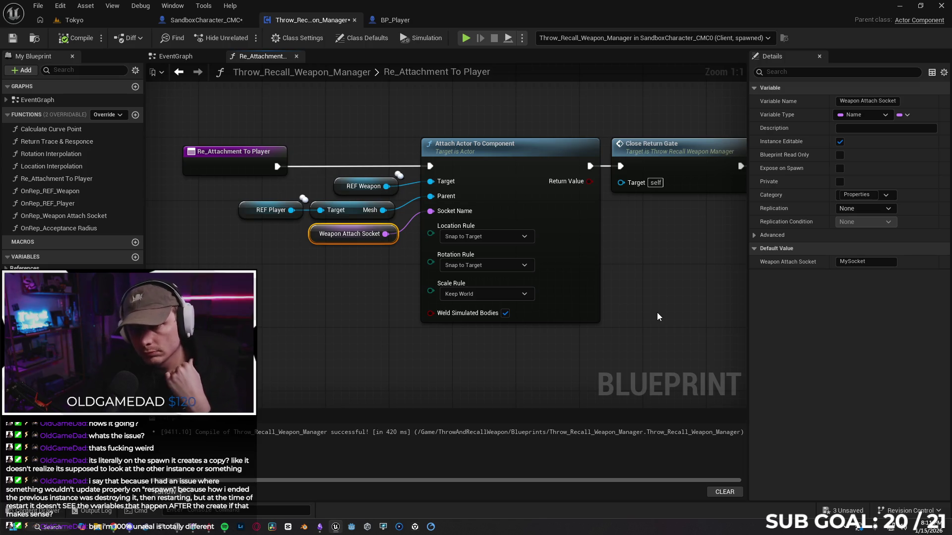
{"action": "left_click", "coordinate": [340, 188]}
- Set REF_Weapon's Replication to None and run a client playtest, dismissing the error log
{"action": "left_click", "coordinate": [853, 221]}
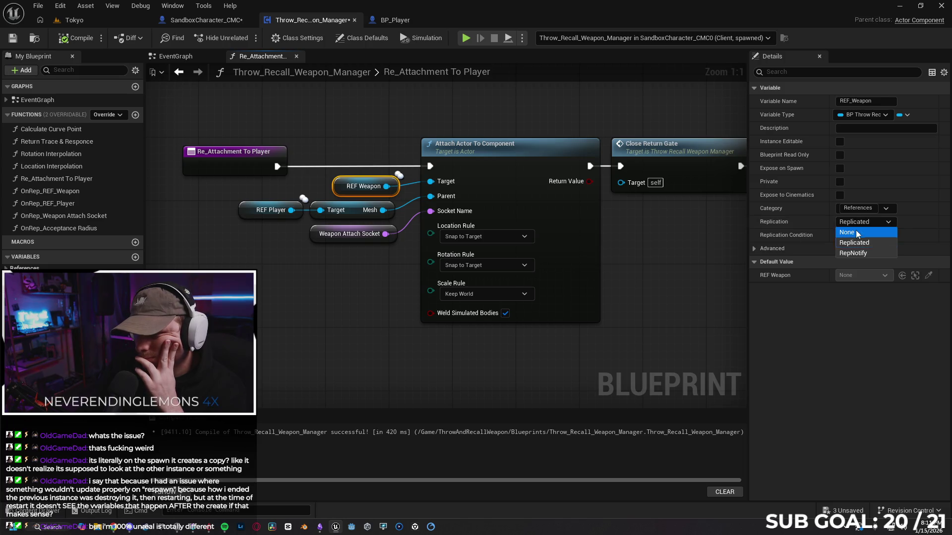
{"action": "left_click", "coordinate": [857, 233]}
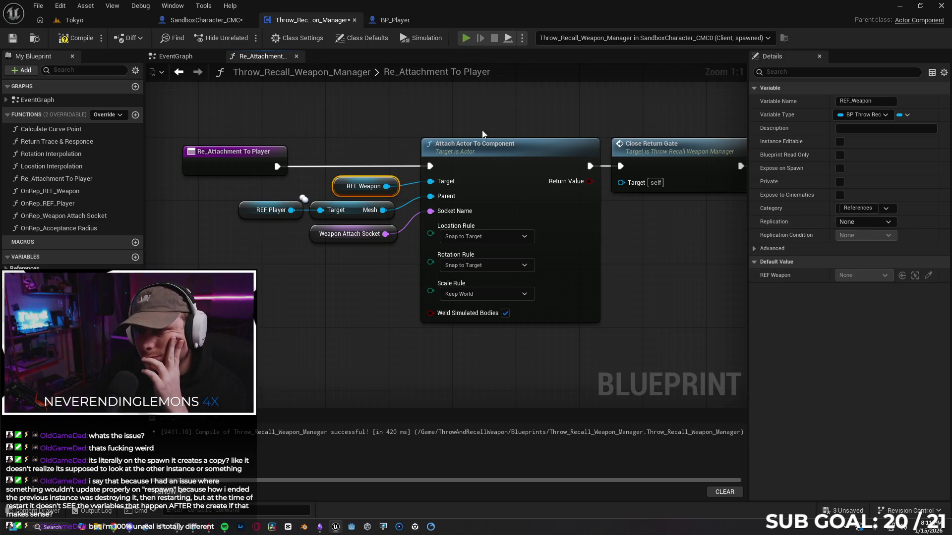
{"action": "key", "text": "alt+p"}
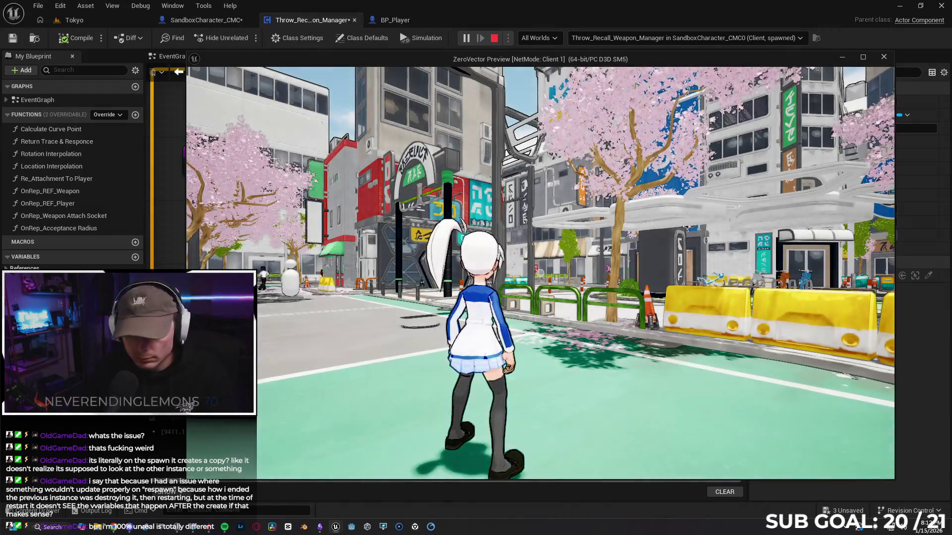
{"action": "key", "text": "Escape"}
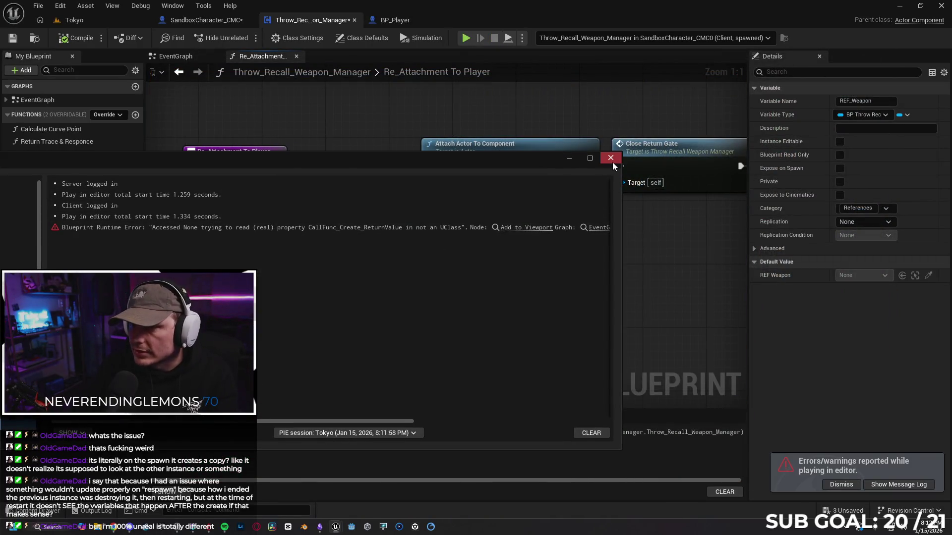
{"action": "left_click", "coordinate": [611, 158]}
- Set REF_Weapon's Replication back to Replicated
{"action": "left_click", "coordinate": [855, 224]}
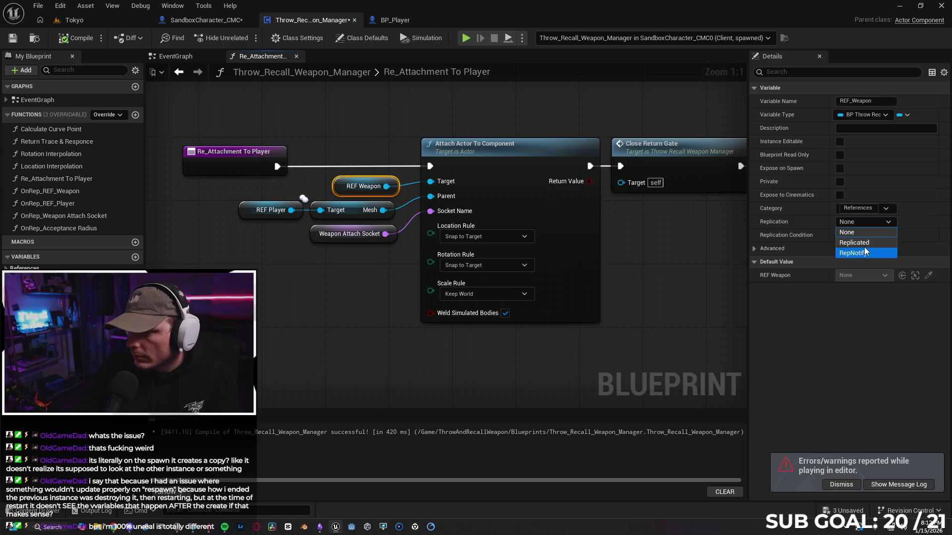
{"action": "left_click", "coordinate": [864, 240]}
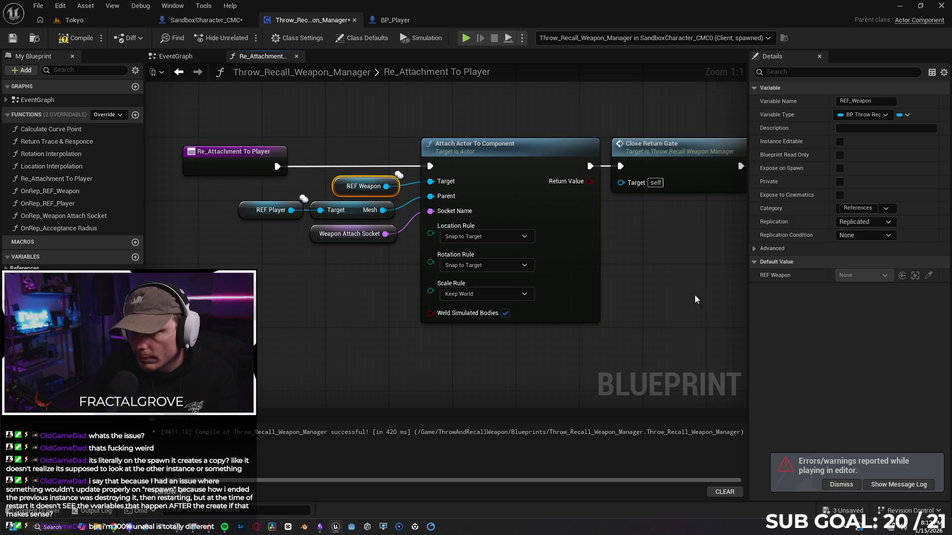
{"action": "left_click", "coordinate": [351, 278]}
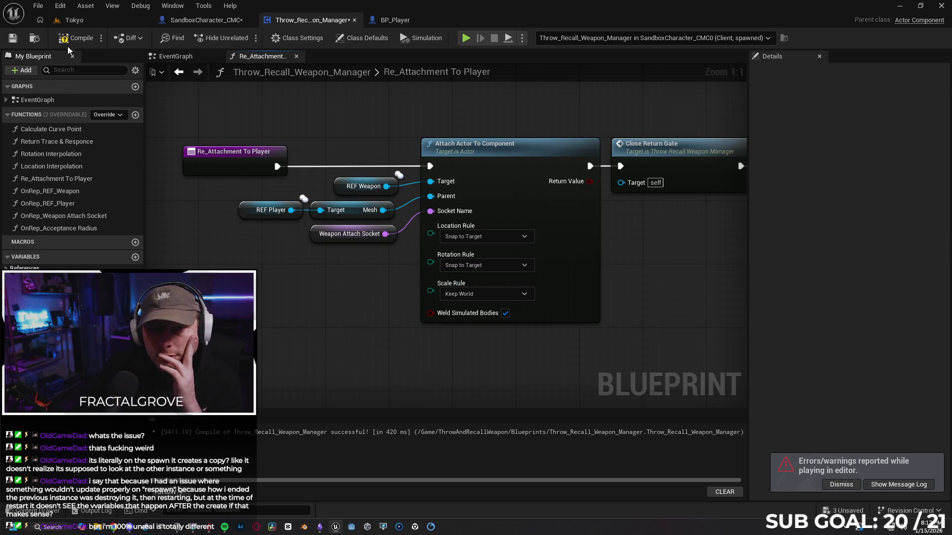
{"action": "double_click", "coordinate": [94, 168]}
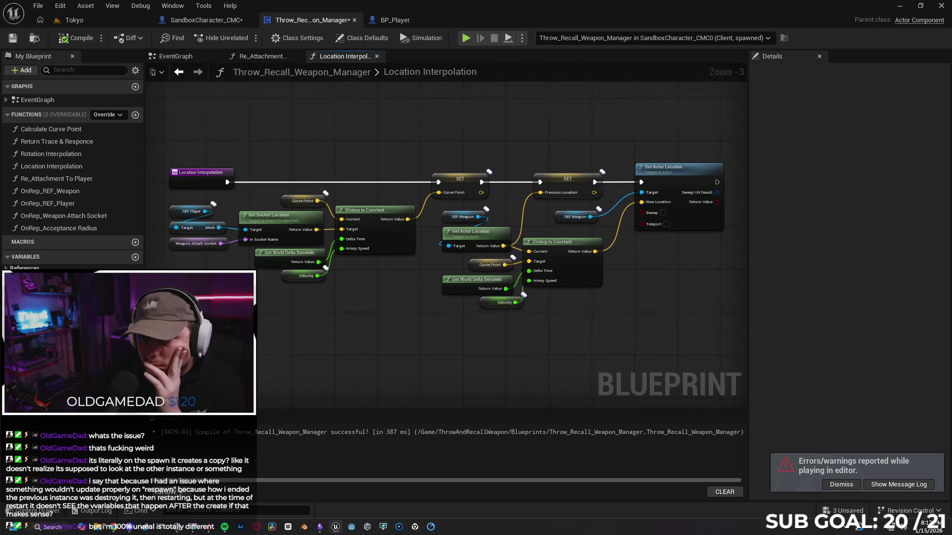
- Enable Sweep on Set Actor Location and run a client playtest, which again hits 'Accessed None'
{"action": "left_click_drag", "start_coordinate": [549, 129], "coordinate": [375, 131]}
{"action": "scroll", "coordinate": [412, 149], "scroll_direction": "up", "scroll_amount": 3}
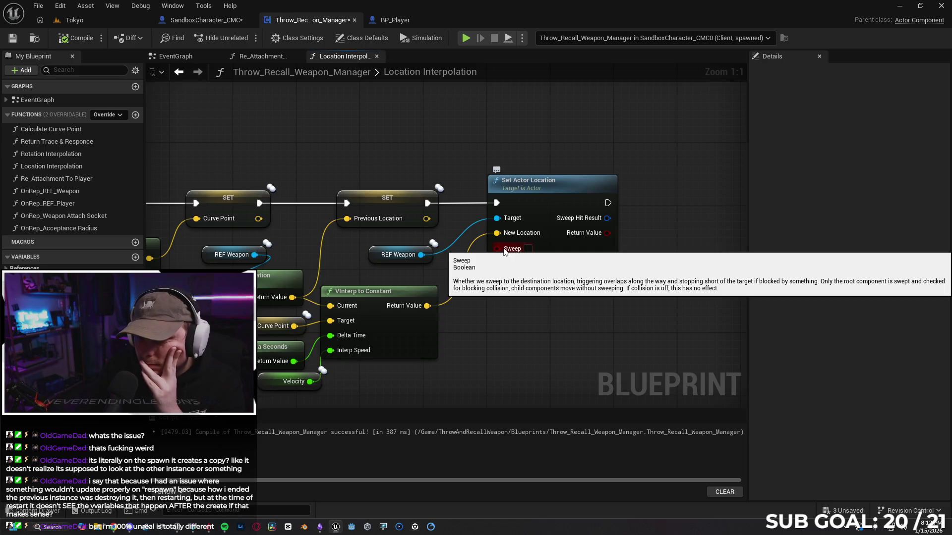
{"action": "left_click", "coordinate": [528, 249]}
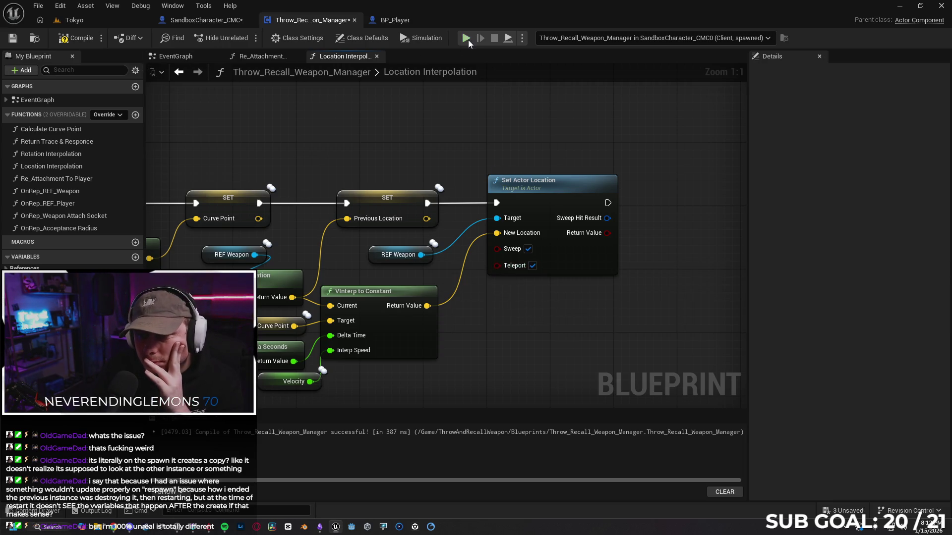
{"action": "key", "text": "alt+p"}
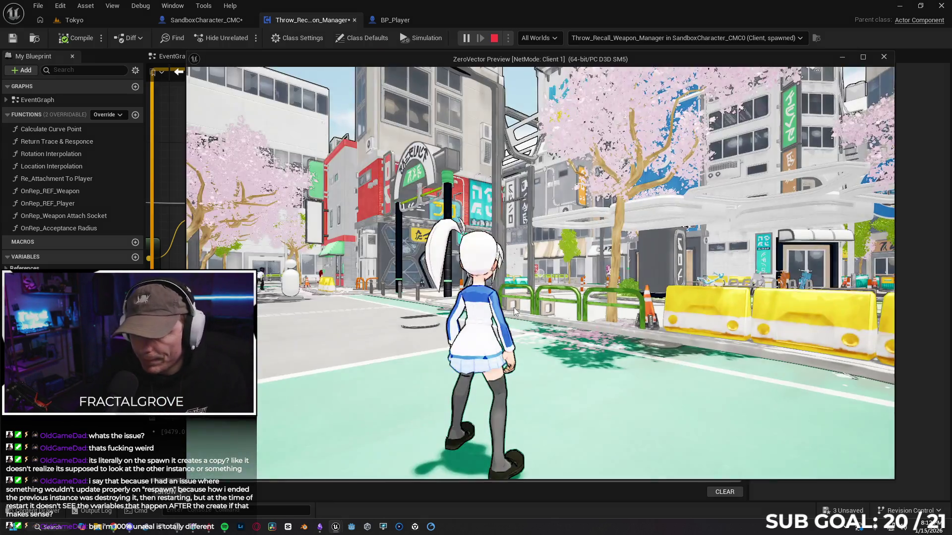
{"action": "key", "text": "Escape"}
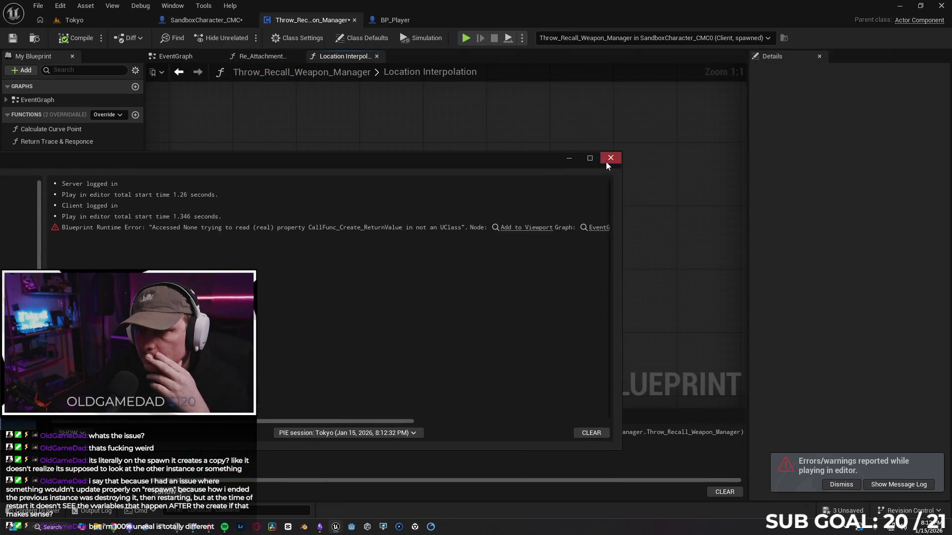
{"action": "left_click", "coordinate": [610, 157]}
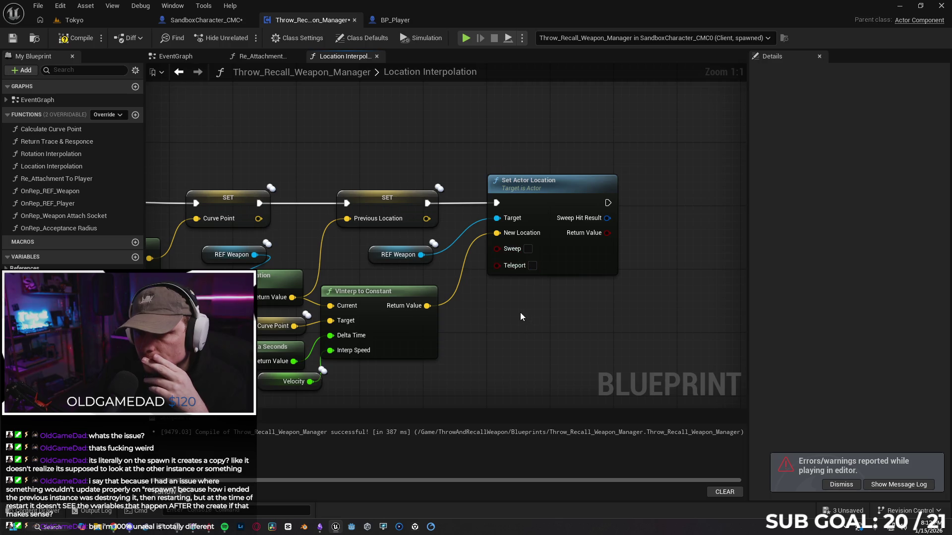
{"action": "scroll", "coordinate": [520, 316], "scroll_direction": "down", "scroll_amount": 1}
{"action": "mouse_move", "coordinate": [521, 316]}
{"action": "left_mouse_down"}
{"action": "mouse_move", "coordinate": [524, 286]}
{"action": "mouse_move", "coordinate": [589, 286]}
{"action": "left_mouse_up"}
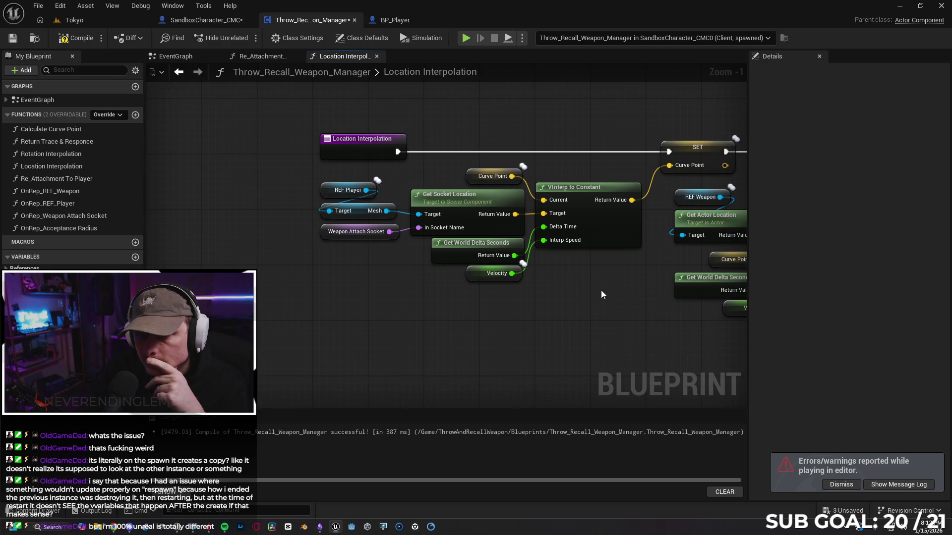
- Set the Weapon Attach Socket variable's Replication to Replicated
{"action": "left_click", "coordinate": [325, 232]}
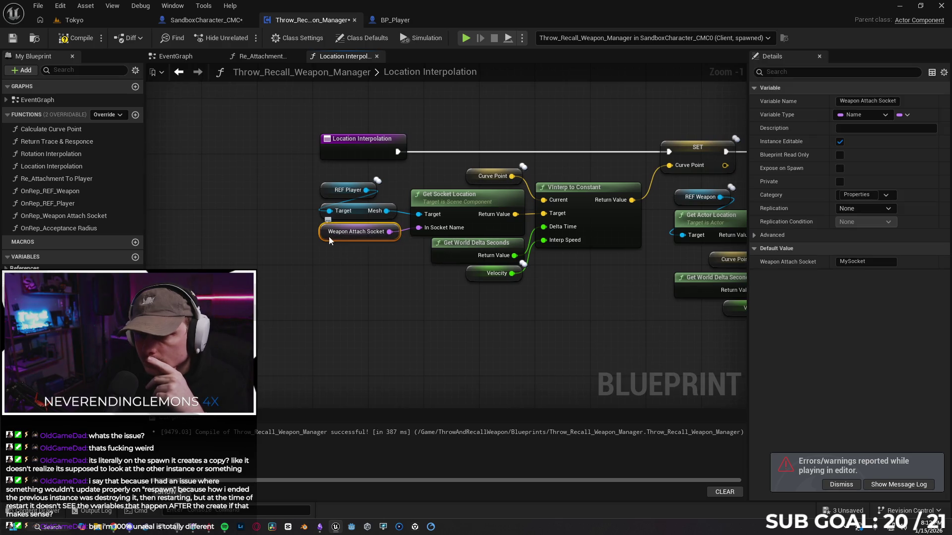
{"action": "left_click_drag", "start_coordinate": [585, 314], "coordinate": [505, 316]}
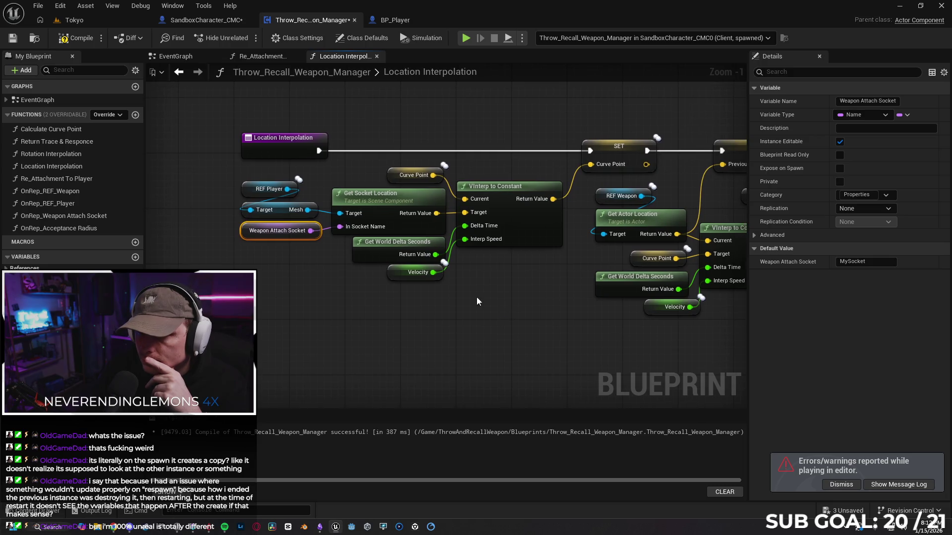
{"action": "left_click", "coordinate": [869, 210]}
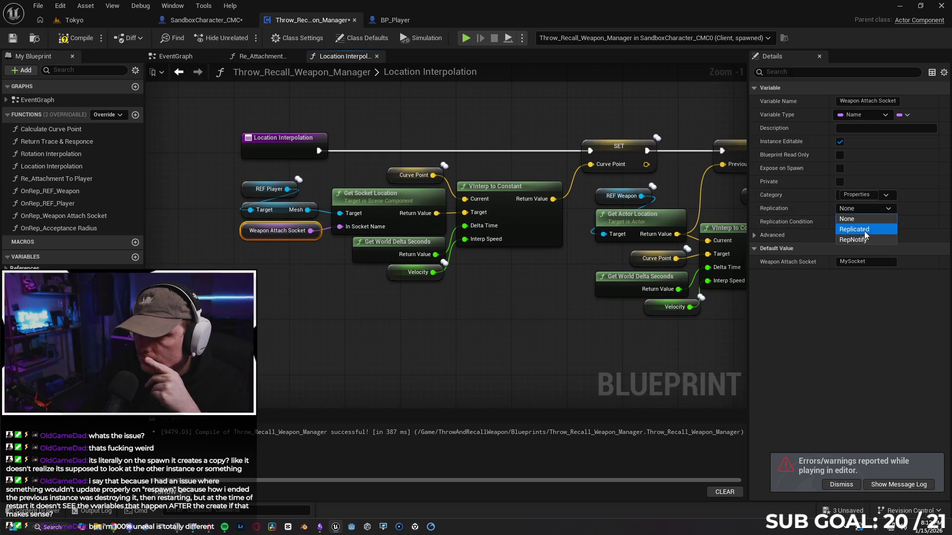
{"action": "left_click", "coordinate": [864, 231]}
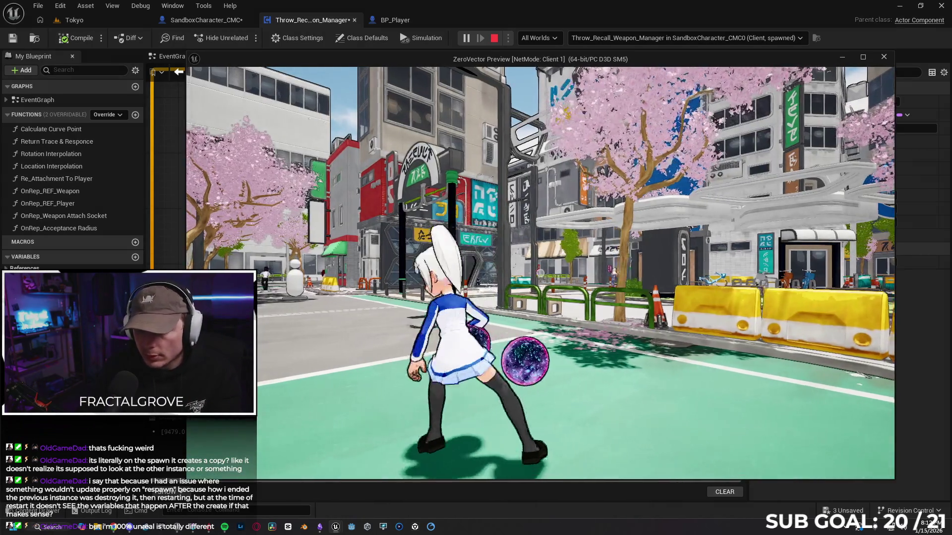
- Playtest as Client 1, throwing and recalling the orb, then close the error log
{"action": "left_click", "coordinate": [540, 273]}
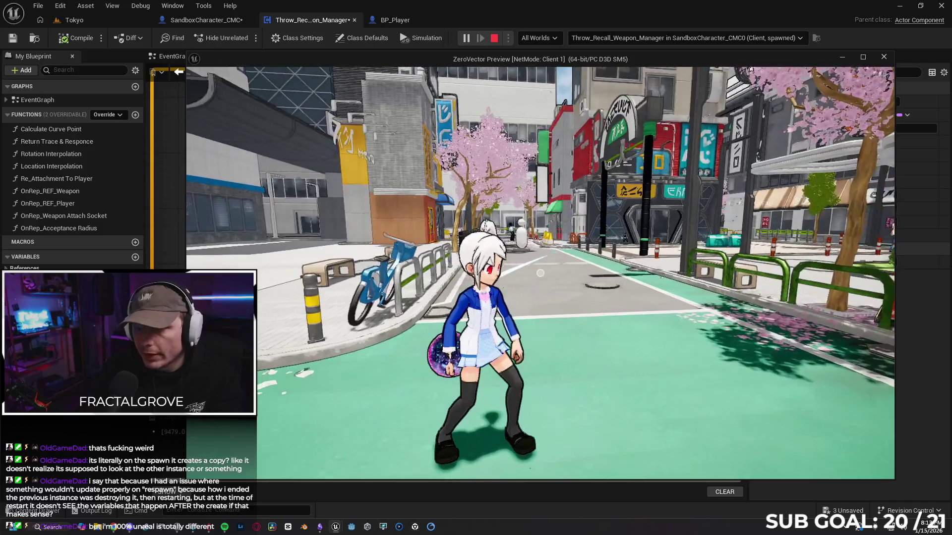
{"action": "left_click", "coordinate": [540, 272]}
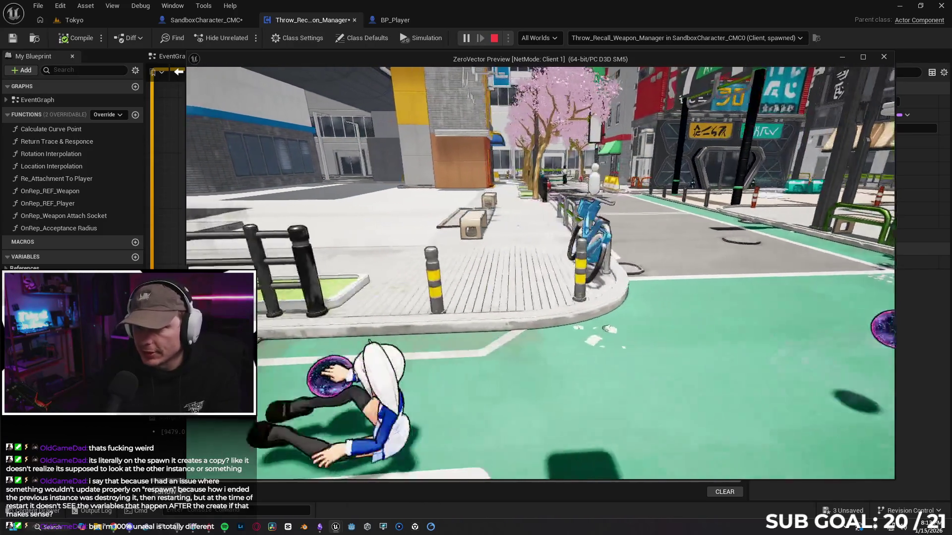
{"action": "left_click", "coordinate": [541, 273]}
{"action": "key", "text": "w"}
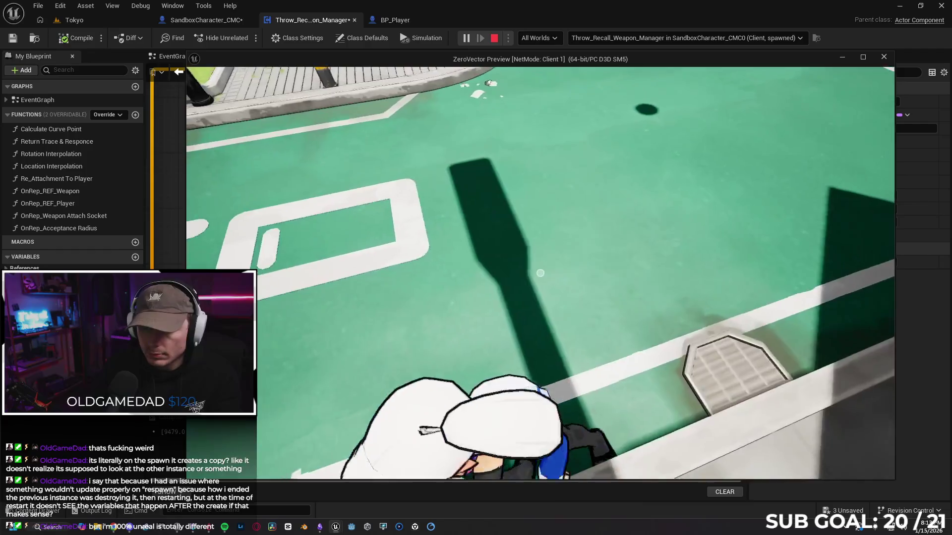
{"action": "key", "text": "w"}
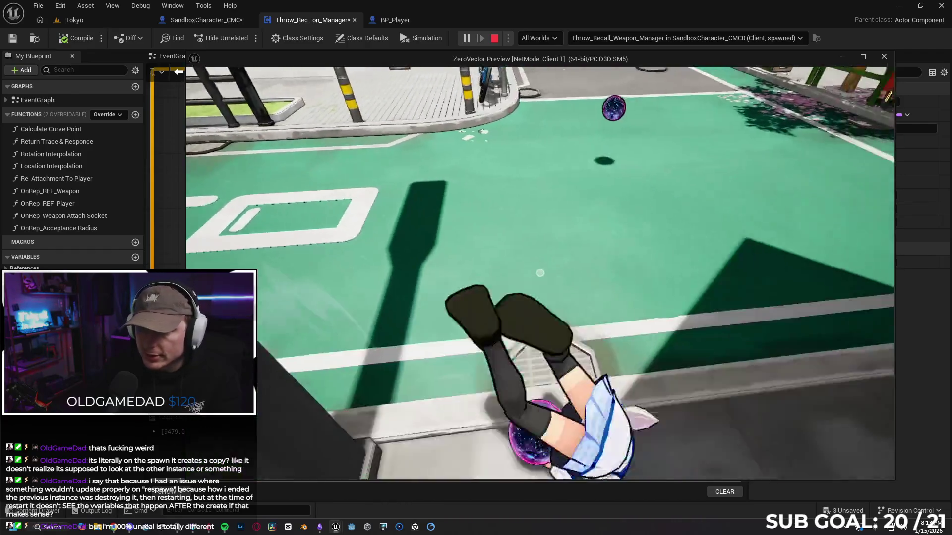
{"action": "key", "text": "w"}
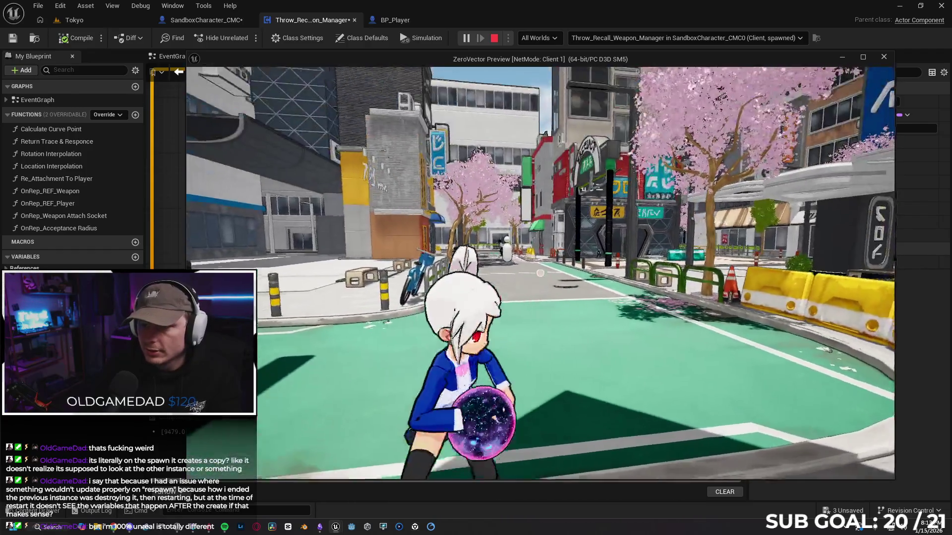
{"action": "key", "text": "w"}
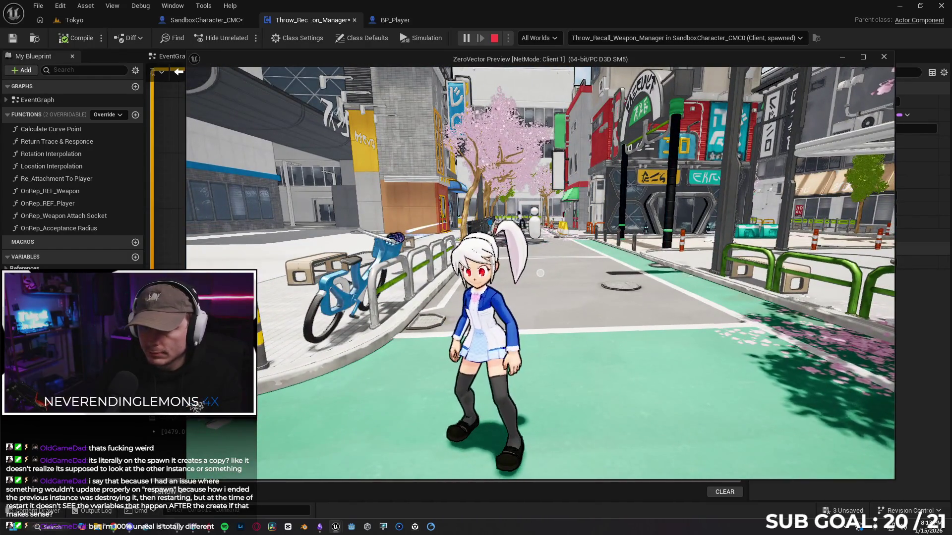
{"action": "key", "text": "Escape"}
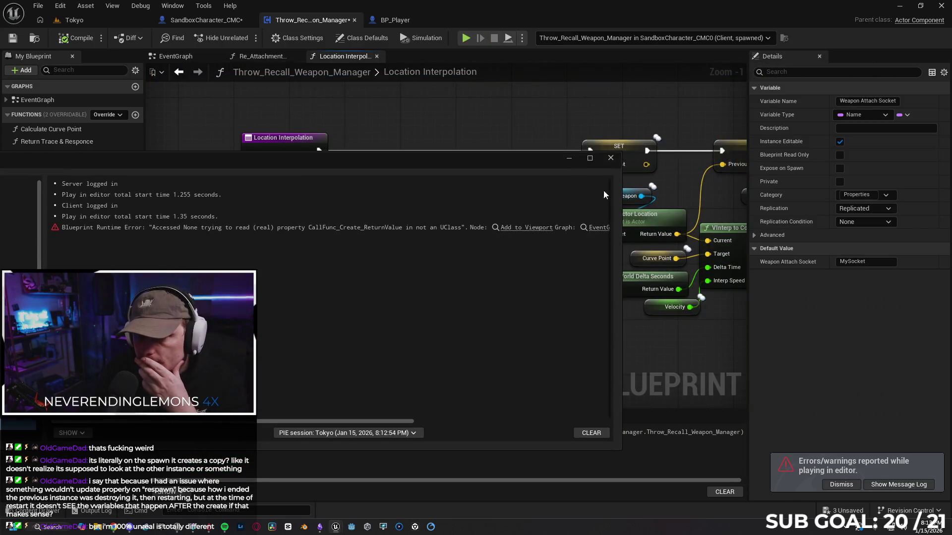
{"action": "left_click", "coordinate": [610, 158]}
- Set Weapon Attach Socket's Replication back to None
{"action": "left_click", "coordinate": [873, 209]}
{"action": "left_click", "coordinate": [868, 216]}
{"action": "left_click", "coordinate": [444, 350]}
{"action": "left_click_drag", "start_coordinate": [554, 332], "coordinate": [372, 319]}
{"action": "left_click_drag", "start_coordinate": [481, 316], "coordinate": [474, 324]}
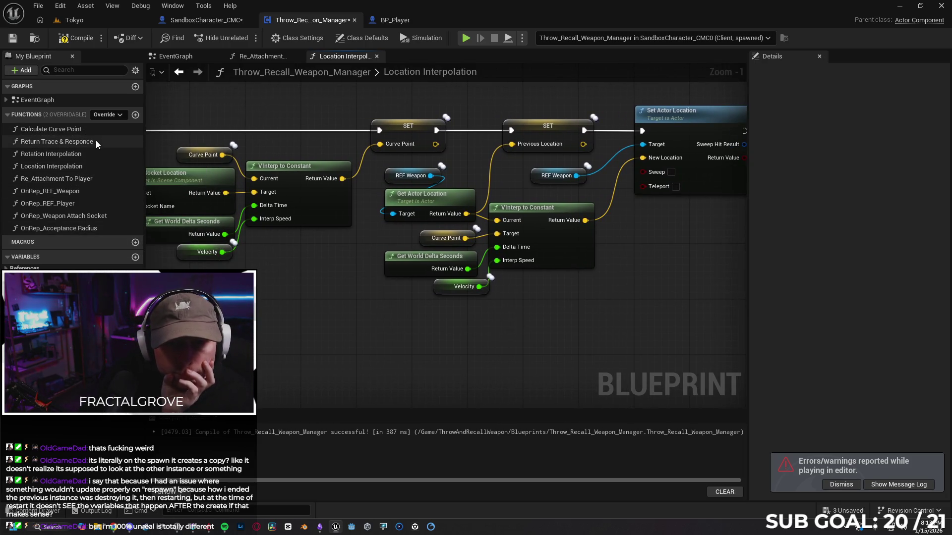
- Untick Weld Simulated Bodies on Attach Actor To Component in Re_Attachment To Player
{"action": "double_click", "coordinate": [100, 177]}
{"action": "left_click_drag", "start_coordinate": [396, 290], "coordinate": [349, 279]}
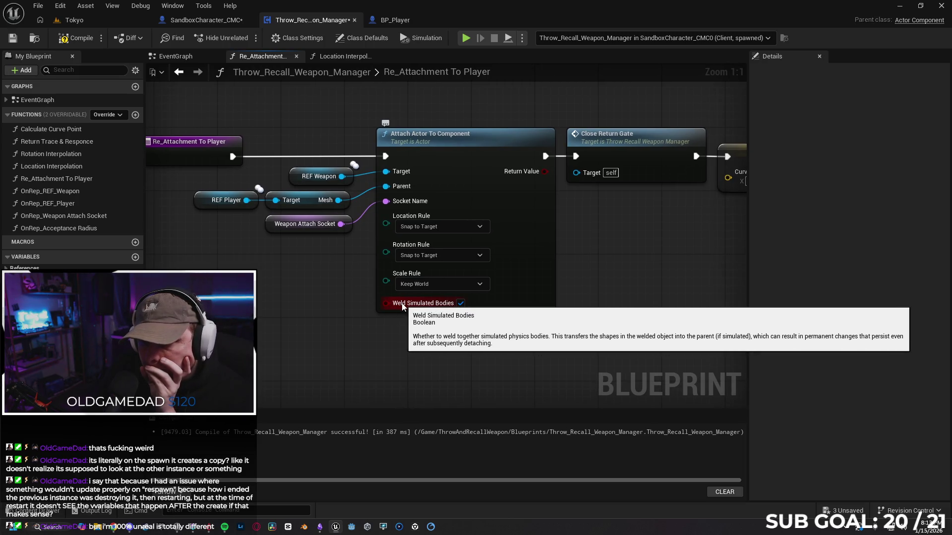
{"action": "left_click", "coordinate": [460, 304]}
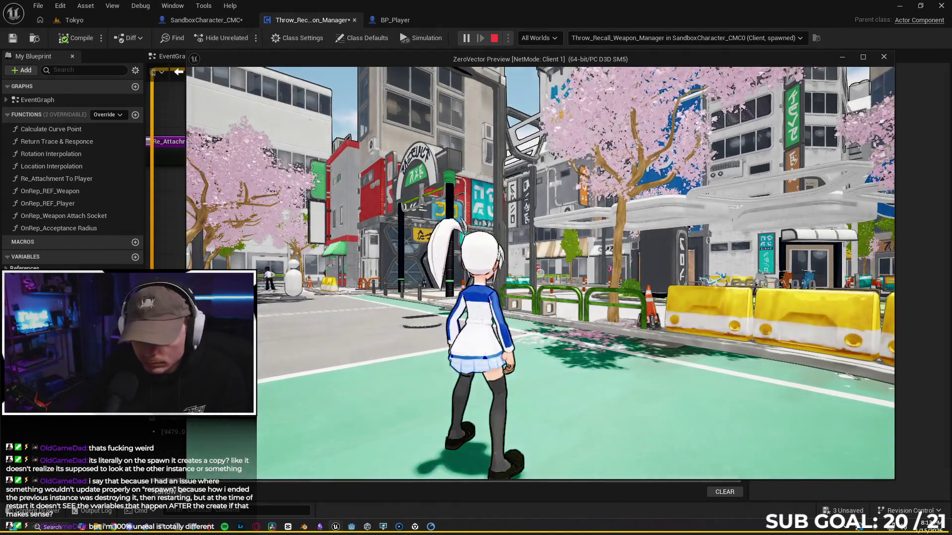
- End the running playtest and close the message log
{"action": "key", "text": "a"}
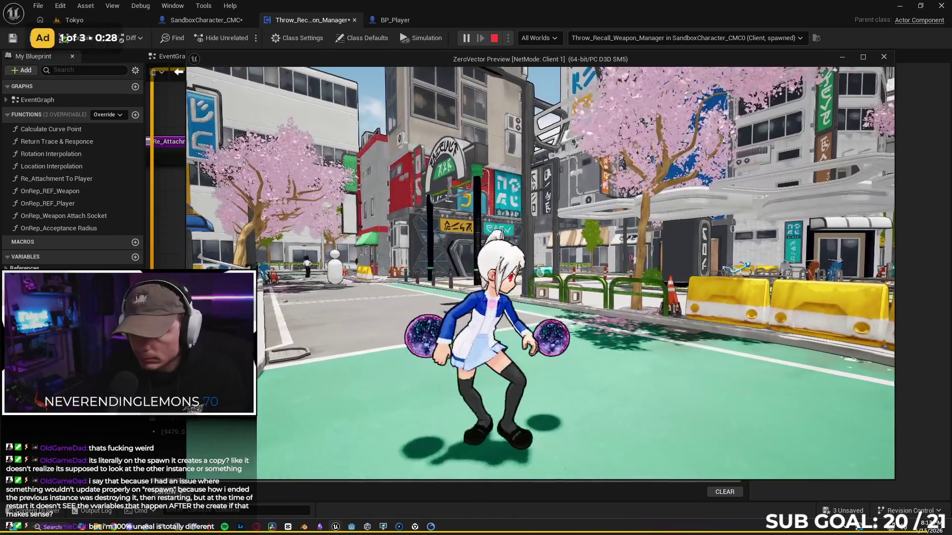
{"action": "key", "text": "Escape"}
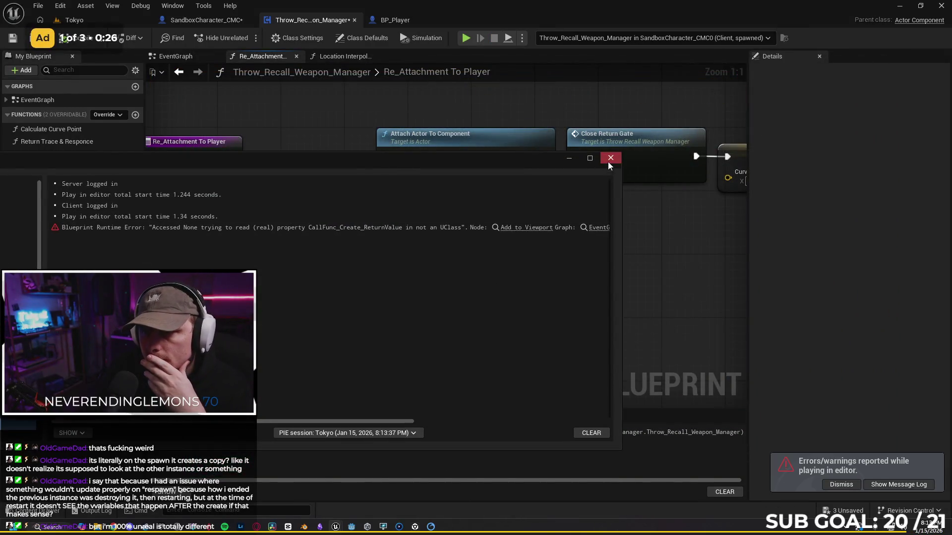
{"action": "left_click", "coordinate": [610, 158]}
{"action": "left_click", "coordinate": [462, 283]}
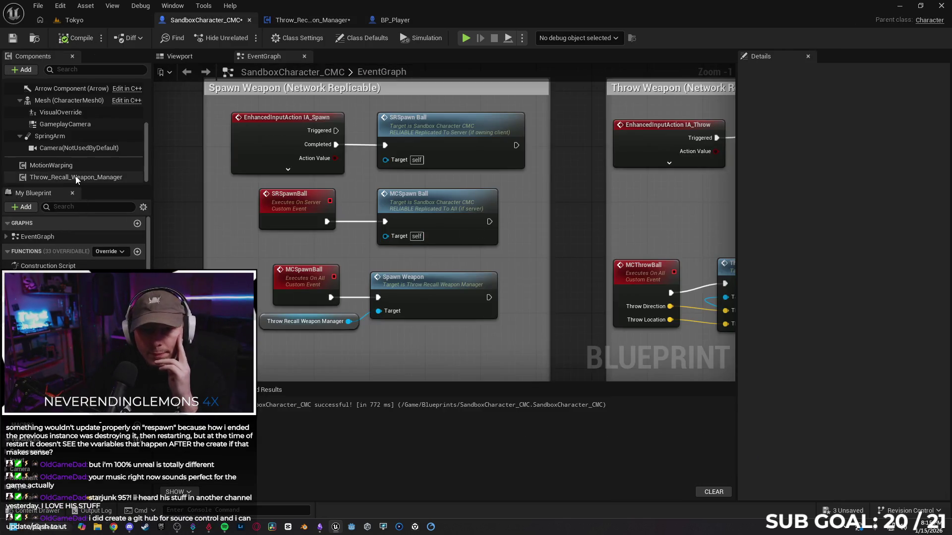
- Set the Throw_Recall_Weapon_Manager component's Weapon Type to Rotating Weapon and start a playtest
{"action": "left_click", "coordinate": [76, 177]}
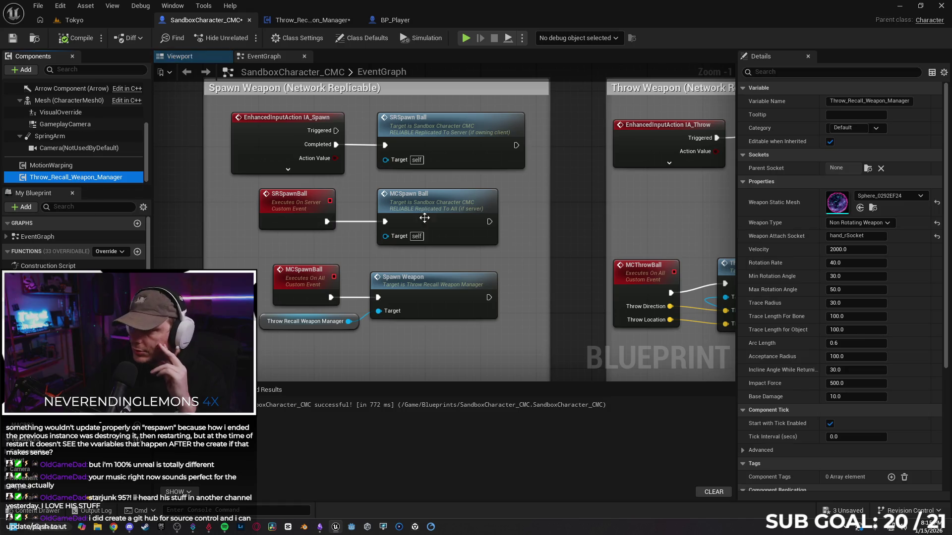
{"action": "left_click", "coordinate": [860, 223]}
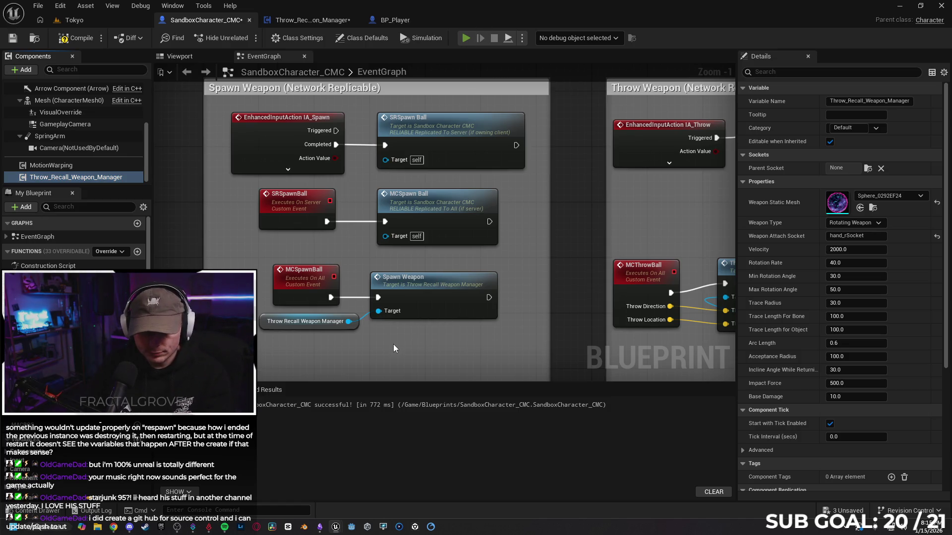
{"action": "key", "text": "alt+p"}
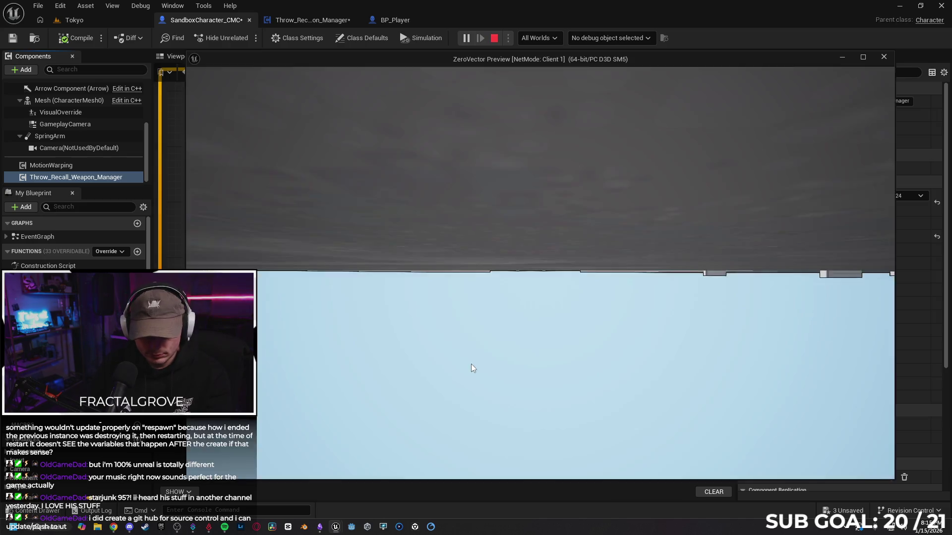
- Run the client character up the bike lane, throwing and catching the Rotating Weapon orbs
{"action": "left_click", "coordinate": [471, 364]}
{"action": "key", "text": "w"}
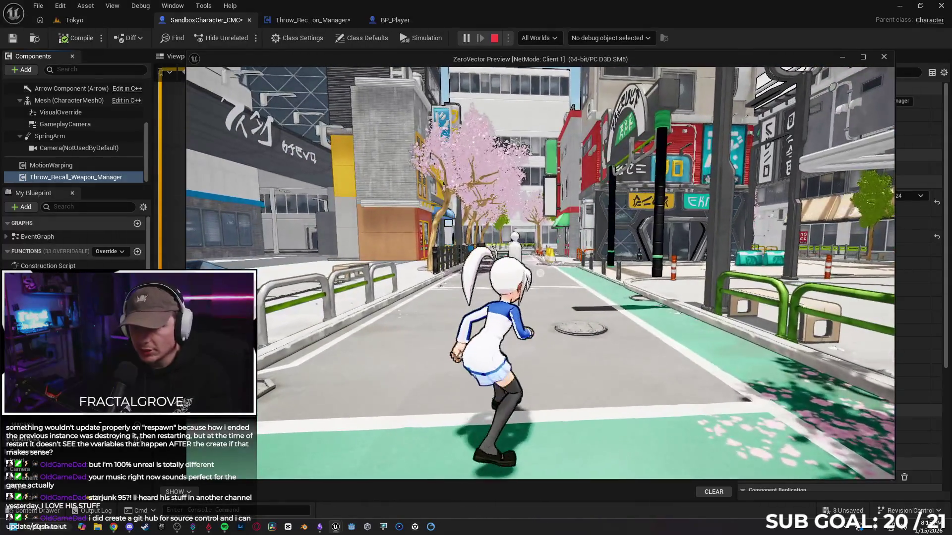
{"action": "key", "text": "s"}
{"action": "key", "text": "w"}
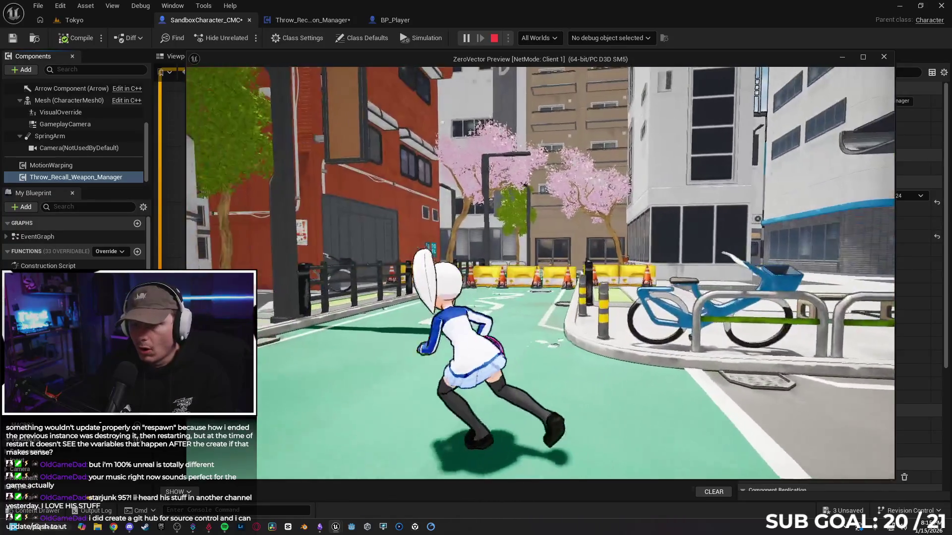
{"action": "key", "text": "w"}
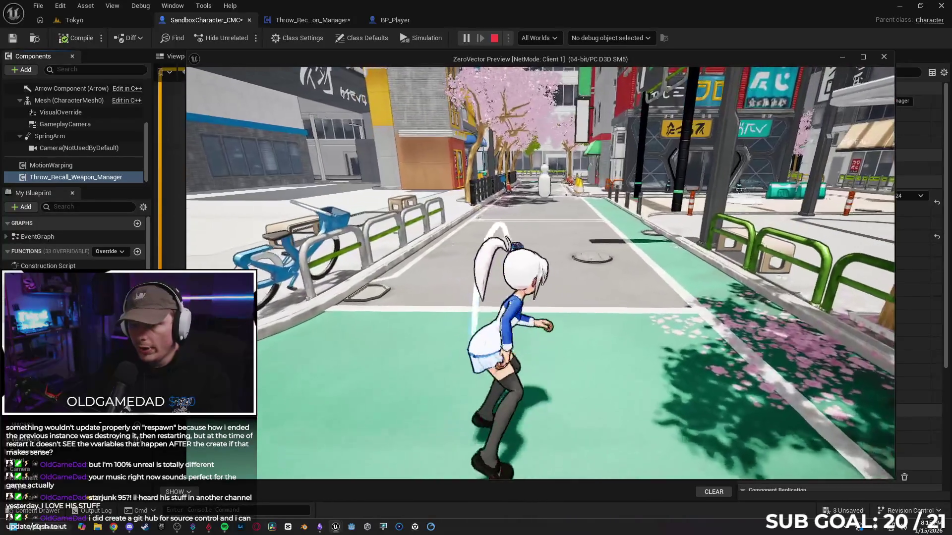
{"action": "key", "text": "a"}
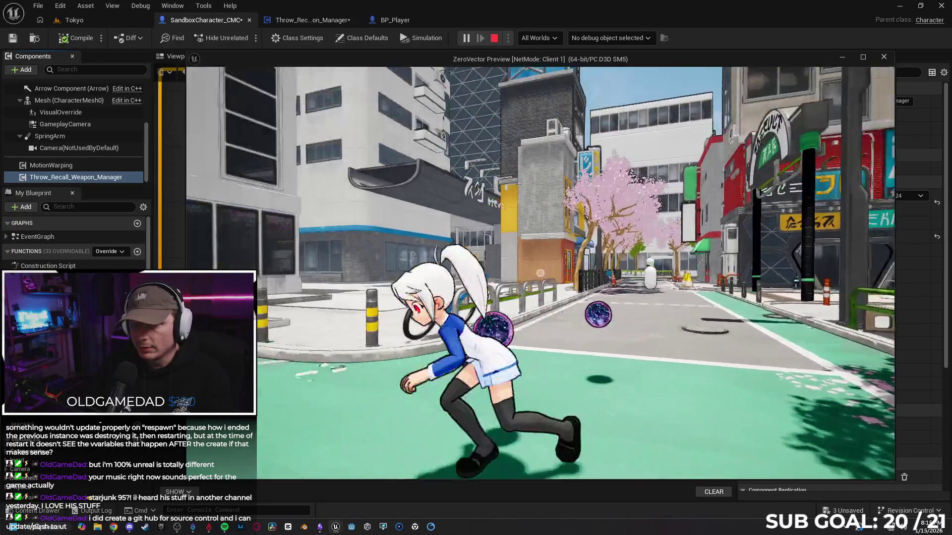
{"action": "key", "text": "s"}
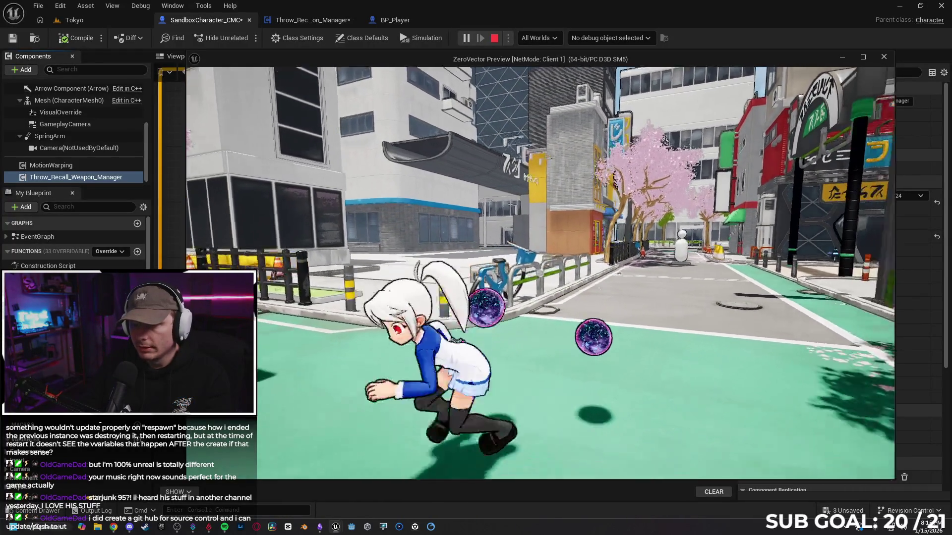
{"action": "key", "text": "d"}
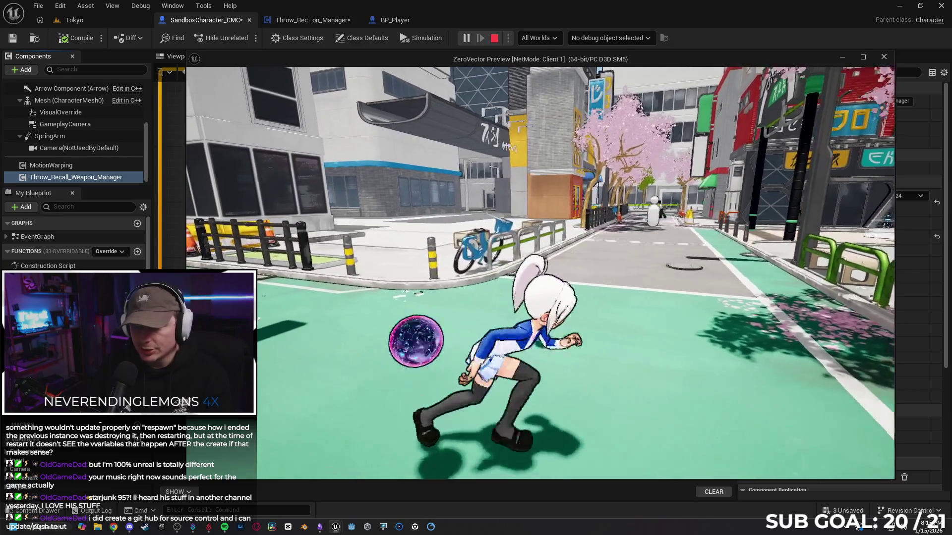
- Throw and recall several orbs toward the bike and around the character, then stop
{"action": "key", "text": "w"}
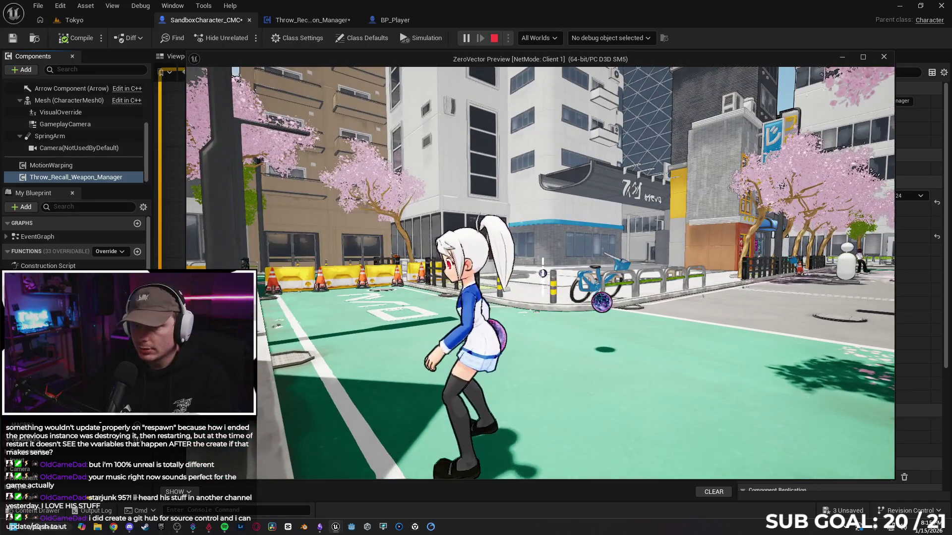
{"action": "key", "text": "w"}
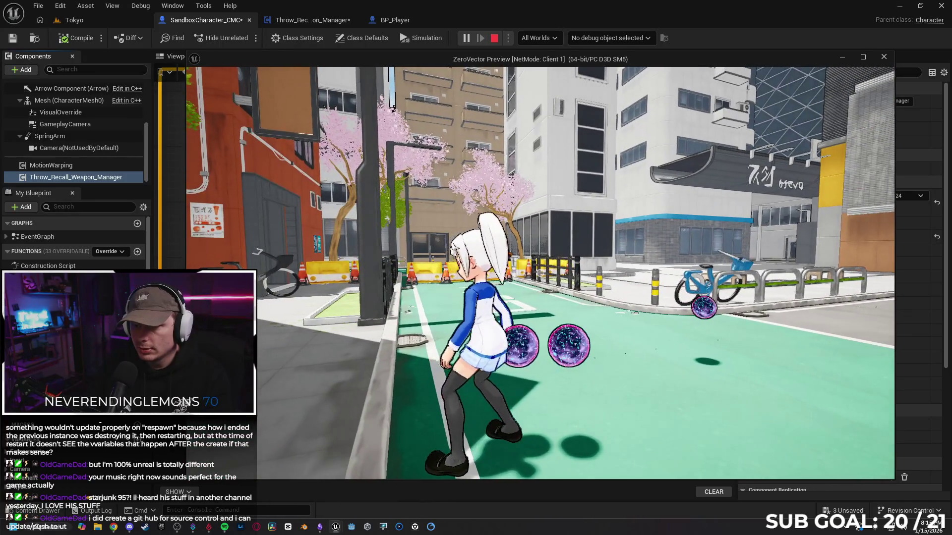
{"action": "key", "text": "w"}
{"action": "key", "text": "w"}
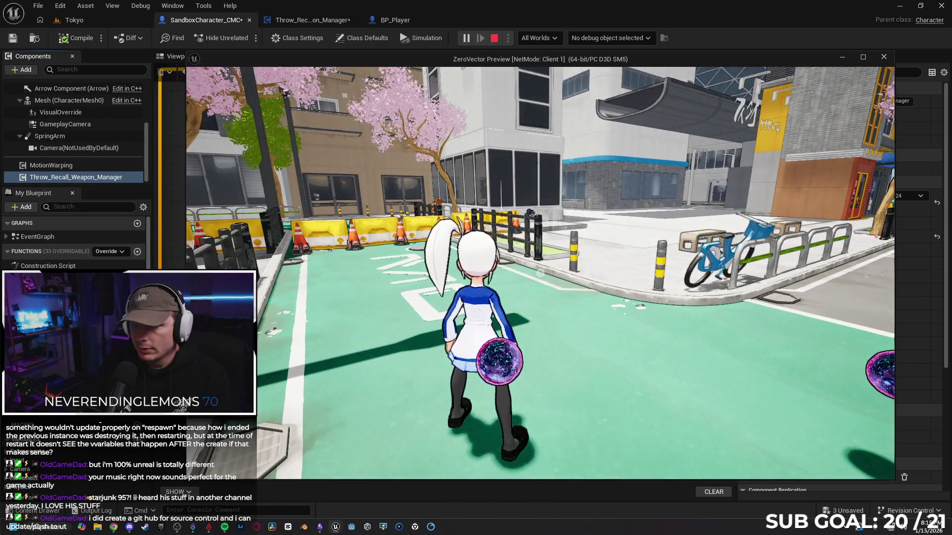
{"action": "key", "text": "w"}
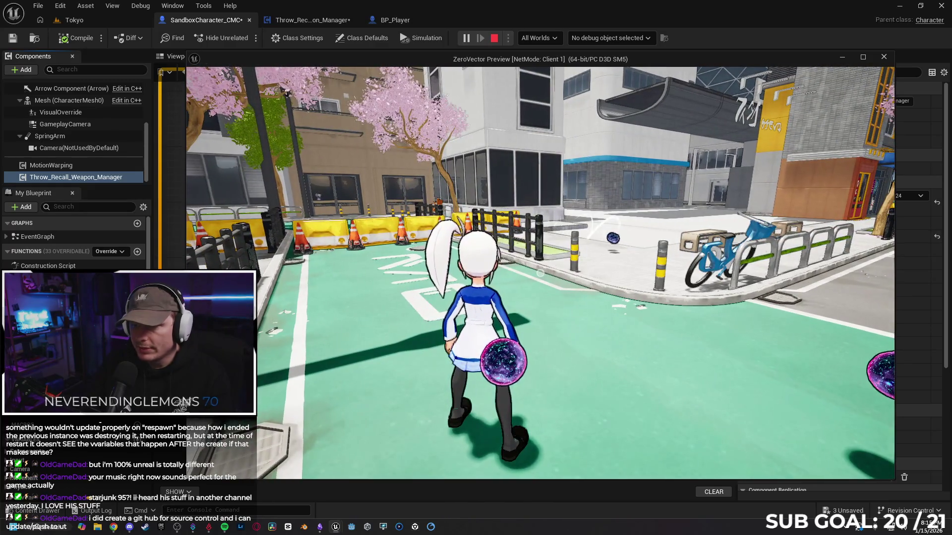
{"action": "key", "text": "w"}
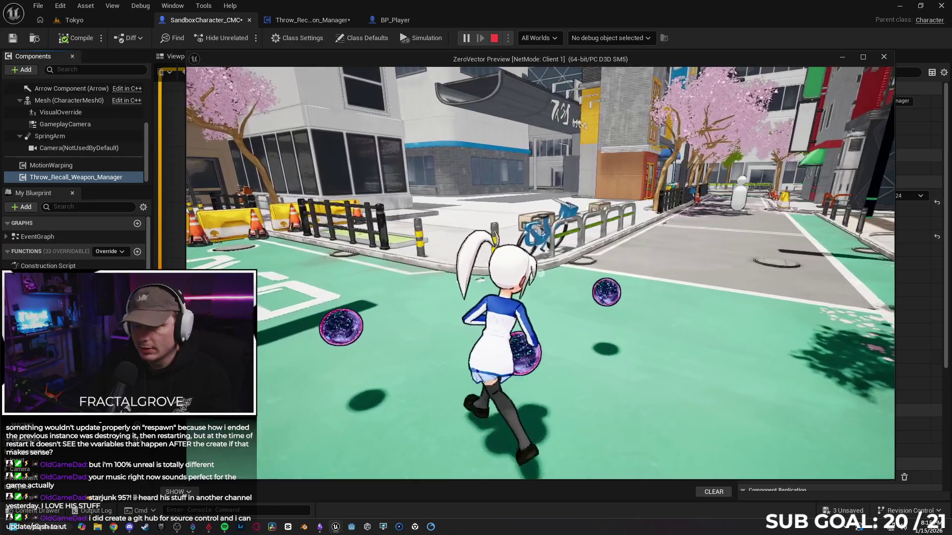
{"action": "key", "text": "w"}
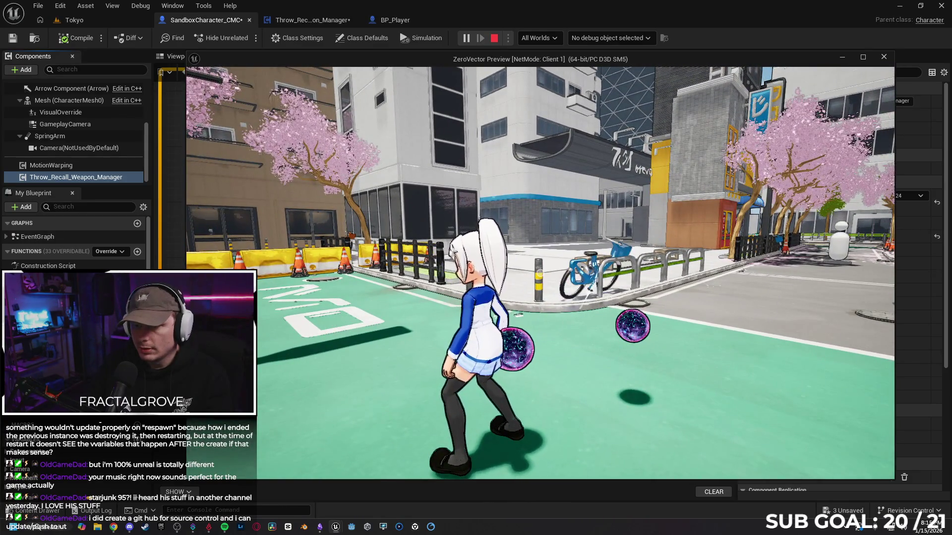
{"action": "key", "text": "w"}
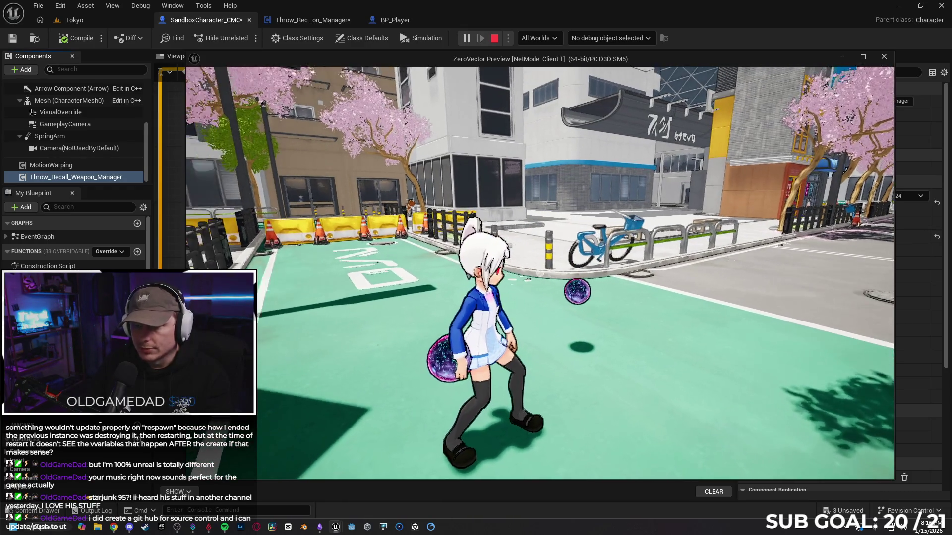
{"action": "key", "text": "e"}
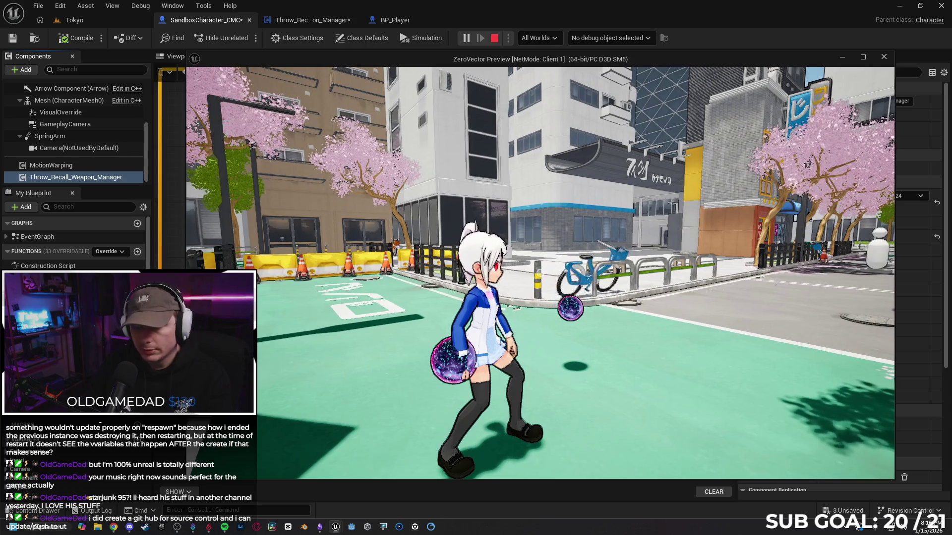
{"action": "key", "text": "Escape"}
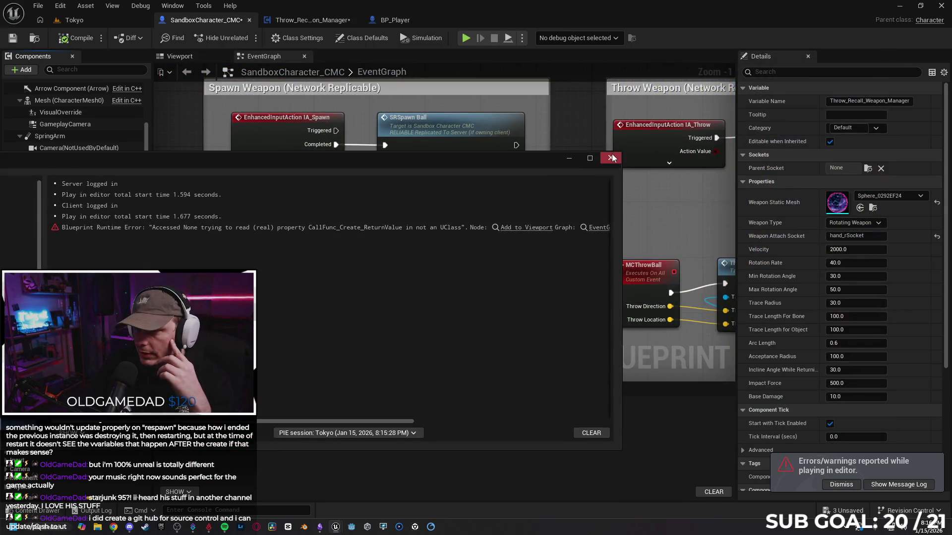
- Set the component's Weapon Type back to Non Rotating Weapon
{"action": "left_click", "coordinate": [612, 158]}
{"action": "left_click", "coordinate": [869, 242]}
{"action": "scroll", "coordinate": [950, 381], "scroll_direction": "down", "scroll_amount": 5}
{"action": "scroll", "coordinate": [949, 382], "scroll_direction": "down", "scroll_amount": 2}
{"action": "scroll", "coordinate": [948, 446], "scroll_direction": "up", "scroll_amount": 5}
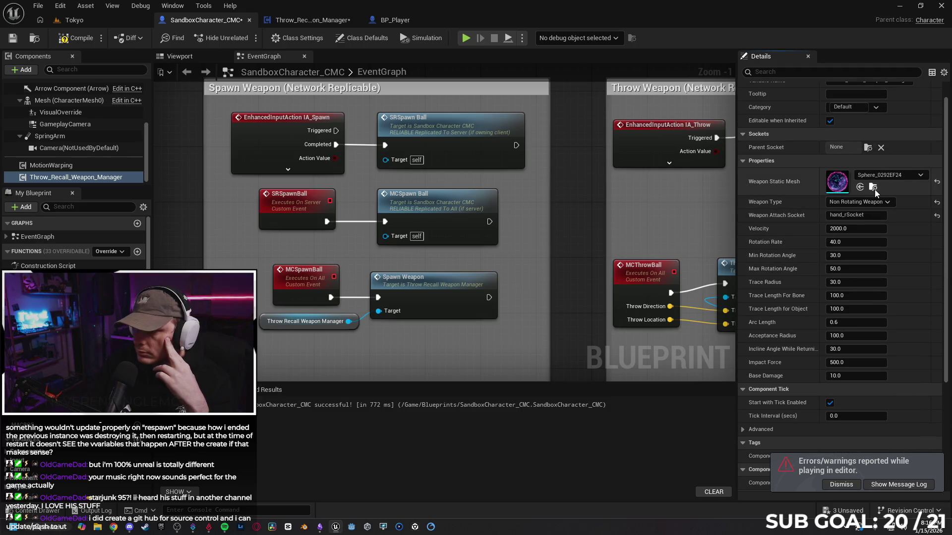
- Open the weapon's sphere mesh, search its Details for replication, then close it
{"action": "left_click", "coordinate": [874, 188]}
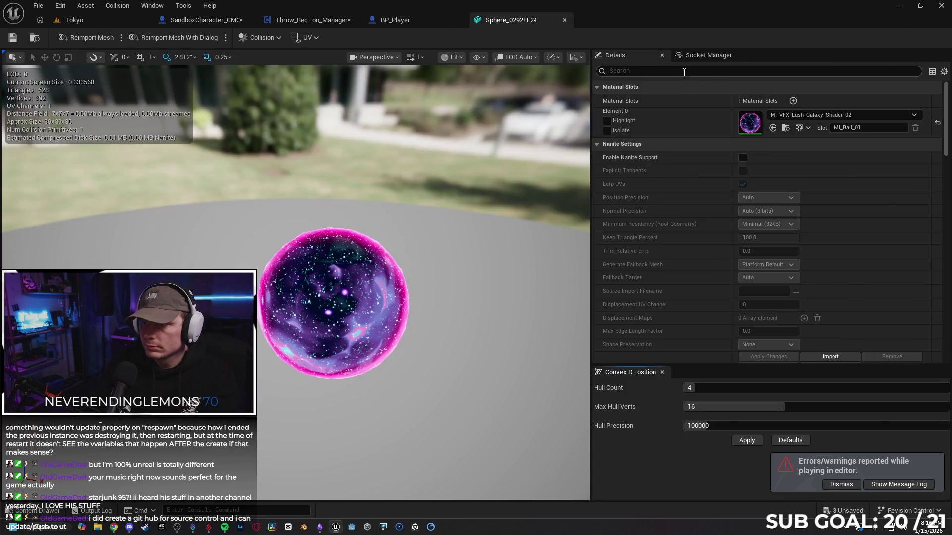
{"action": "left_click", "coordinate": [682, 70]}
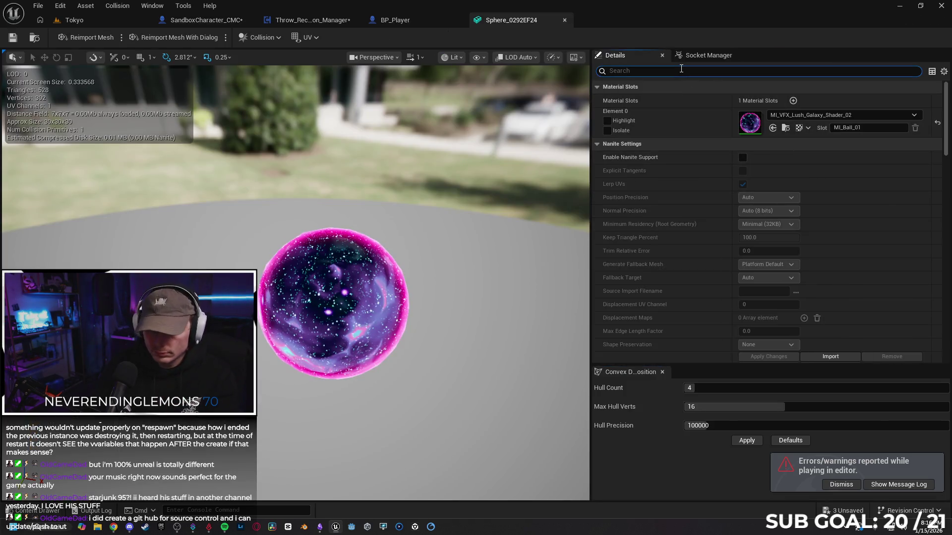
{"action": "type", "text": "repli"}
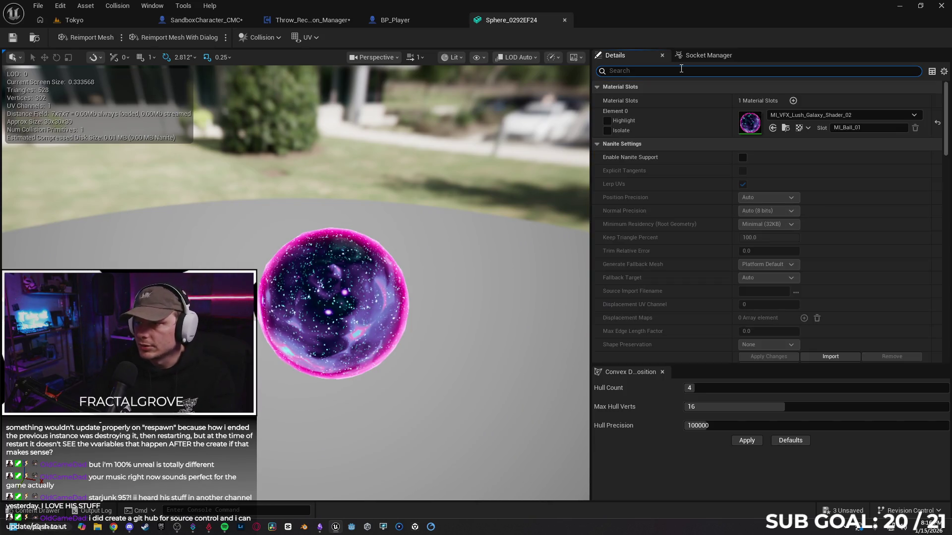
{"action": "left_click", "coordinate": [564, 20]}
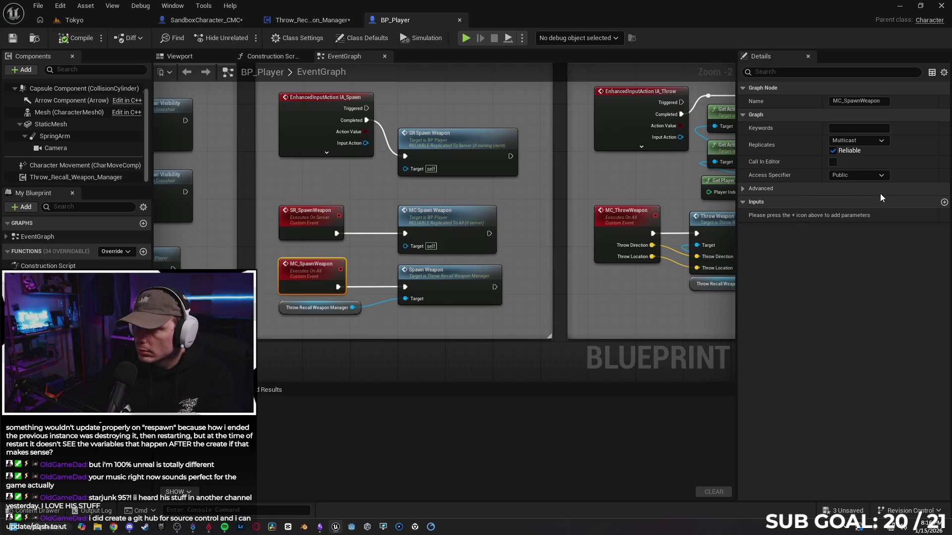
- Close the BP_Player blueprint and save all modified assets
{"action": "left_click", "coordinate": [317, 20]}
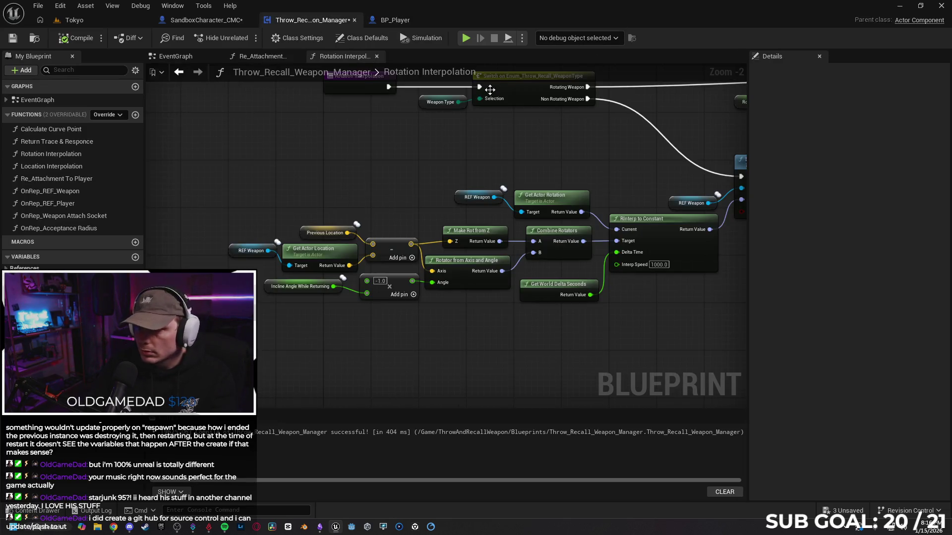
{"action": "left_click", "coordinate": [397, 22]}
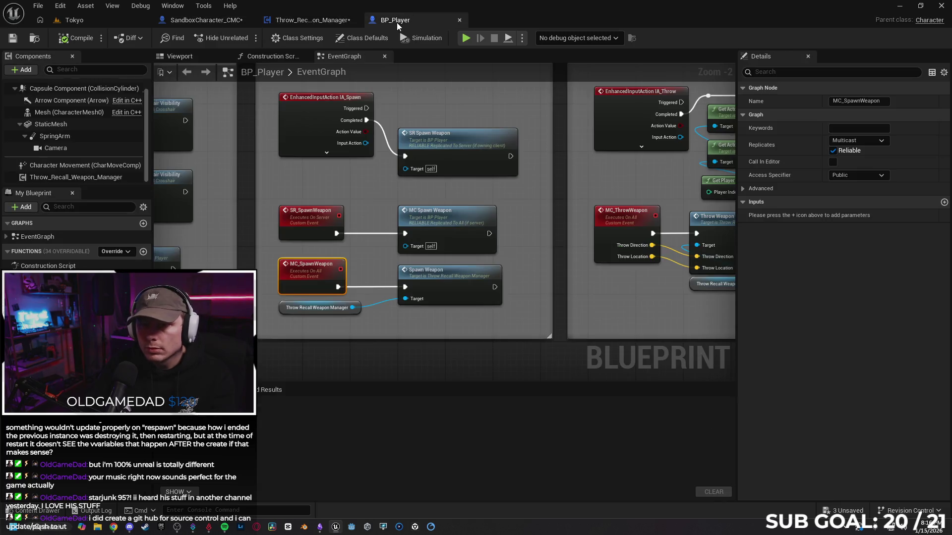
{"action": "left_click", "coordinate": [459, 21]}
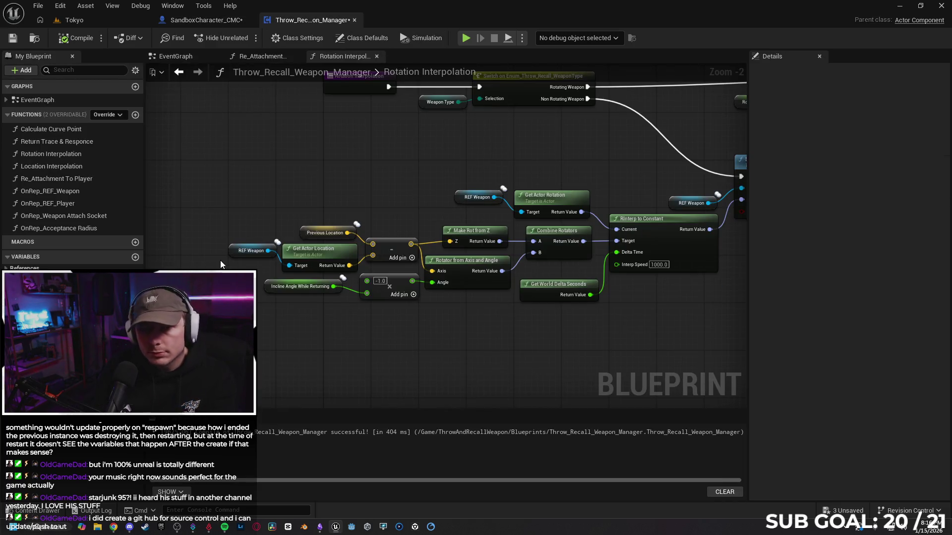
{"action": "left_click", "coordinate": [12, 37]}
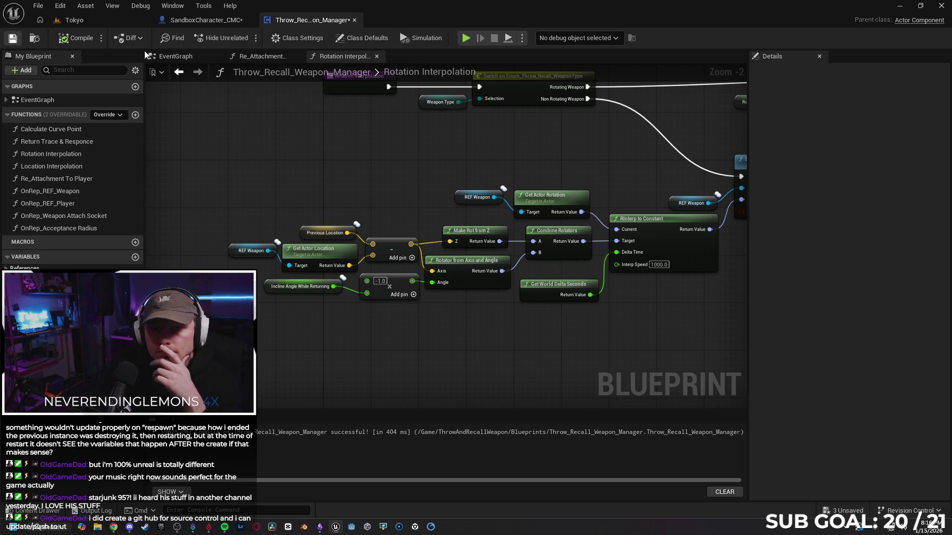
- Enable Component Replicates on the Throw_Recall_Weapon_Manager component in SandboxCharacter_CMC
{"action": "left_click", "coordinate": [212, 21]}
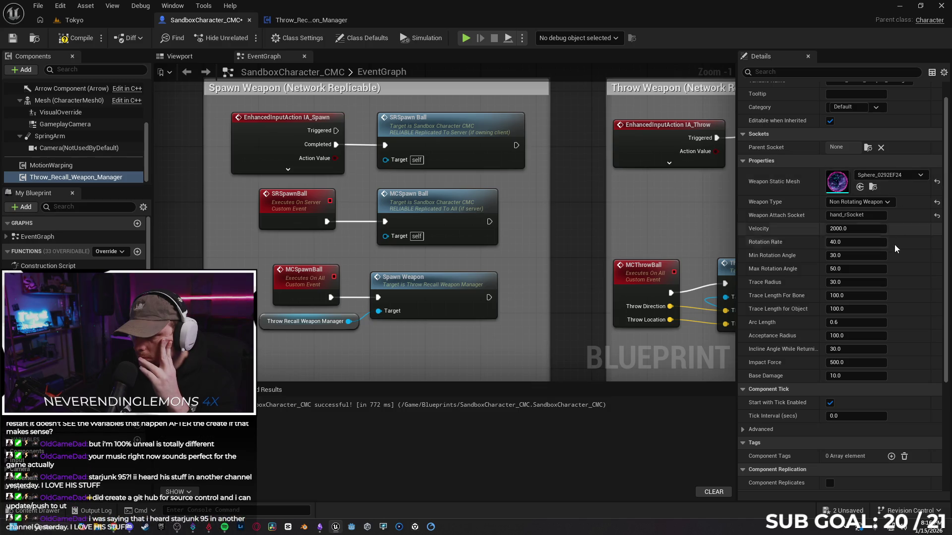
{"action": "left_click_drag", "start_coordinate": [942, 352], "coordinate": [942, 453]}
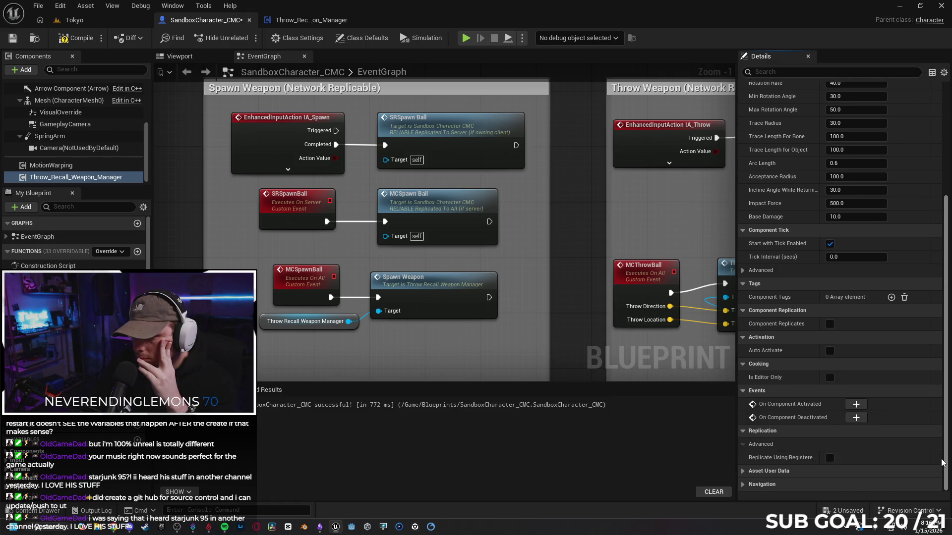
{"action": "left_click", "coordinate": [830, 325]}
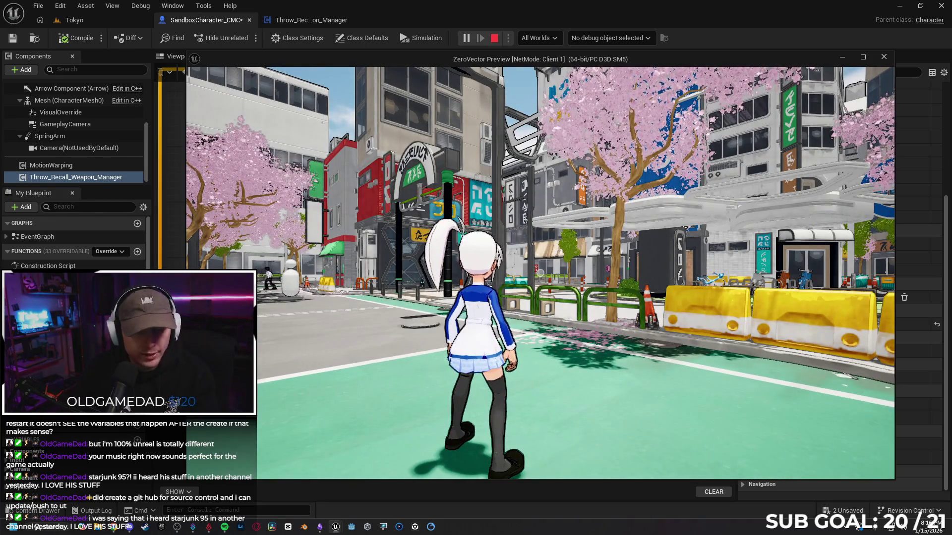
- Summon and throw an orb in the client test, then stop it and close the message log
{"action": "key", "text": "e"}
{"action": "key", "text": "w"}
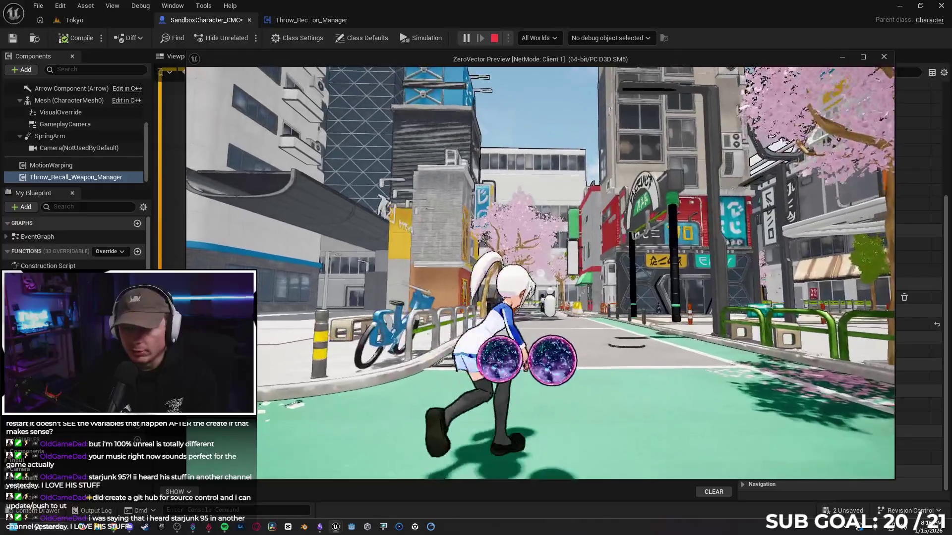
{"action": "key", "text": "s"}
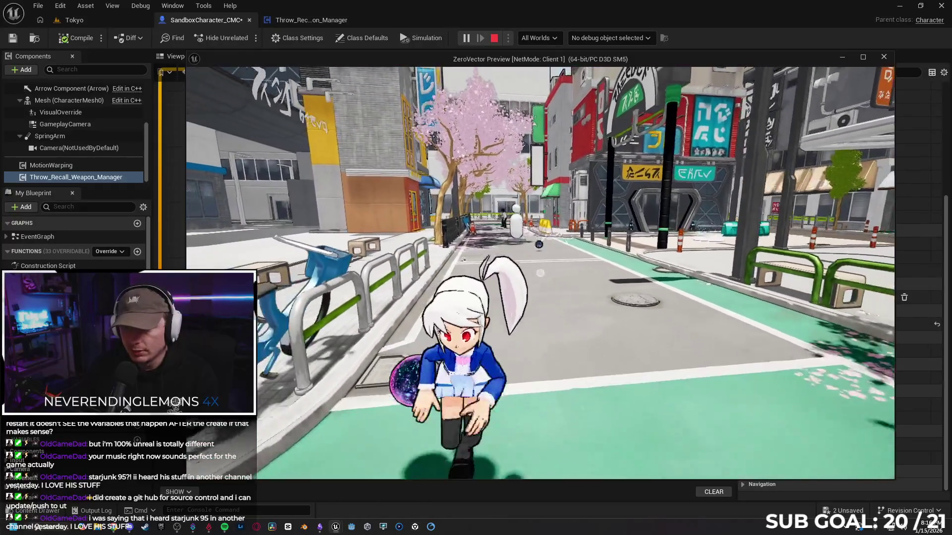
{"action": "key", "text": "Escape"}
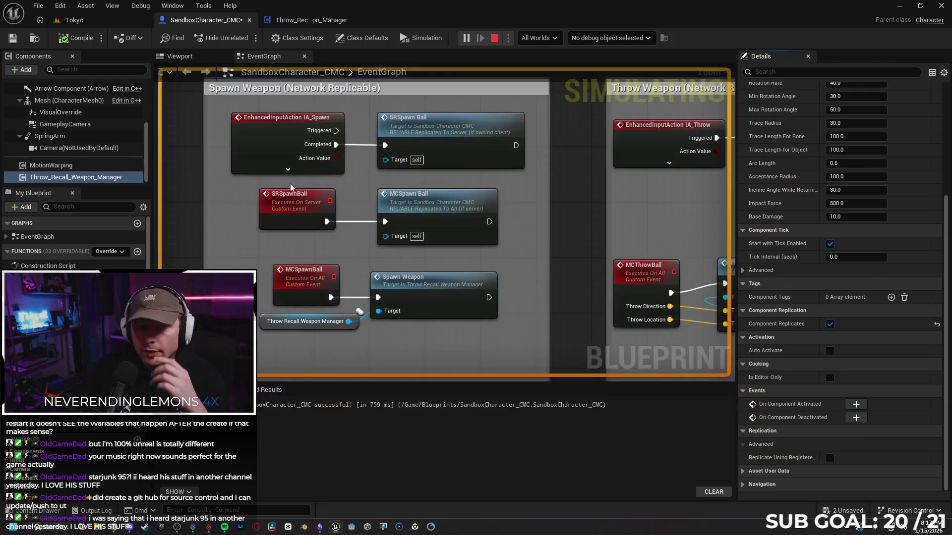
{"action": "left_click", "coordinate": [611, 158]}
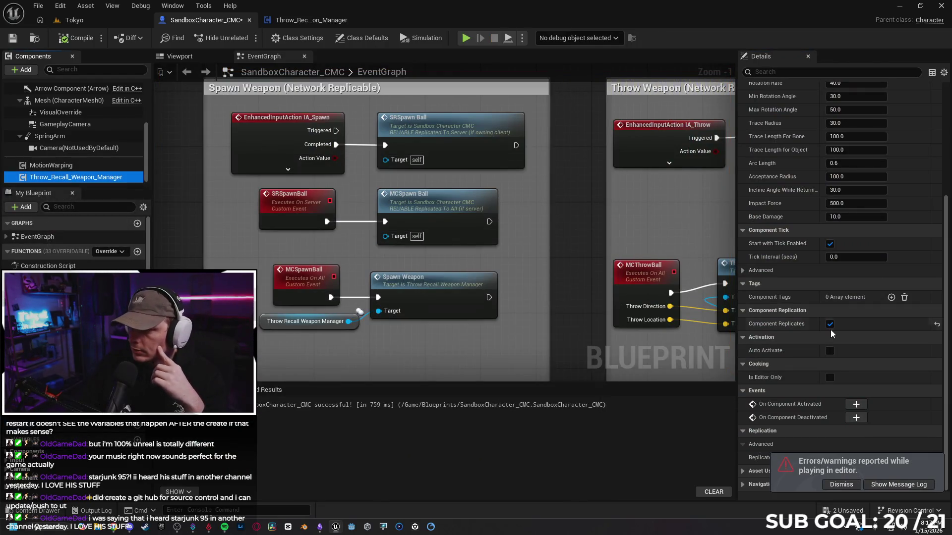
- Uncheck Component Replicates on the weapon manager and browse to the ThrowAndRecallWeapon content folder
{"action": "left_click", "coordinate": [829, 324]}
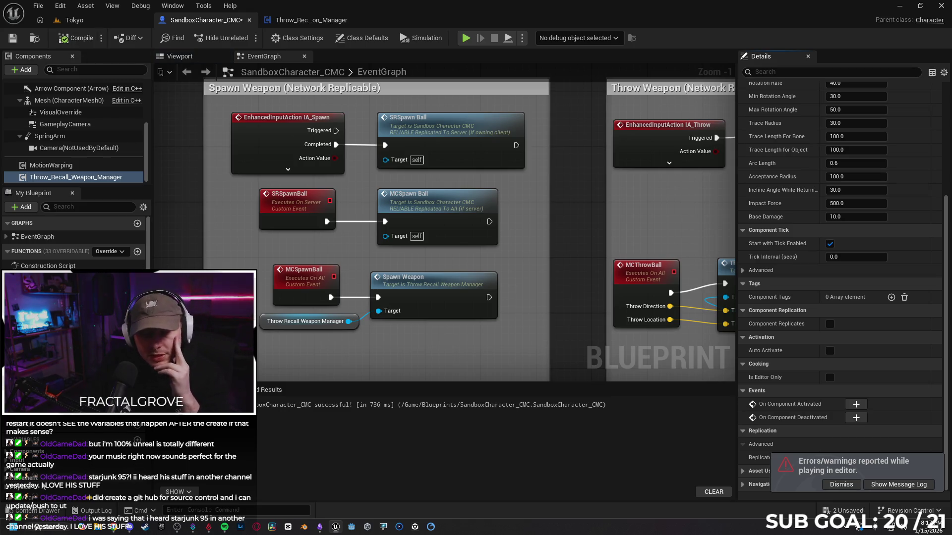
{"action": "left_click", "coordinate": [38, 511]}
{"action": "key", "text": "alt+Left"}
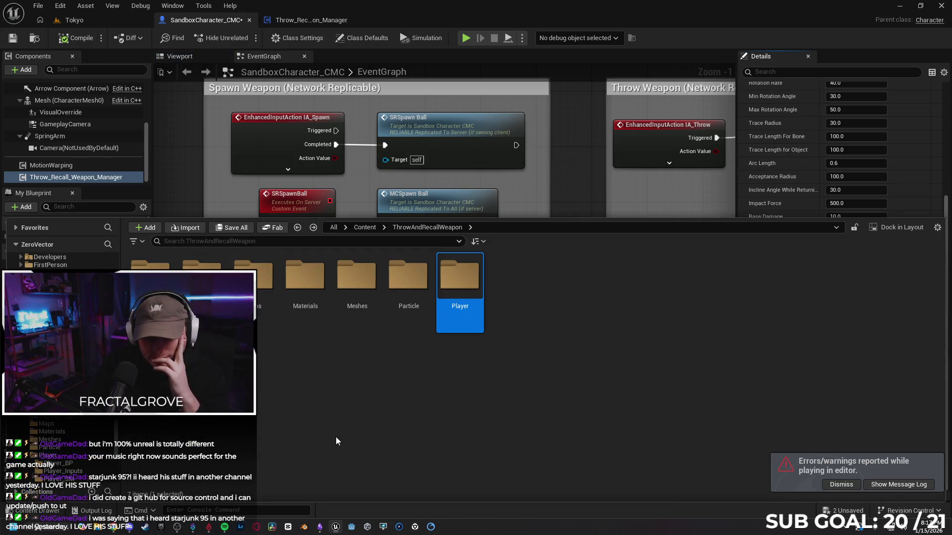
- Open the Blueprints folder and inspect the Weapon Mesh variable's properties and advanced flags
{"action": "double_click", "coordinate": [147, 268]}
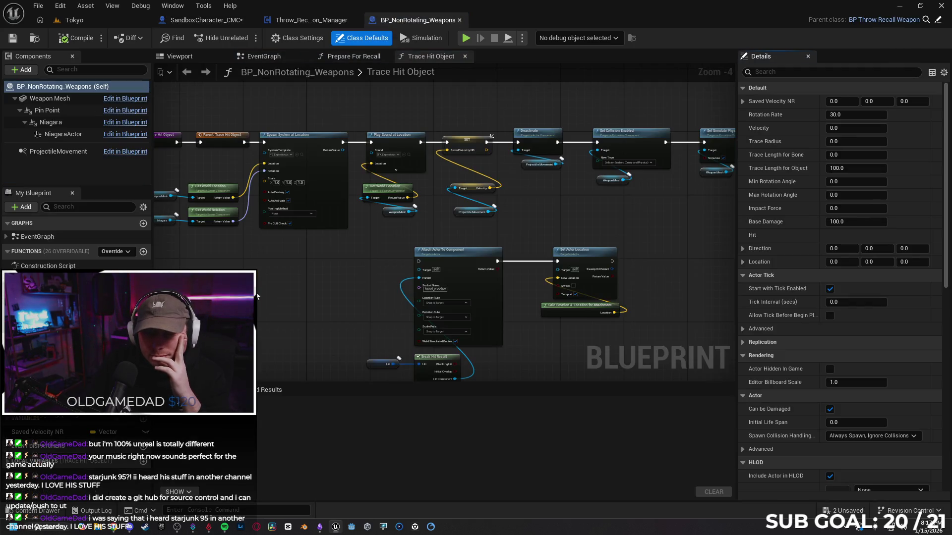
{"action": "mouse_move", "coordinate": [258, 297]}
{"action": "left_mouse_down"}
{"action": "mouse_move", "coordinate": [435, 291]}
{"action": "mouse_move", "coordinate": [412, 344]}
{"action": "left_mouse_up"}
{"action": "scroll", "coordinate": [423, 259], "scroll_direction": "up", "scroll_amount": 2}
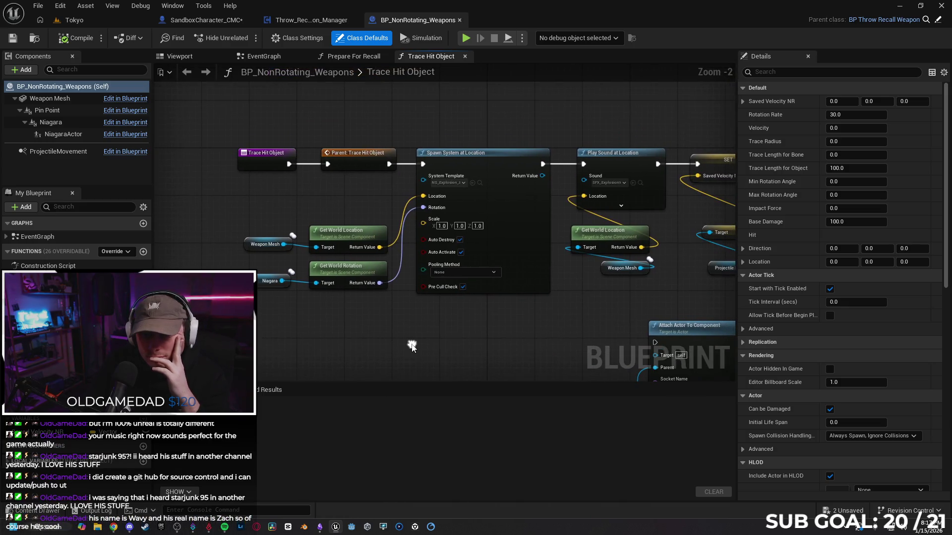
{"action": "left_click", "coordinate": [258, 245]}
{"action": "left_click_drag", "start_coordinate": [460, 348], "coordinate": [427, 342]}
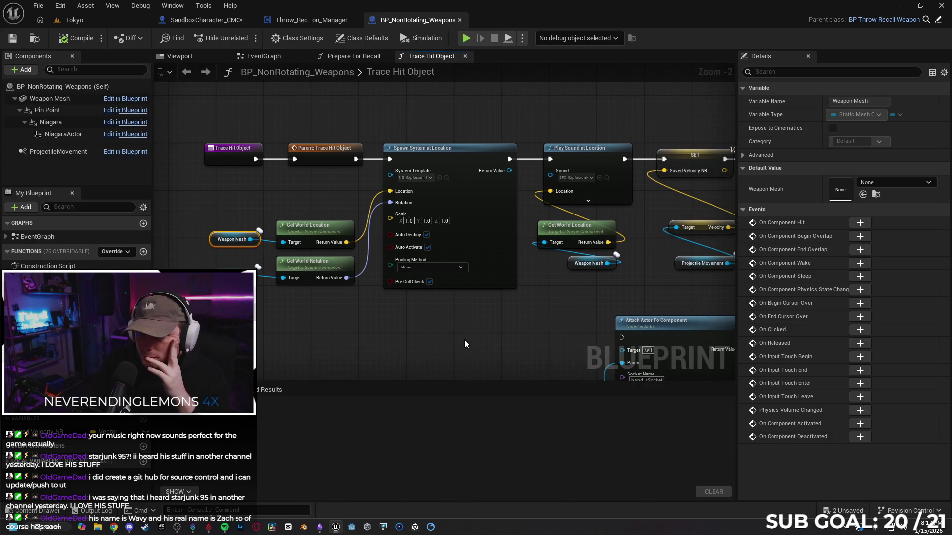
{"action": "left_click", "coordinate": [742, 155]}
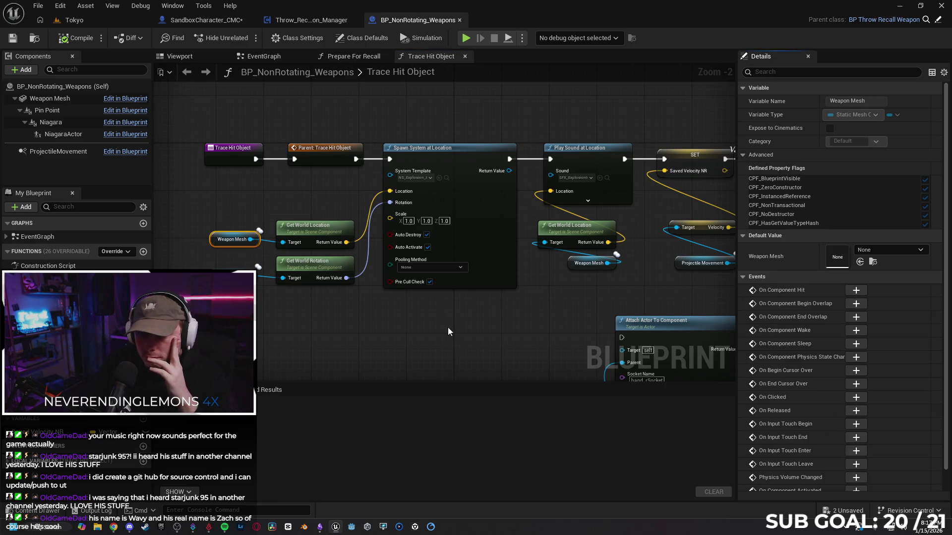
{"action": "left_click", "coordinate": [744, 154]}
- Check the Hit variable's replication near Break Hit Result, then open the Construction Script graph
{"action": "left_click_drag", "start_coordinate": [466, 329], "coordinate": [262, 328]}
{"action": "left_click_drag", "start_coordinate": [400, 326], "coordinate": [242, 327]}
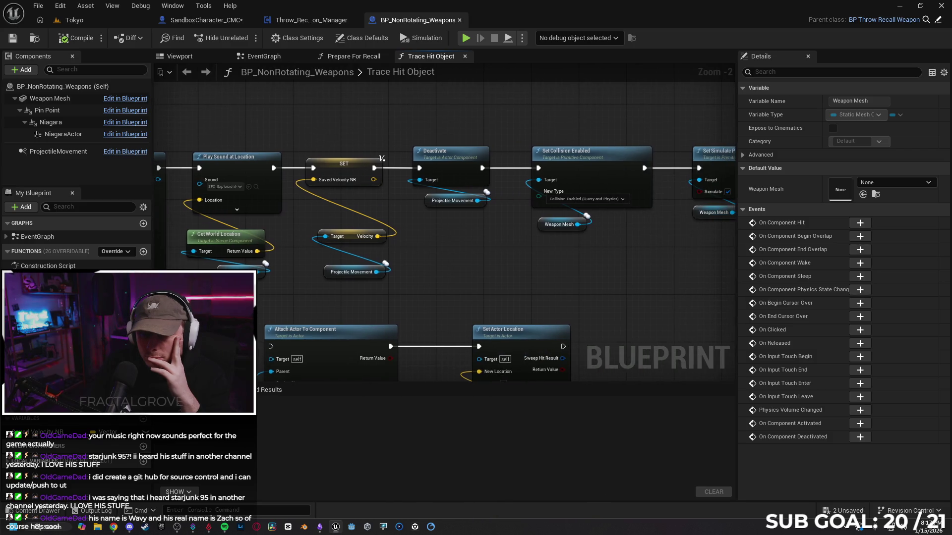
{"action": "left_click_drag", "start_coordinate": [486, 284], "coordinate": [364, 284]}
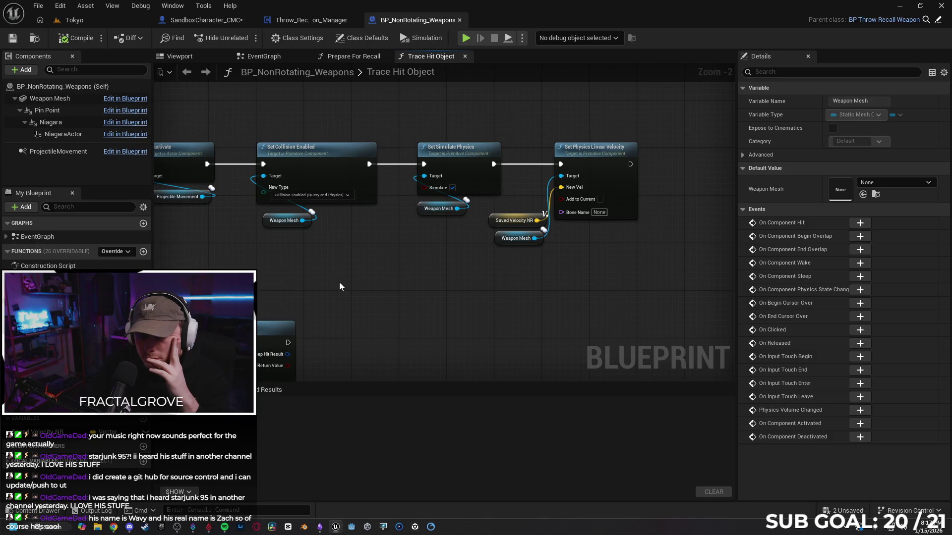
{"action": "scroll", "coordinate": [340, 286], "scroll_direction": "down", "scroll_amount": 1}
{"action": "left_click_drag", "start_coordinate": [338, 284], "coordinate": [548, 198]}
{"action": "mouse_move", "coordinate": [382, 297]}
{"action": "left_mouse_down"}
{"action": "mouse_move", "coordinate": [419, 187]}
{"action": "mouse_move", "coordinate": [426, 207]}
{"action": "left_mouse_up"}
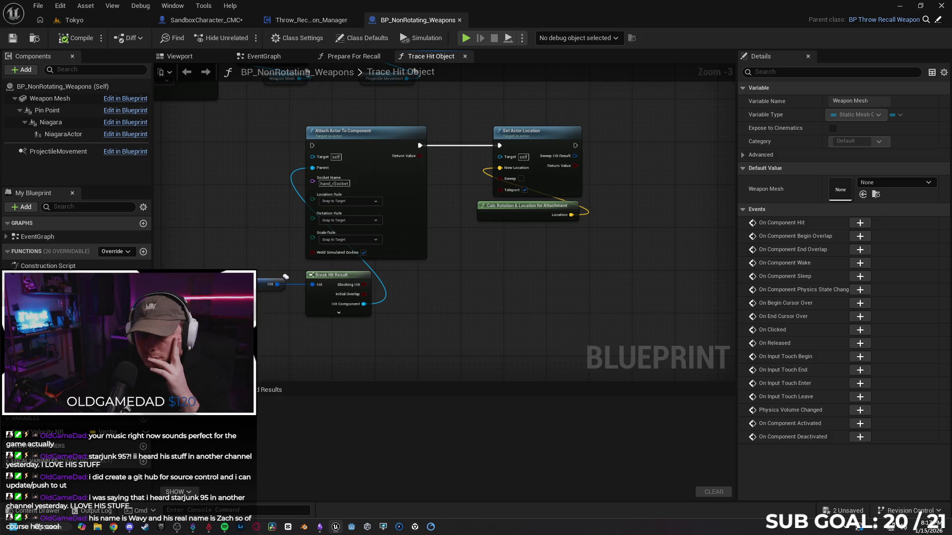
{"action": "left_click", "coordinate": [285, 277]}
{"action": "left_click_drag", "start_coordinate": [570, 298], "coordinate": [582, 352]}
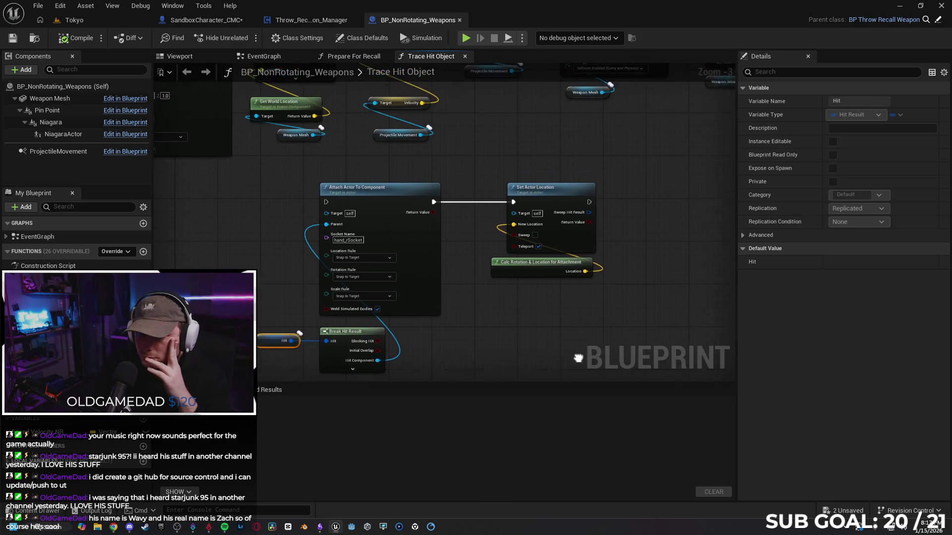
{"action": "left_click_drag", "start_coordinate": [493, 320], "coordinate": [568, 338]}
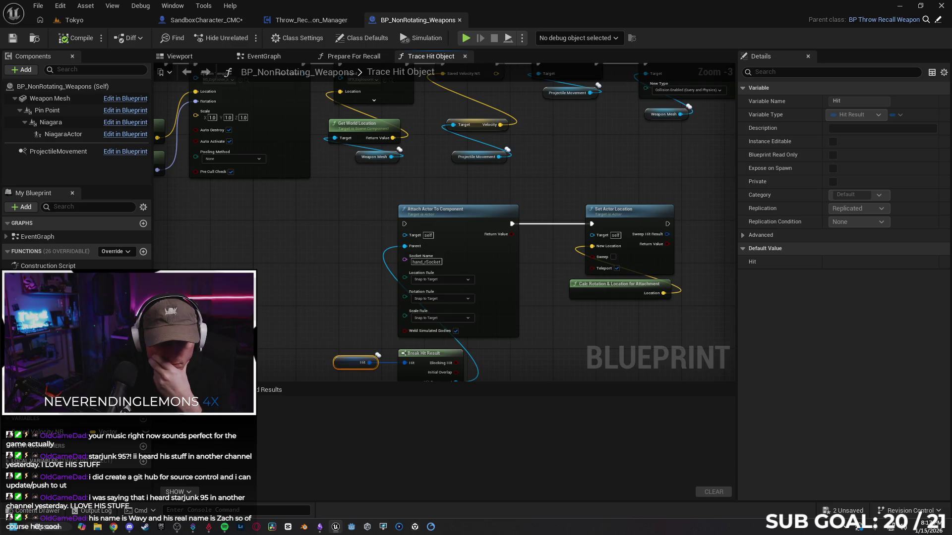
{"action": "left_click", "coordinate": [105, 266]}
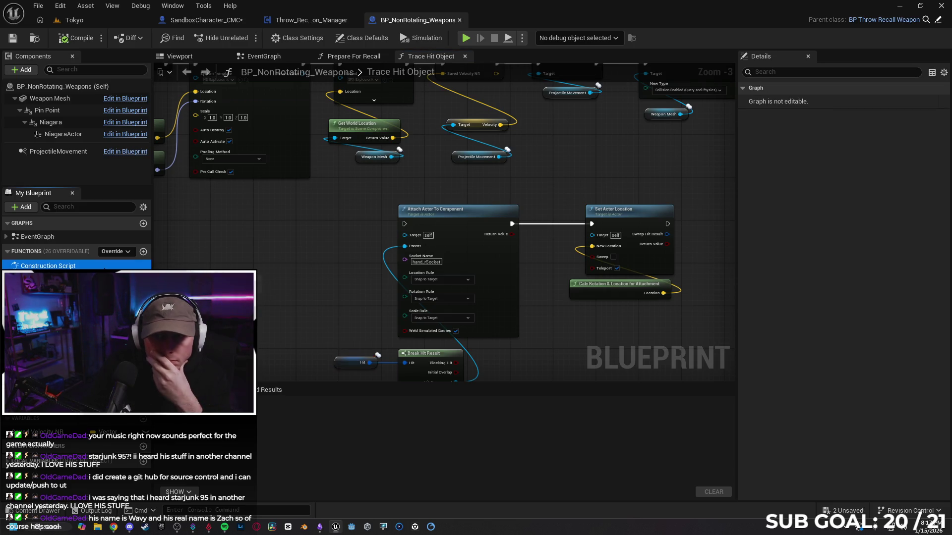
{"action": "double_click", "coordinate": [105, 267]}
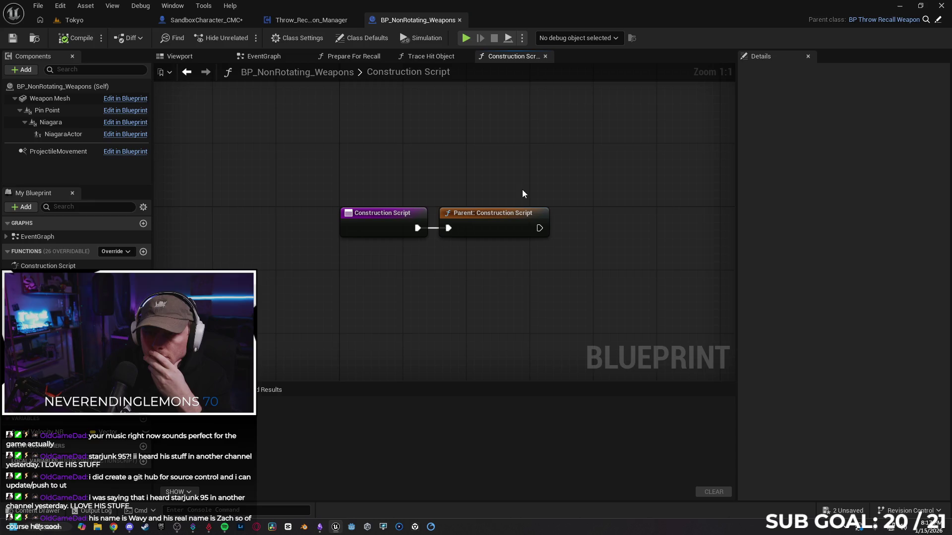
- Open parent BP_Throw_Recall_Weapon and close the Construction Script, Trace Hit Object and Prepare For Recall graphs
{"action": "left_click", "coordinate": [492, 213]}
{"action": "double_click", "coordinate": [496, 215]}
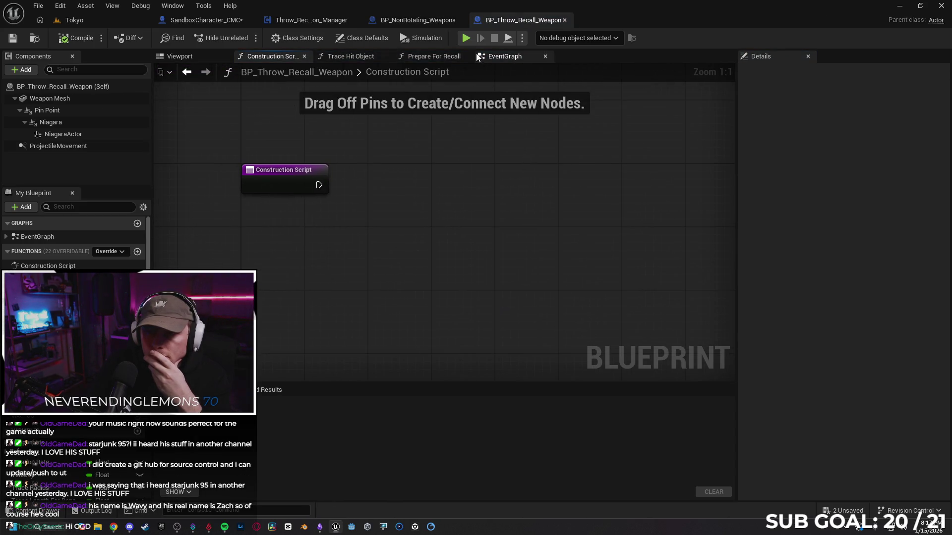
{"action": "left_click", "coordinate": [303, 56]}
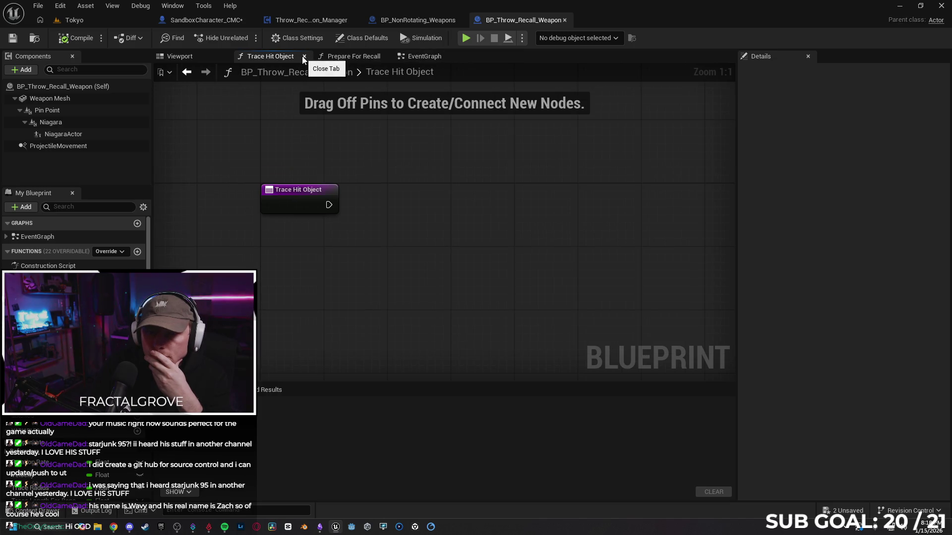
{"action": "left_click", "coordinate": [303, 56]}
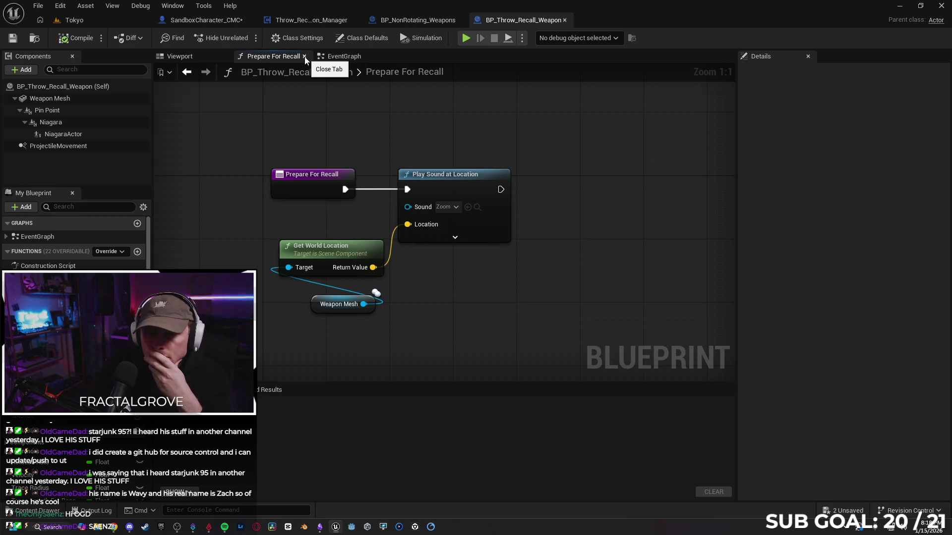
{"action": "left_click", "coordinate": [304, 56]}
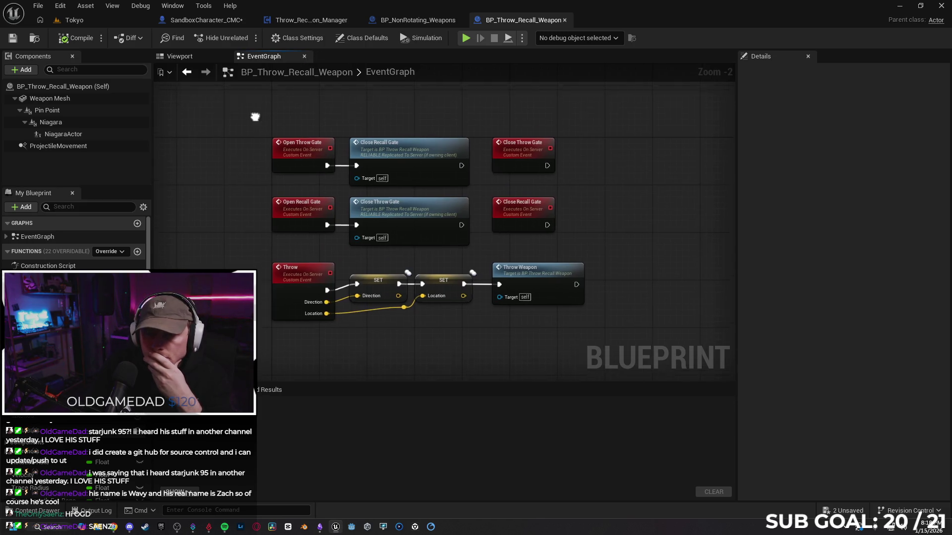
{"action": "left_click_drag", "start_coordinate": [258, 113], "coordinate": [250, 126]}
- Review the Open Throw Gate, Open Recall Gate and Throw events, then set Open Throw Gate to Not Replicated
{"action": "left_click", "coordinate": [290, 163]}
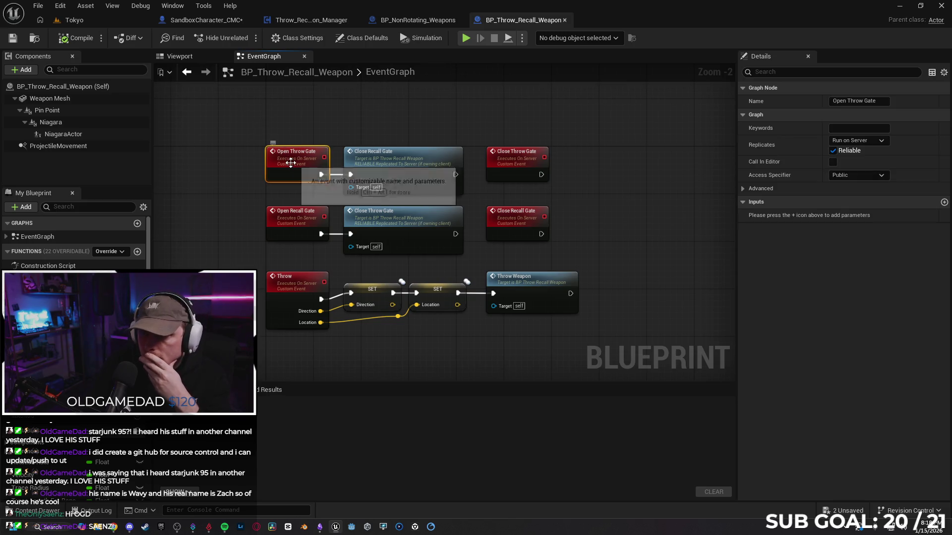
{"action": "left_click", "coordinate": [293, 224]}
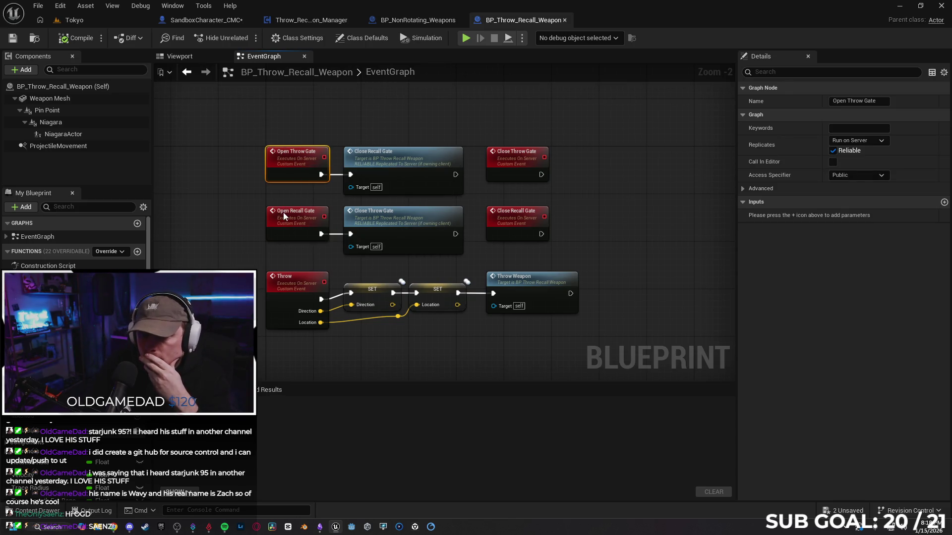
{"action": "left_click", "coordinate": [303, 288]}
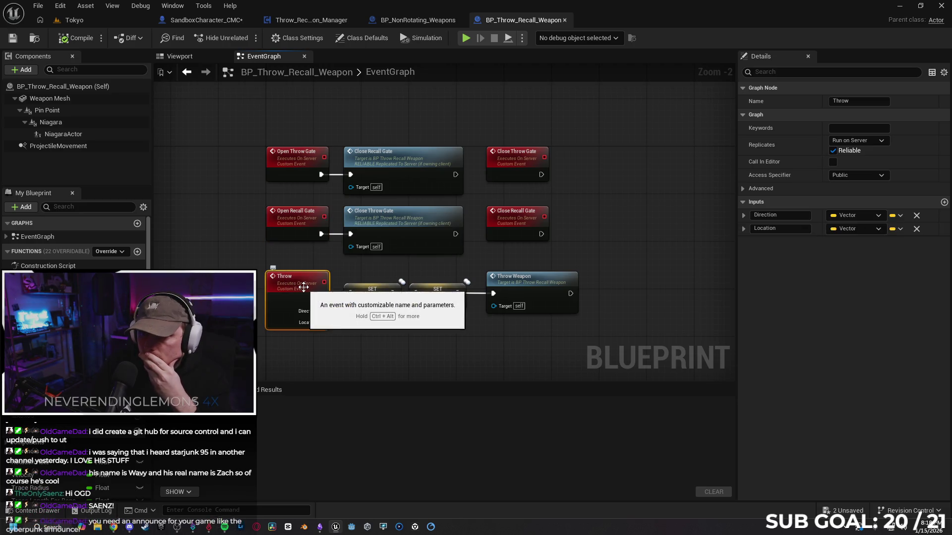
{"action": "left_click_drag", "start_coordinate": [214, 224], "coordinate": [249, 235]}
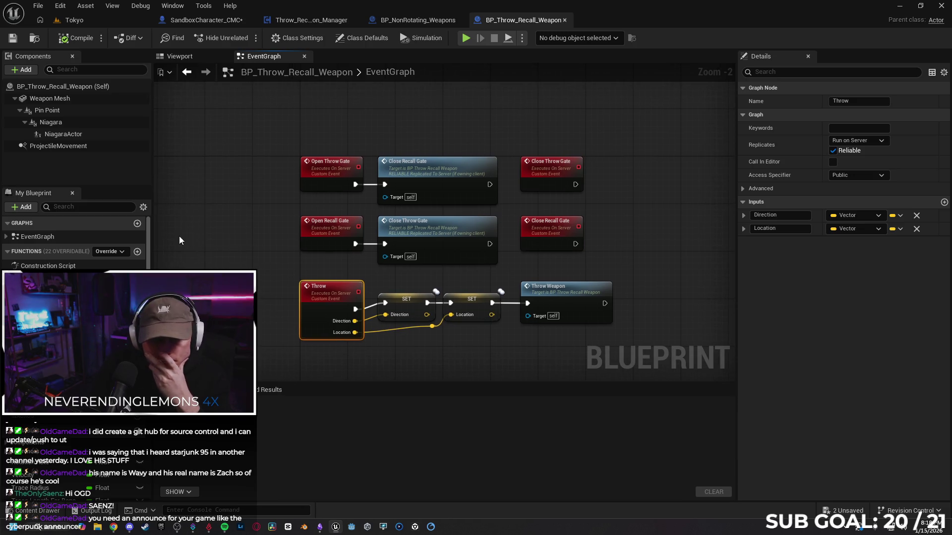
{"action": "left_click", "coordinate": [324, 174]}
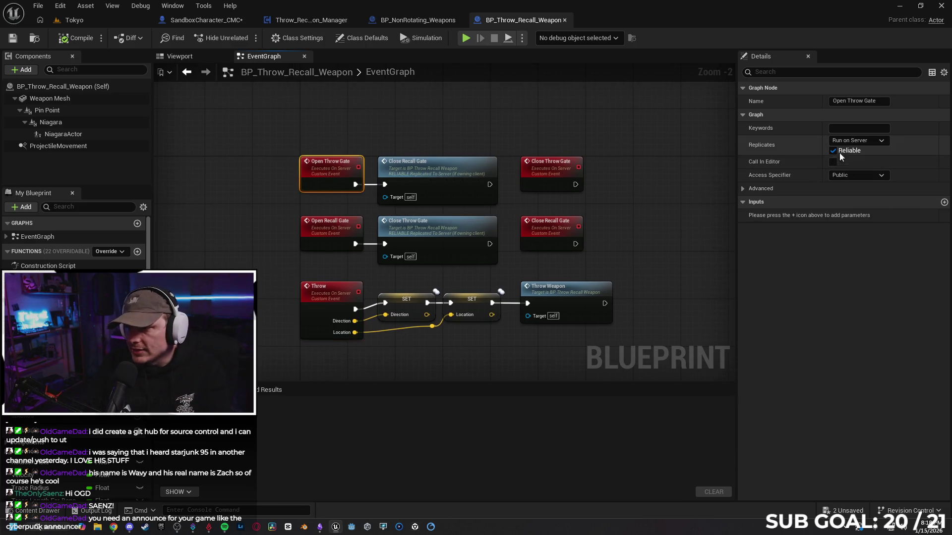
{"action": "left_click", "coordinate": [854, 143]}
{"action": "left_click", "coordinate": [854, 154]}
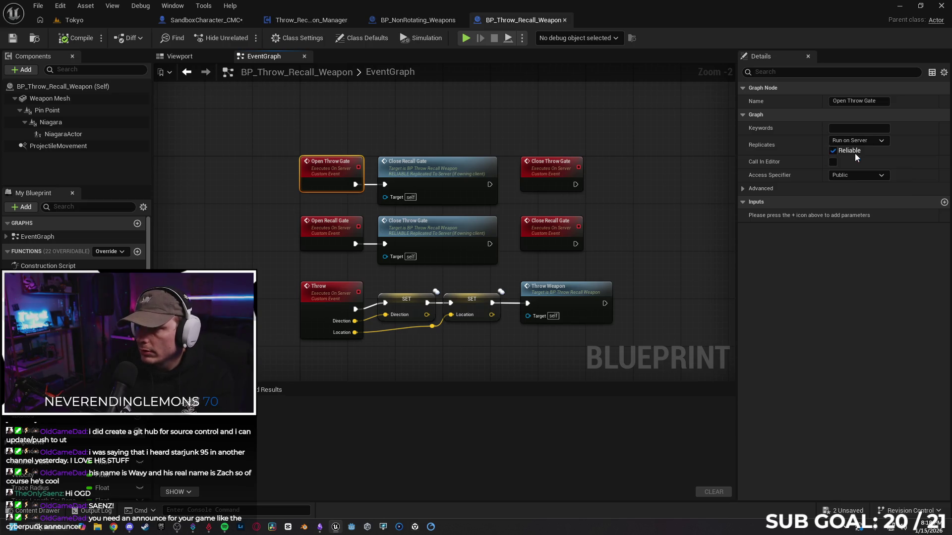
- Set Open Recall Gate and Throw to Not Replicated and start a test play session
{"action": "left_click", "coordinate": [338, 227]}
{"action": "left_click", "coordinate": [849, 143]}
{"action": "left_click", "coordinate": [849, 152]}
{"action": "left_click", "coordinate": [324, 292]}
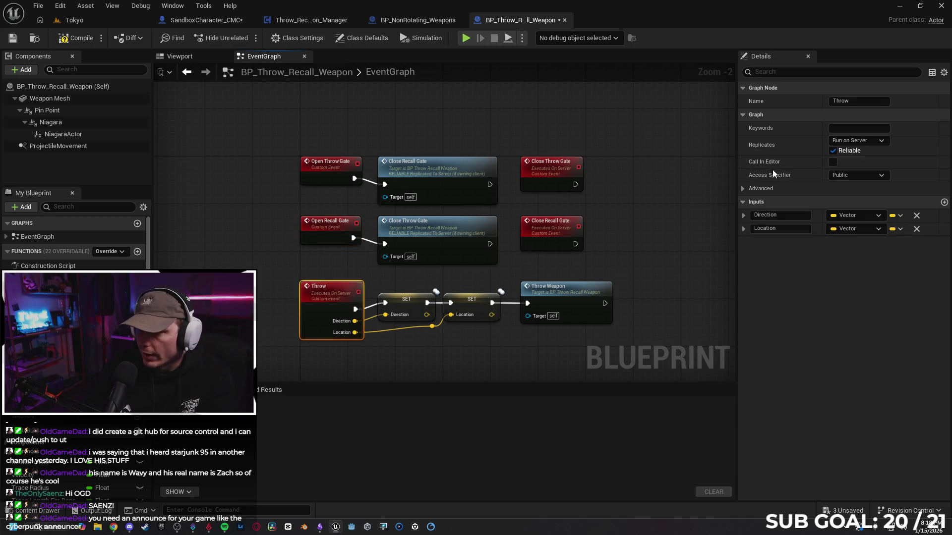
{"action": "left_click", "coordinate": [860, 142]}
{"action": "left_click", "coordinate": [859, 152]}
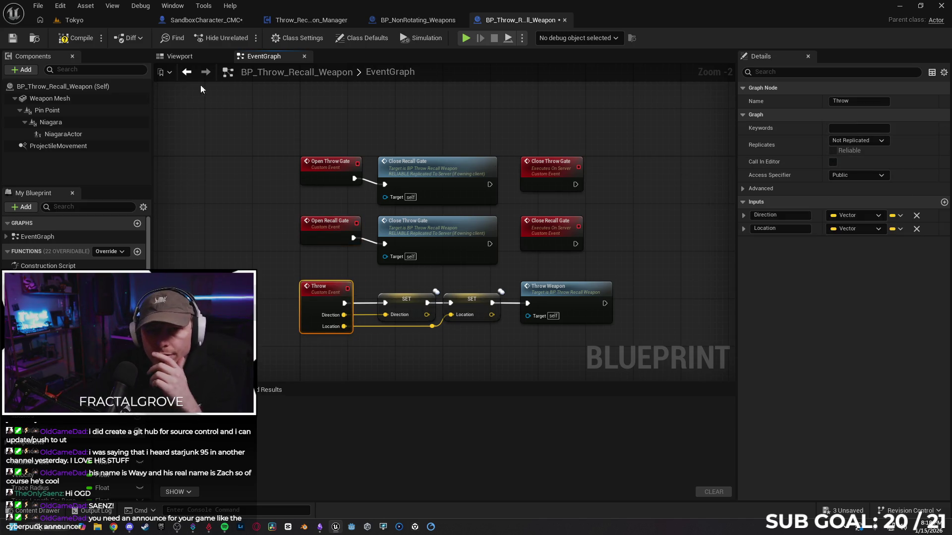
{"action": "left_click", "coordinate": [466, 38]}
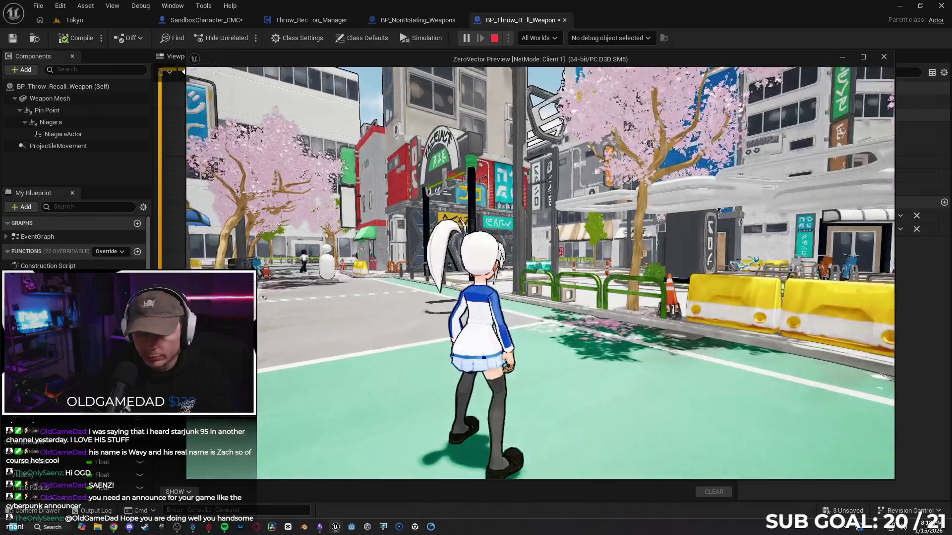
- Stop the playtest and set Close Throw Gate and Close Recall Gate to Not Replicated
{"action": "key", "text": "Escape"}
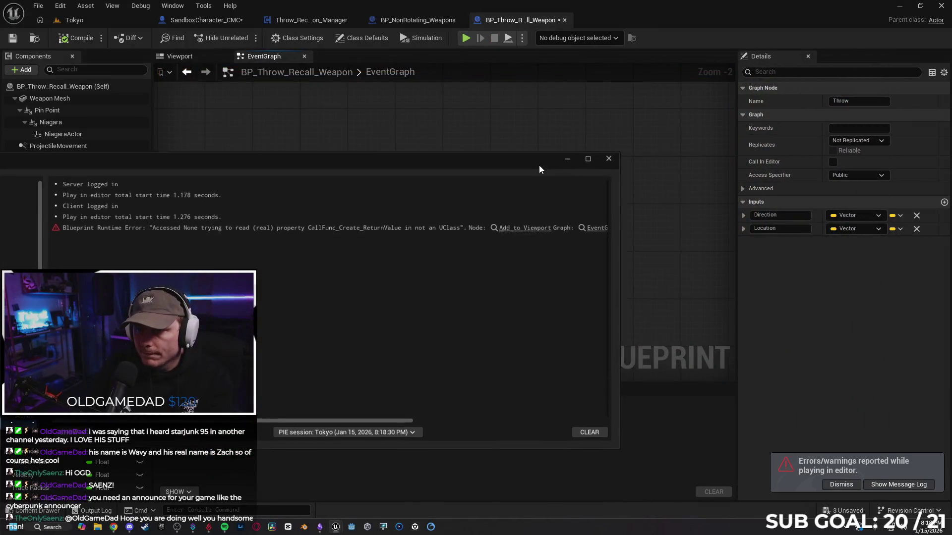
{"action": "left_click", "coordinate": [584, 167]}
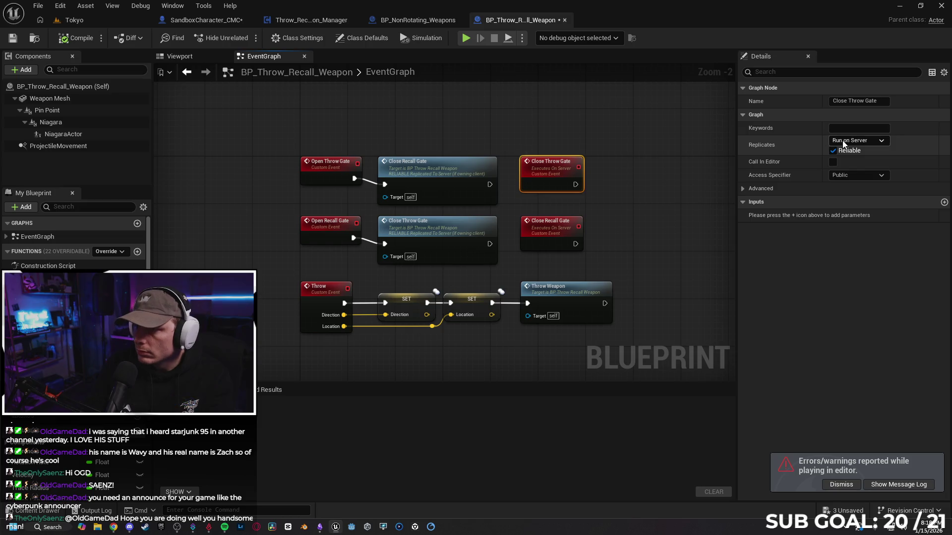
{"action": "left_click", "coordinate": [842, 141]}
{"action": "left_click", "coordinate": [863, 157]}
{"action": "left_click", "coordinate": [566, 223]}
{"action": "left_click", "coordinate": [853, 141]}
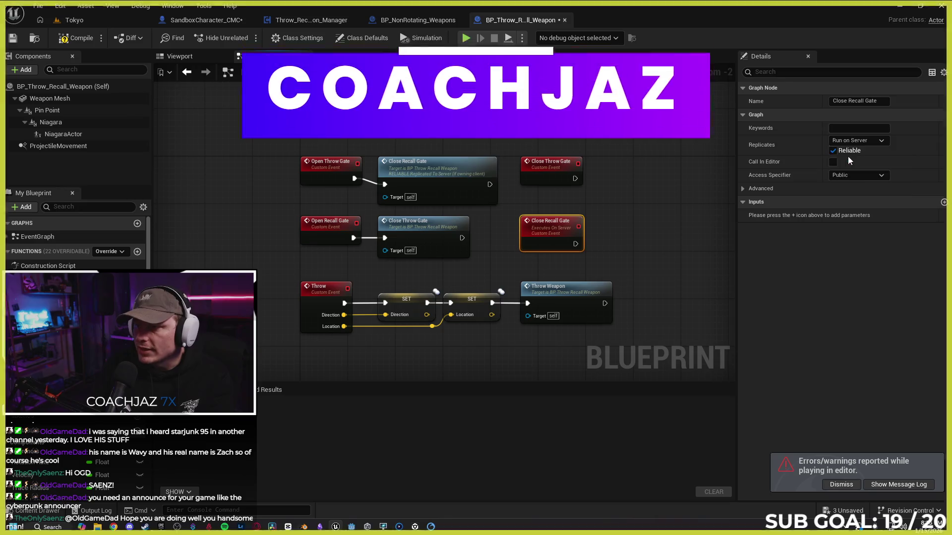
{"action": "left_click", "coordinate": [852, 156]}
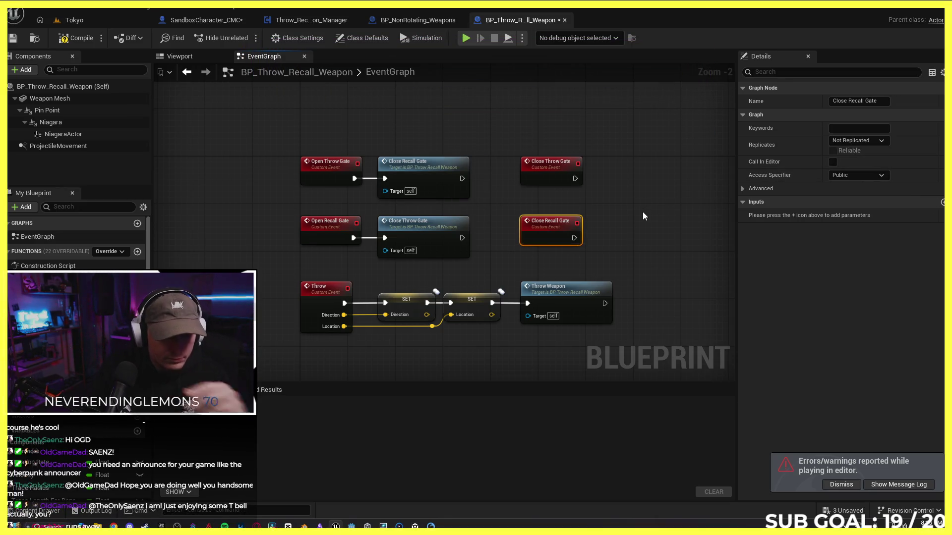
- Playtest throwing the orb, stop, dismiss the error log, and reselect Close Recall Gate
{"action": "left_click", "coordinate": [466, 38]}
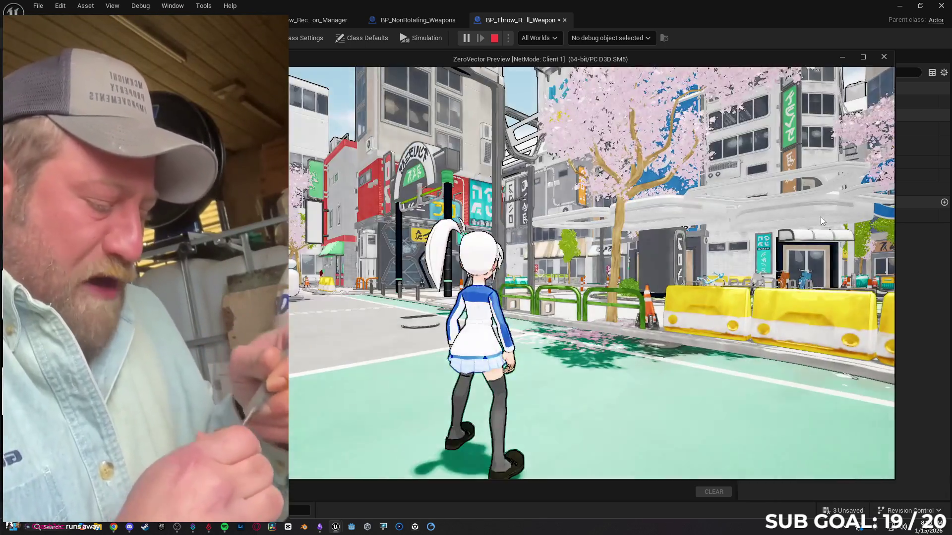
{"action": "key", "text": "w"}
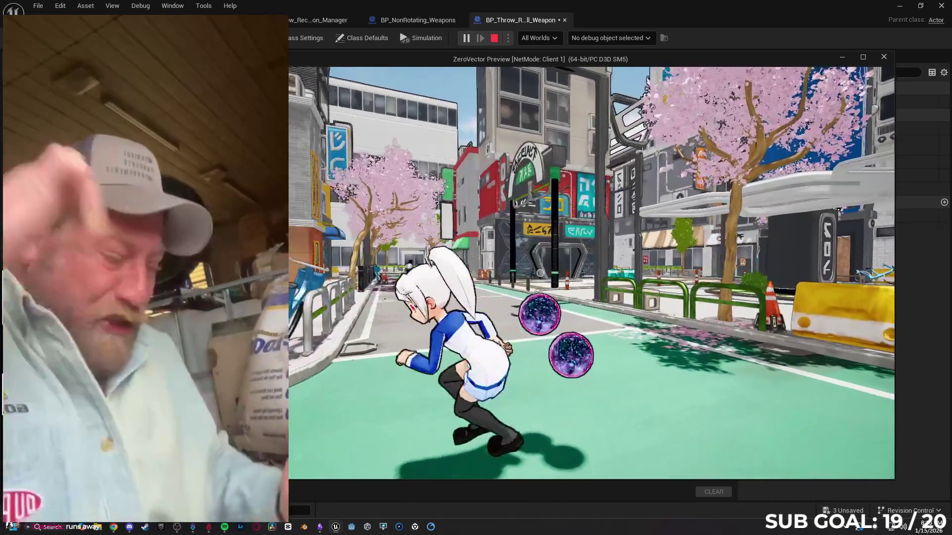
{"action": "key", "text": "Escape"}
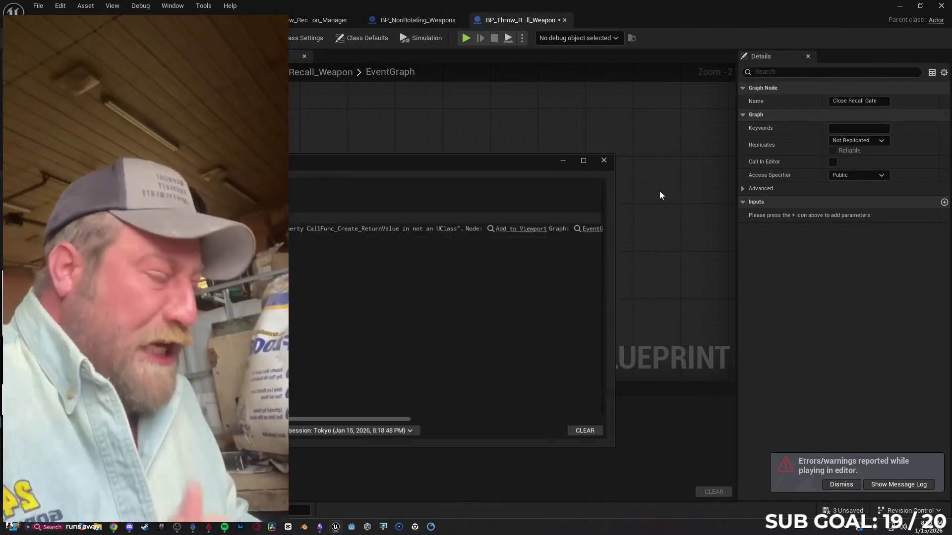
{"action": "left_click", "coordinate": [604, 160]}
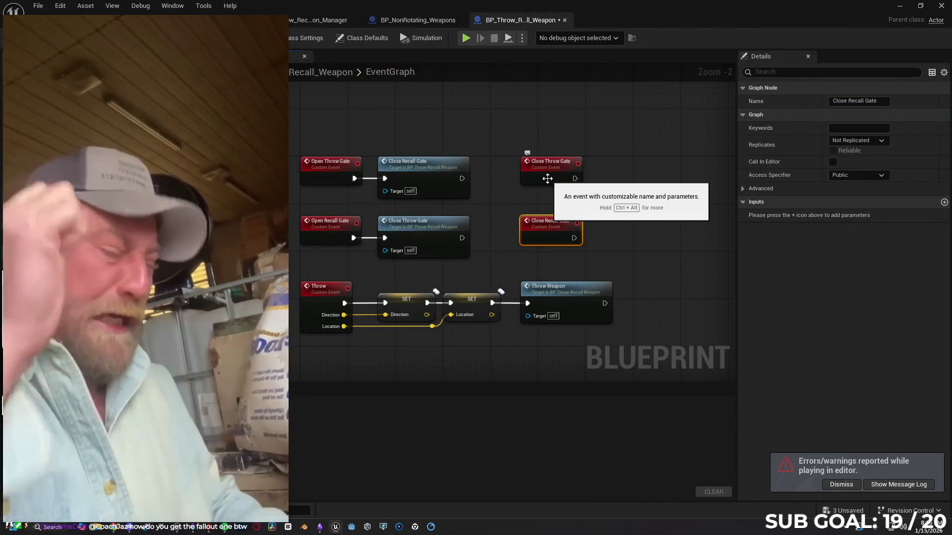
{"action": "left_click", "coordinate": [547, 179], "text": "ctrl"}
{"action": "left_click", "coordinate": [540, 223]}
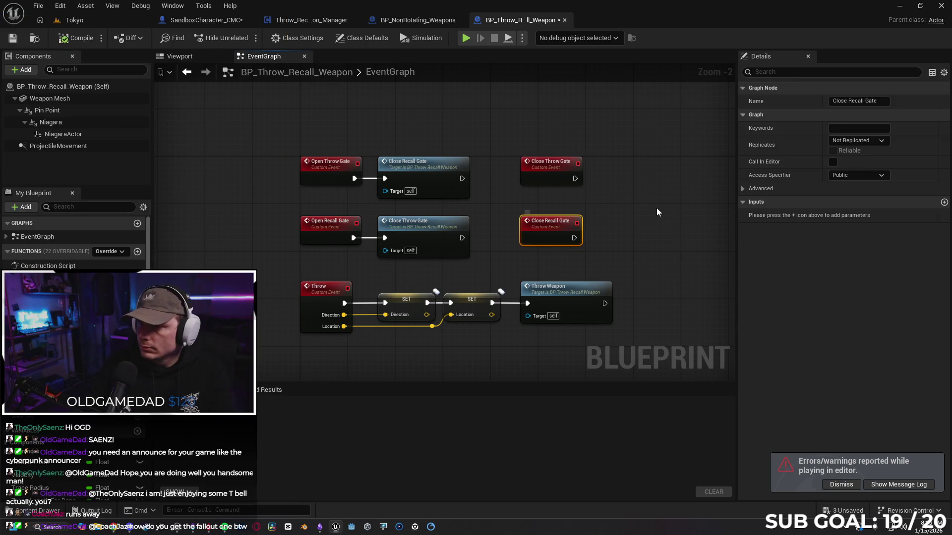
- Set Close Recall Gate, Close Throw Gate and Open Throw Gate to Run on Server
{"action": "left_click", "coordinate": [845, 142]}
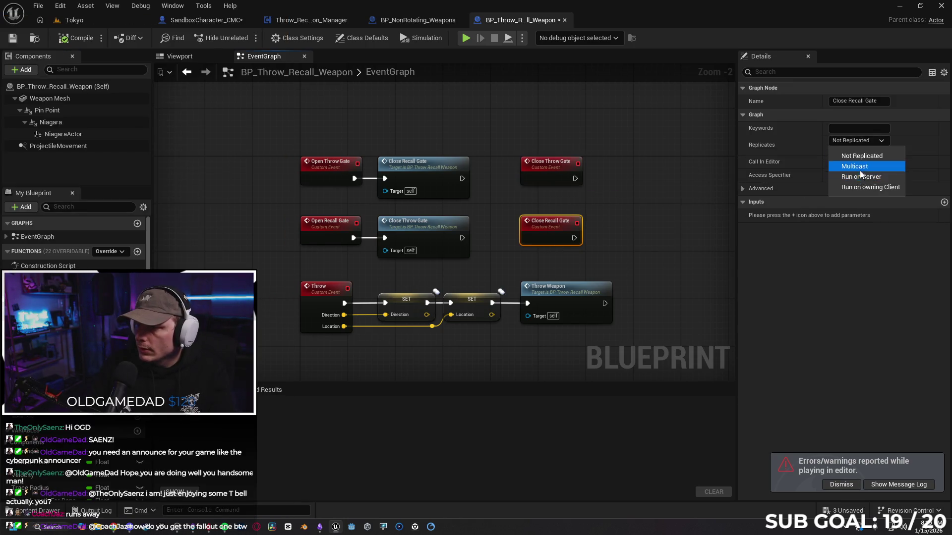
{"action": "left_click", "coordinate": [861, 177]}
{"action": "left_click", "coordinate": [577, 168]}
{"action": "left_click", "coordinate": [864, 141]}
{"action": "left_click", "coordinate": [860, 179]}
{"action": "left_click", "coordinate": [329, 171]}
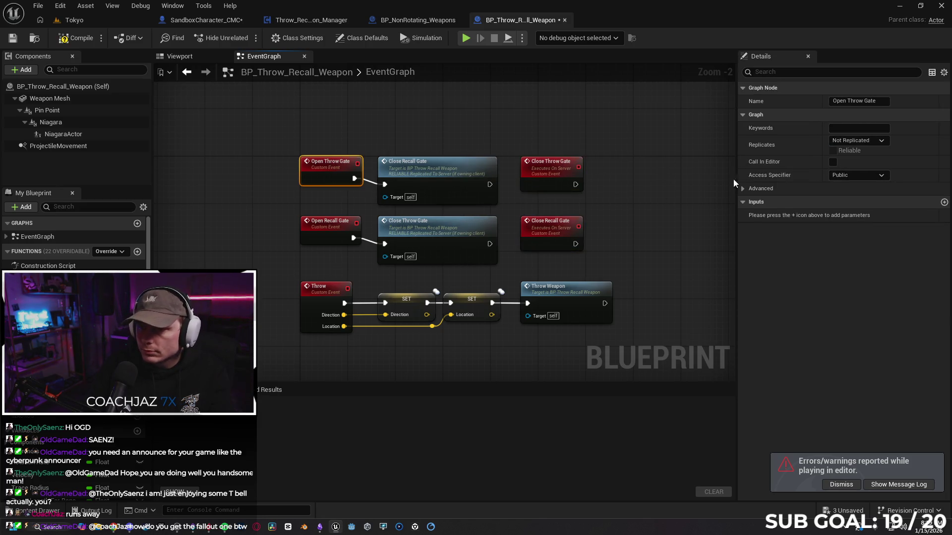
{"action": "left_click", "coordinate": [849, 141]}
{"action": "left_click", "coordinate": [852, 177]}
- Set Open Recall Gate and the Throw event to Run on Server
{"action": "left_click", "coordinate": [331, 232]}
{"action": "left_click", "coordinate": [854, 141]}
{"action": "left_click", "coordinate": [853, 177]}
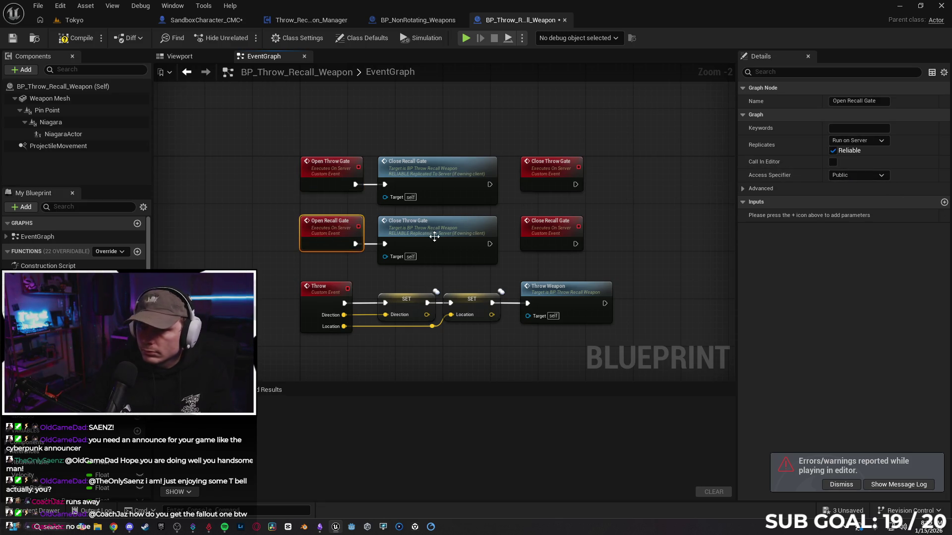
{"action": "left_click", "coordinate": [308, 292]}
{"action": "left_click", "coordinate": [854, 140]}
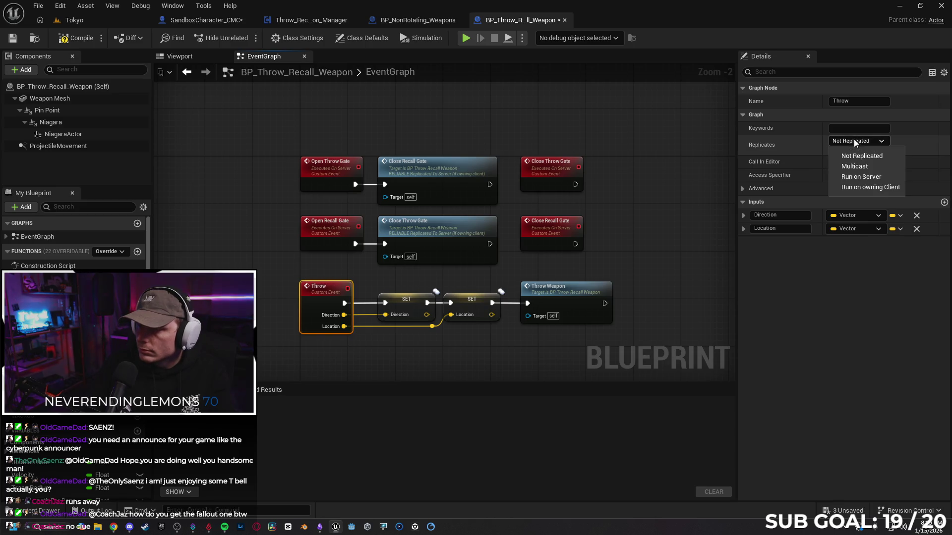
{"action": "left_click", "coordinate": [856, 177]}
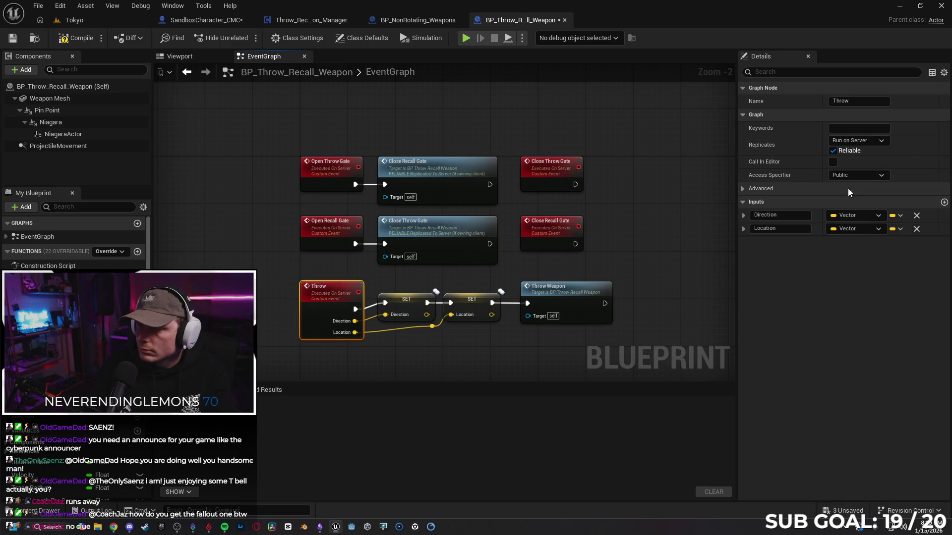
- Briefly view the Throw Weapon function, then jump to the Close Recall Gate and Close Throw Gate events
{"action": "left_click", "coordinate": [641, 224]}
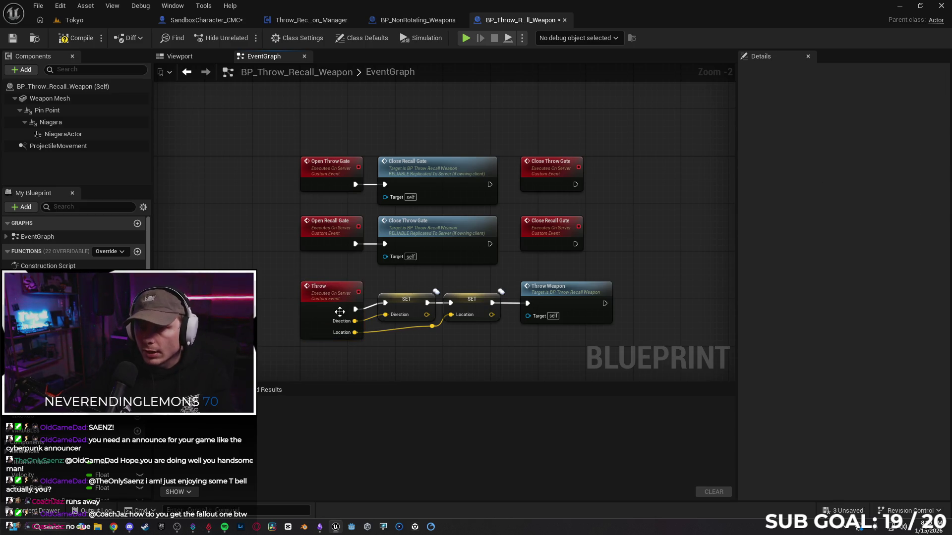
{"action": "double_click", "coordinate": [566, 297]}
{"action": "left_click", "coordinate": [384, 56]}
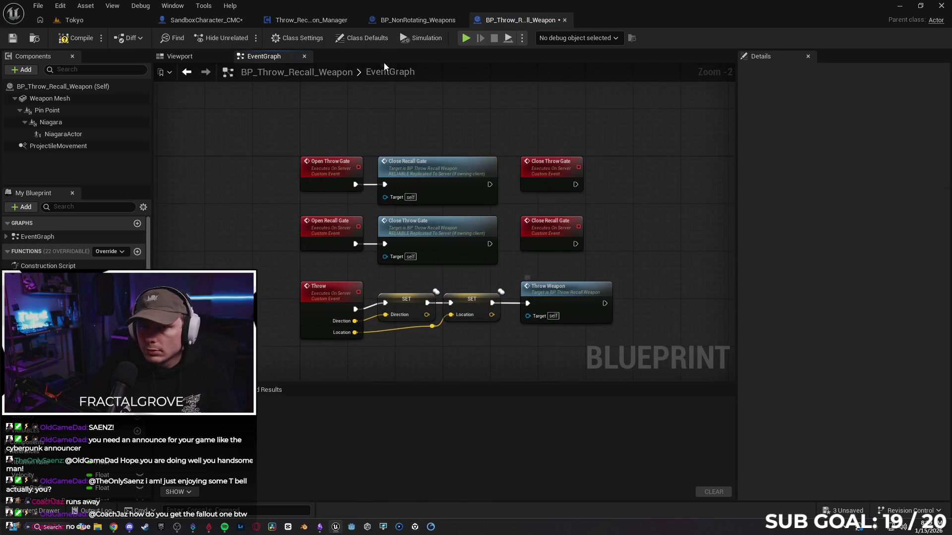
{"action": "double_click", "coordinate": [440, 168]}
{"action": "double_click", "coordinate": [329, 219]}
{"action": "scroll", "coordinate": [569, 233], "scroll_direction": "up", "scroll_amount": 2}
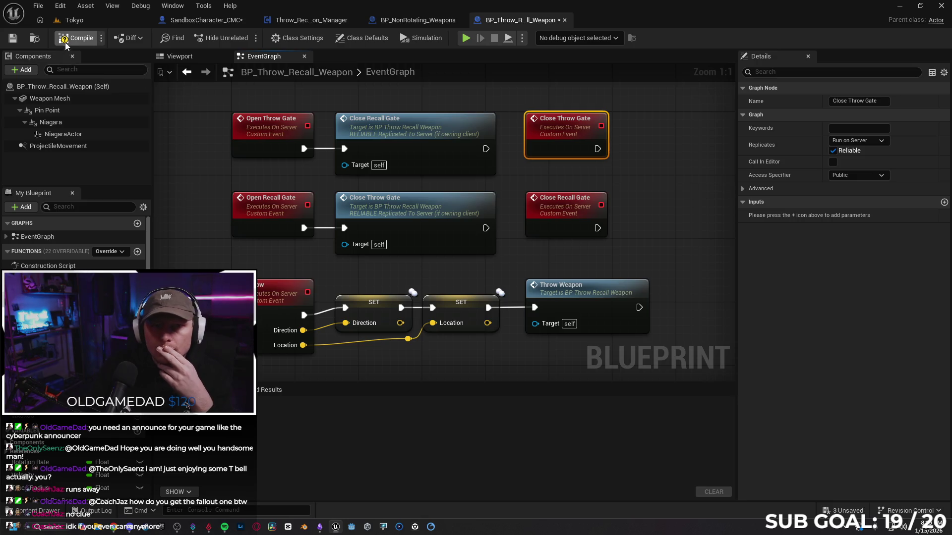
{"action": "left_click", "coordinate": [522, 38]}
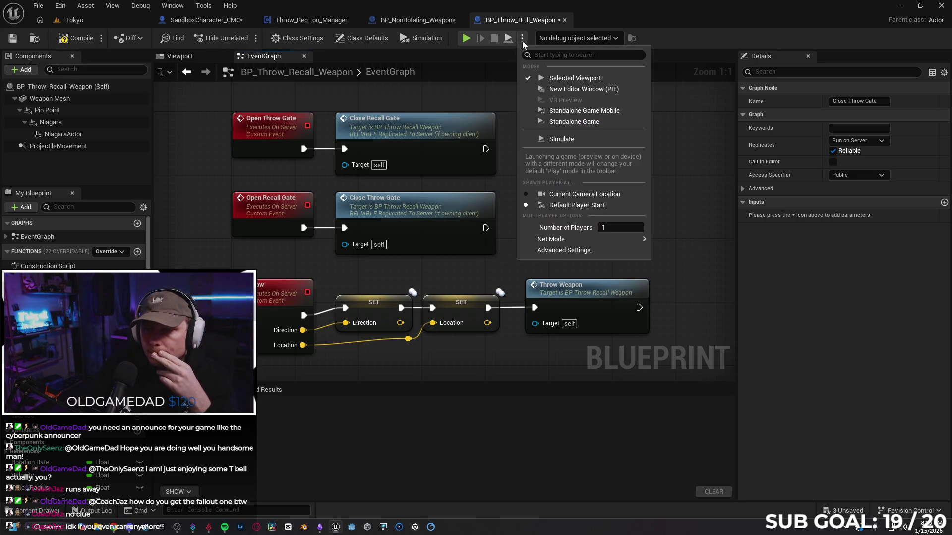
- Set Number of Players to 2 with Play As Listen Server, then run and end a two-window test
{"action": "left_click", "coordinate": [616, 231]}
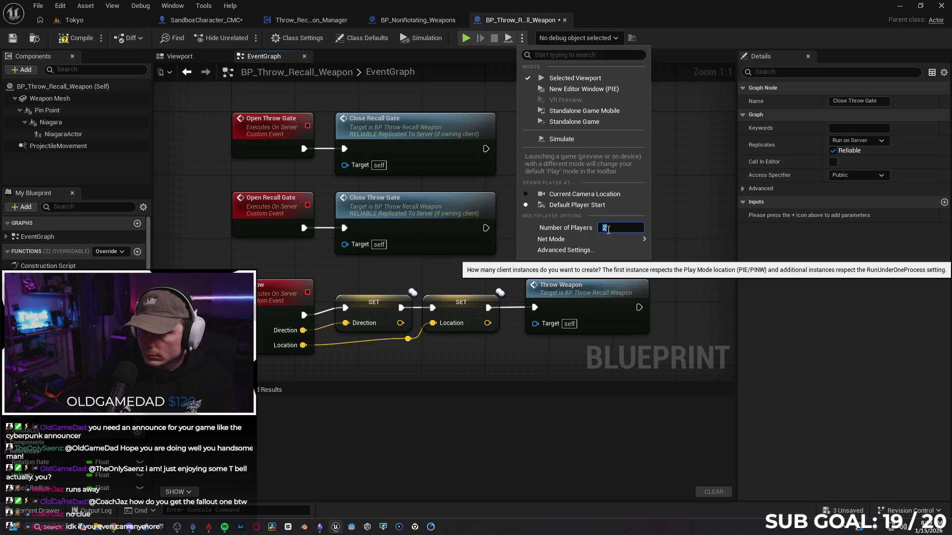
{"action": "mouse_move", "coordinate": [629, 240]}
{"action": "left_click", "coordinate": [689, 253]}
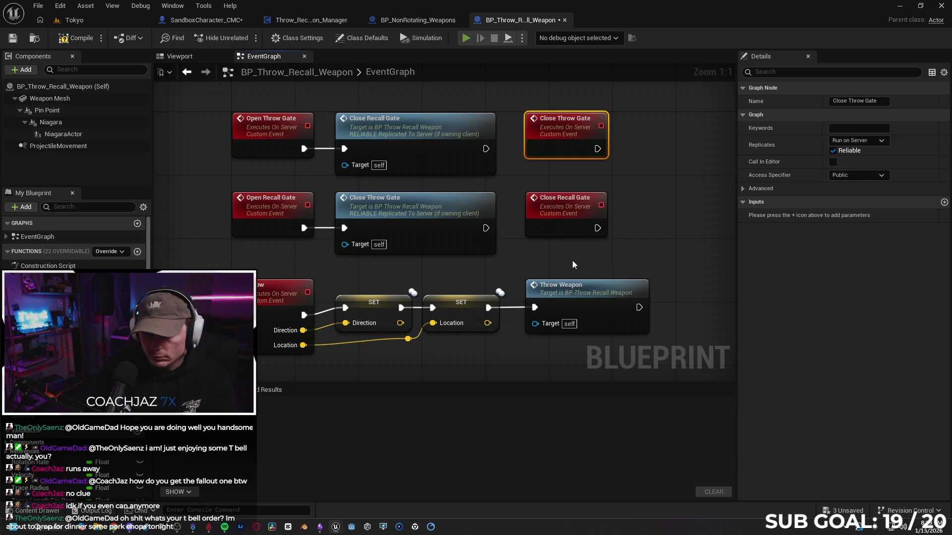
{"action": "key", "text": "alt+p"}
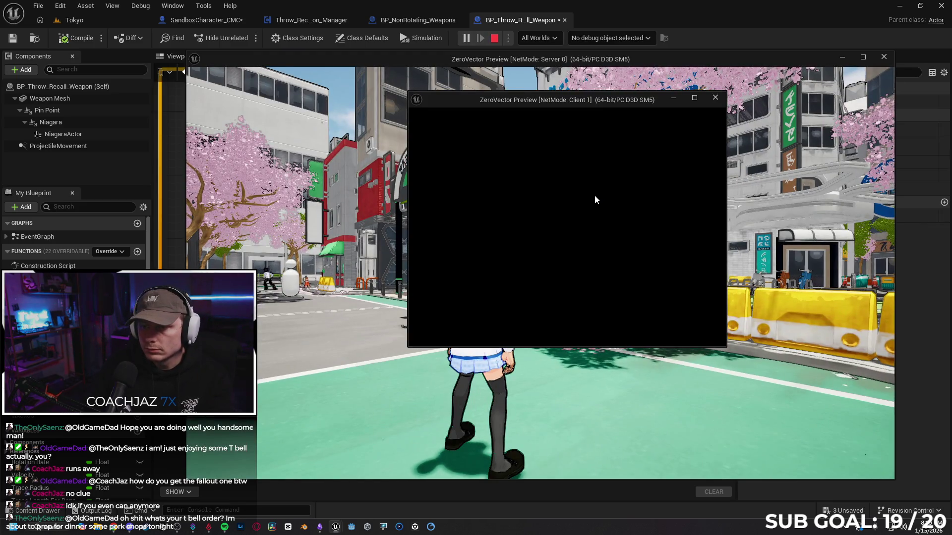
{"action": "left_click_drag", "start_coordinate": [602, 99], "coordinate": [759, 101]}
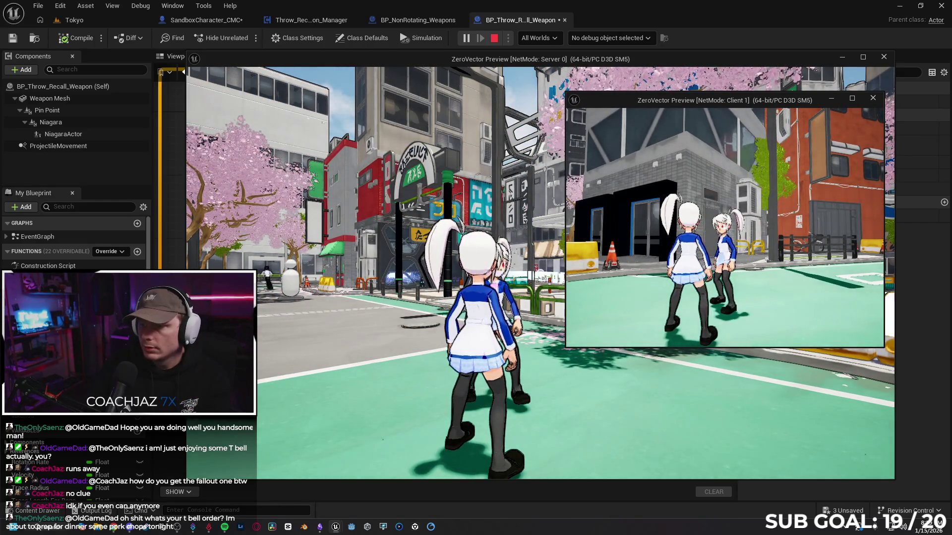
{"action": "key", "text": "Escape"}
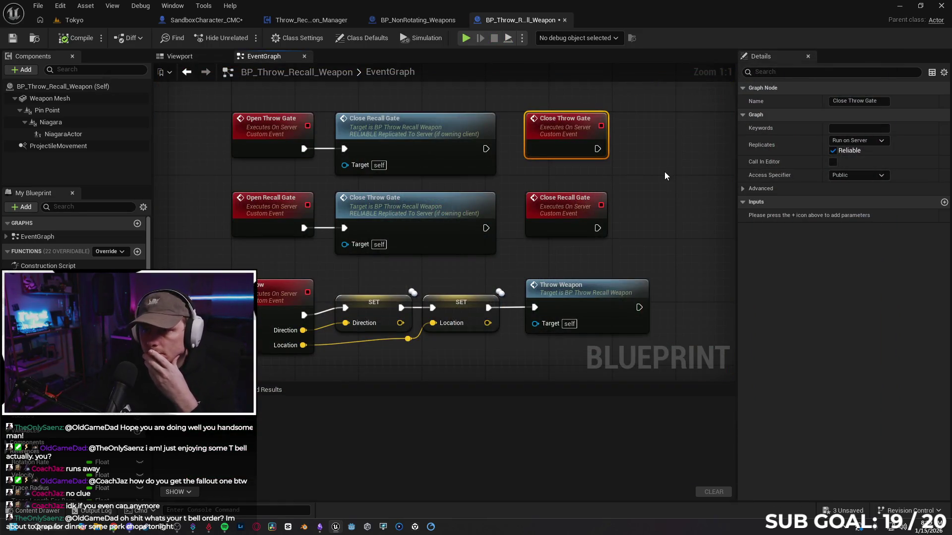
- Switch between weapon tabs and inspect BP_Throw_Recall_Weapon's ProjectileMovement component and class defaults
{"action": "left_click", "coordinate": [418, 20]}
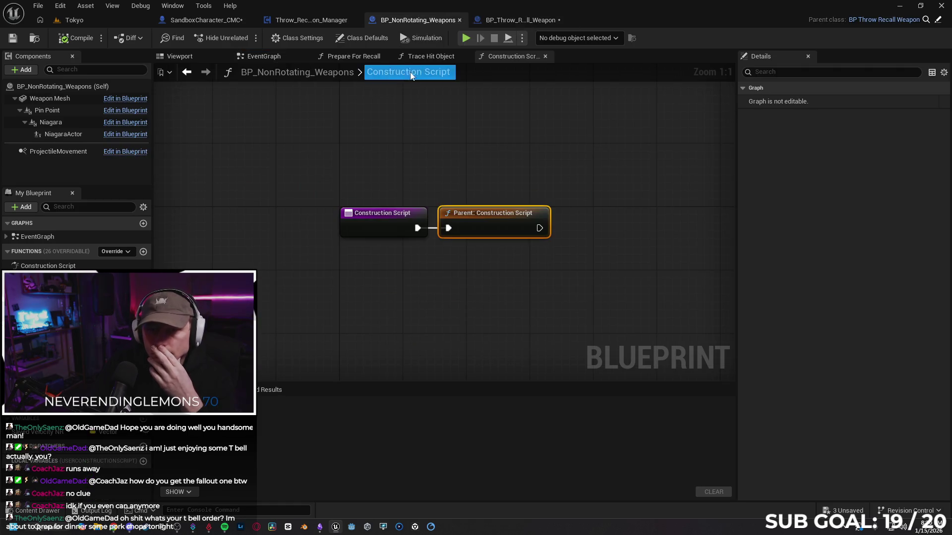
{"action": "left_click", "coordinate": [516, 24]}
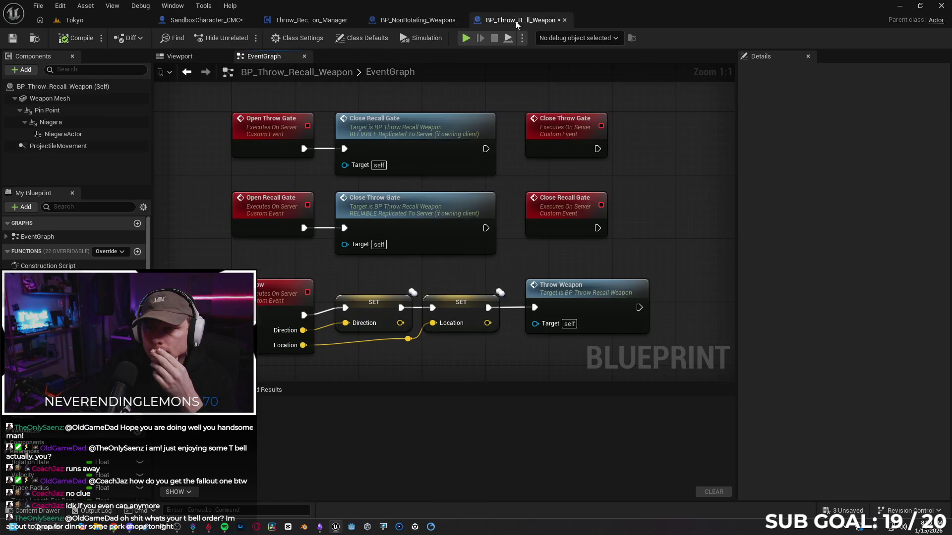
{"action": "left_click", "coordinate": [408, 21]}
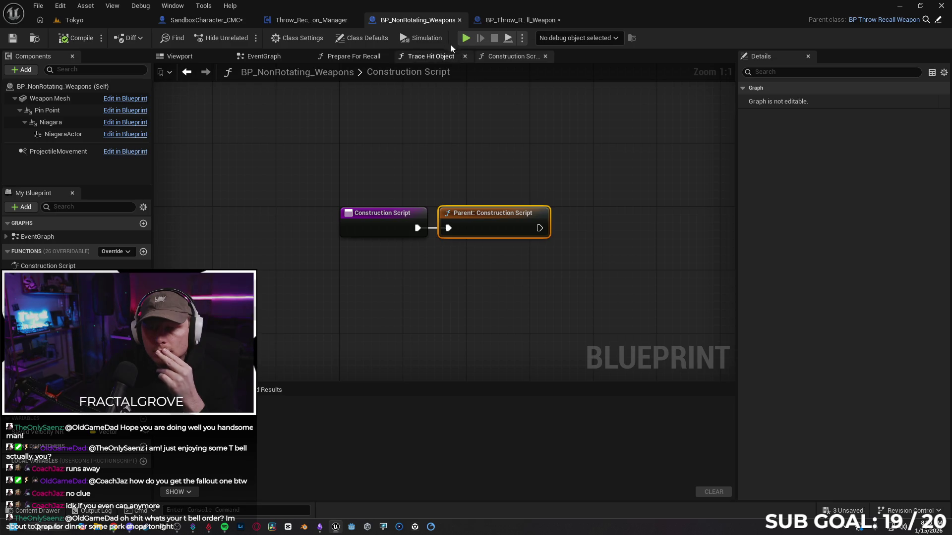
{"action": "left_click", "coordinate": [501, 19]}
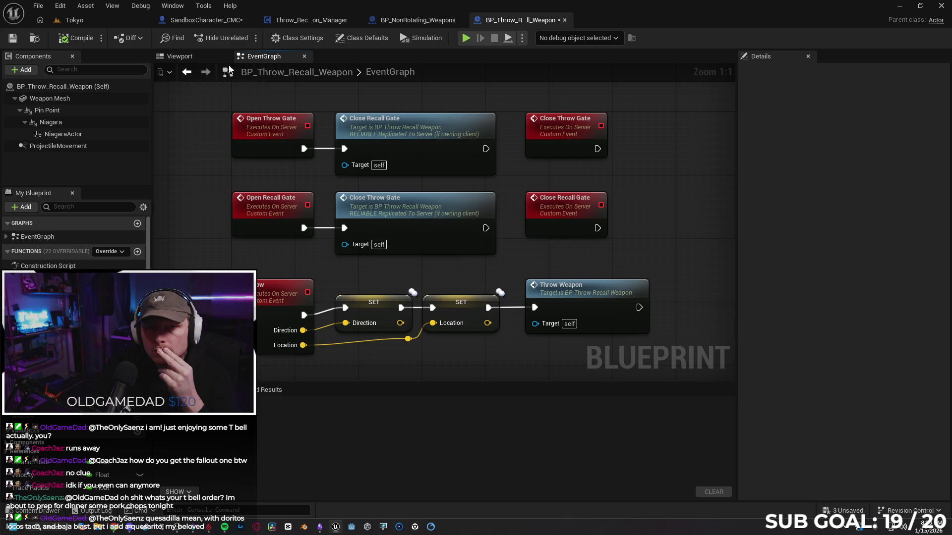
{"action": "left_click", "coordinate": [51, 147]}
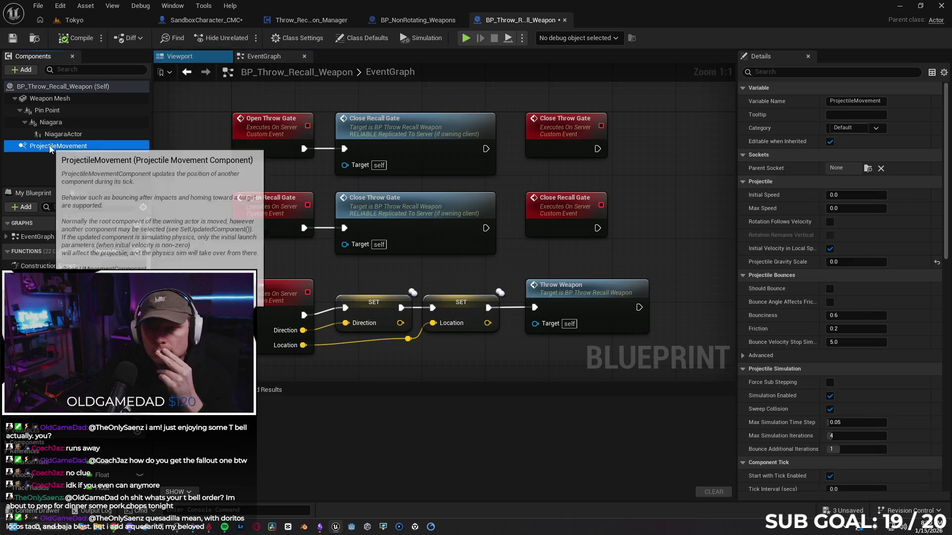
{"action": "double_click", "coordinate": [51, 147]}
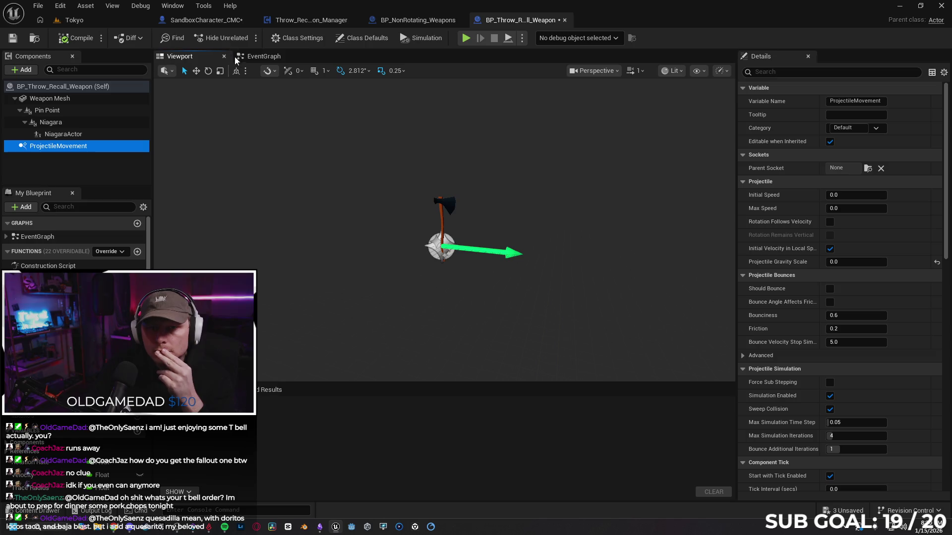
{"action": "left_click", "coordinate": [239, 57]}
{"action": "double_click", "coordinate": [59, 86]}
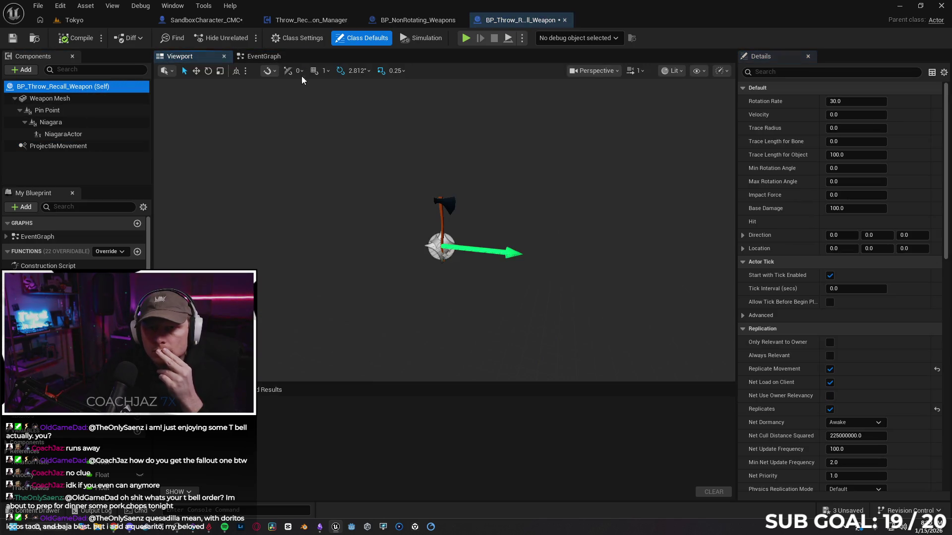
{"action": "left_click", "coordinate": [262, 56]}
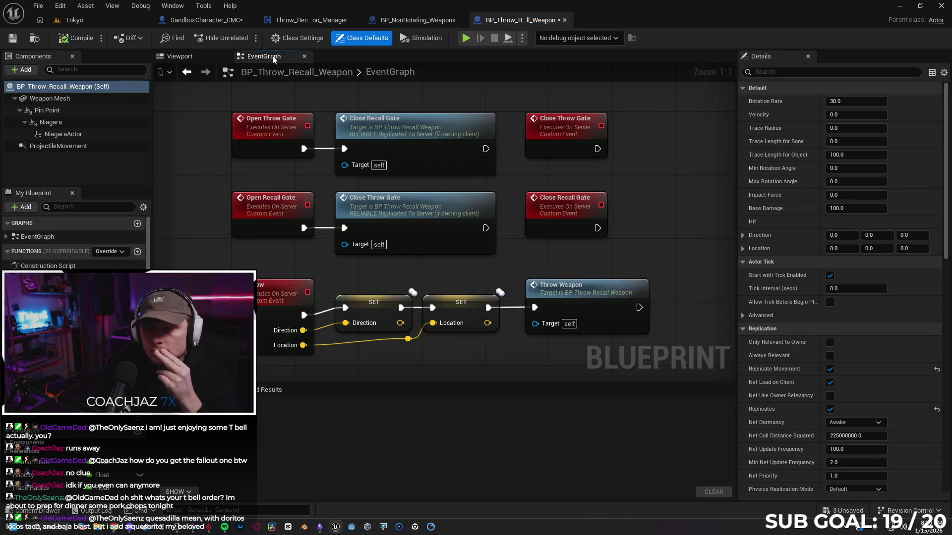
- Expand the EventGraph's event list and inspect the Open Throw Gate event
{"action": "left_click", "coordinate": [57, 236]}
{"action": "left_click", "coordinate": [6, 236]}
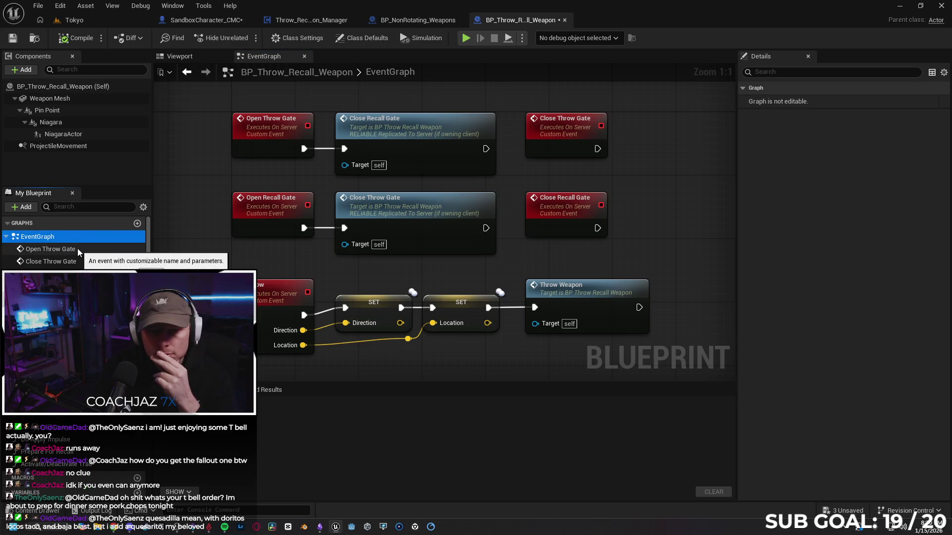
{"action": "left_click", "coordinate": [73, 249]}
{"action": "left_click", "coordinate": [65, 236]}
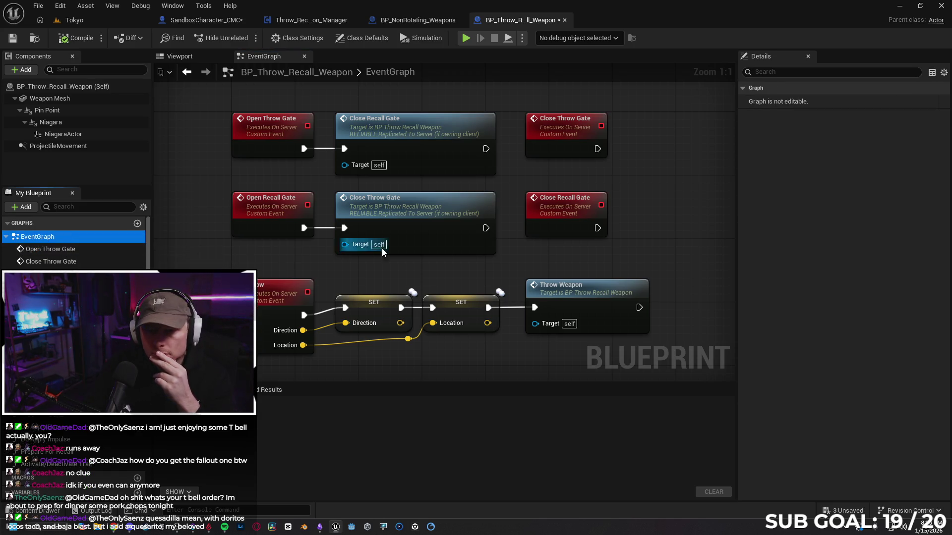
{"action": "scroll", "coordinate": [365, 248], "scroll_direction": "down", "scroll_amount": 1}
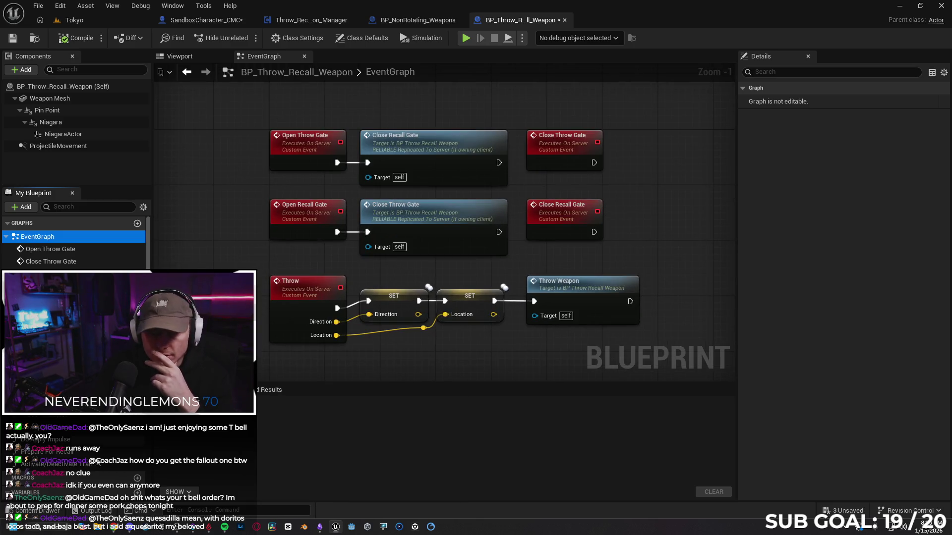
- Open BP_RotatingWeapons from the Content Drawer and pan its graph above Break Hit Result
{"action": "left_click", "coordinate": [38, 511]}
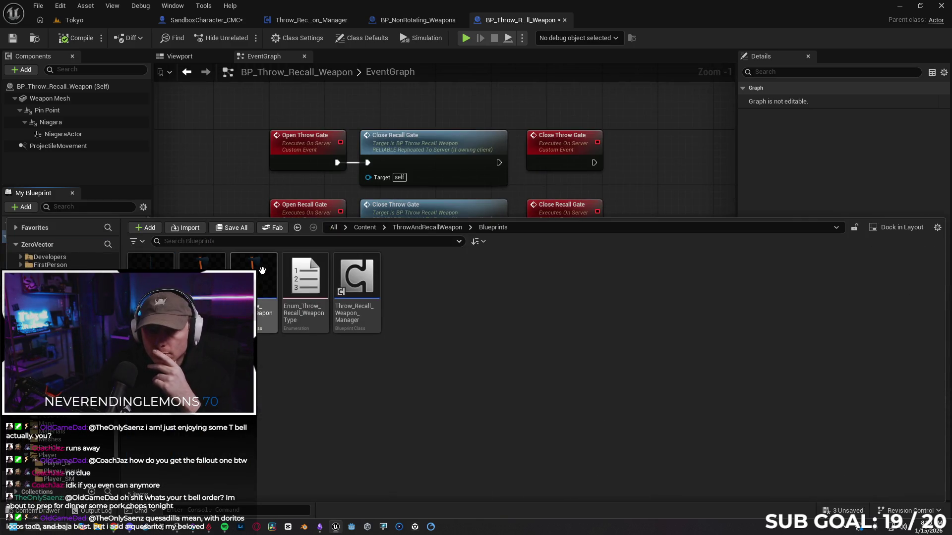
{"action": "left_click", "coordinate": [201, 277]}
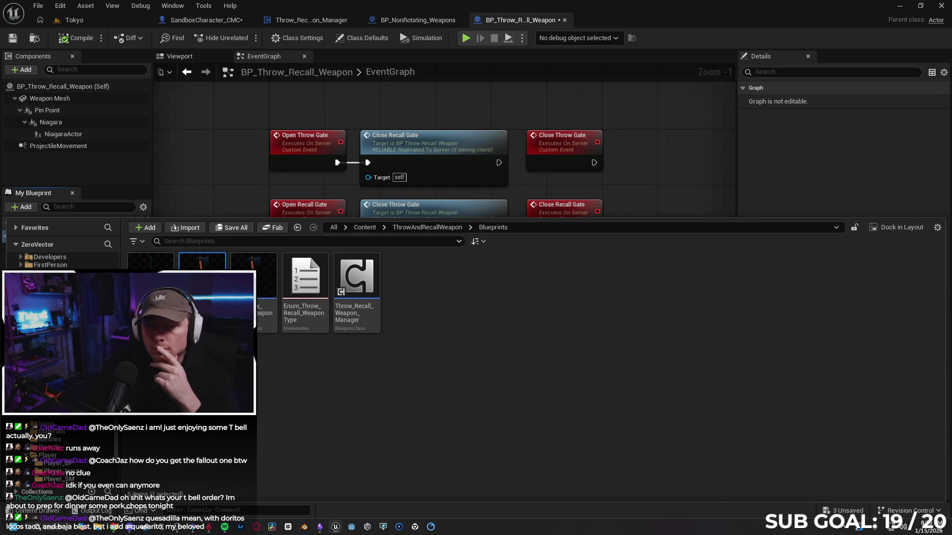
{"action": "double_click", "coordinate": [202, 277]}
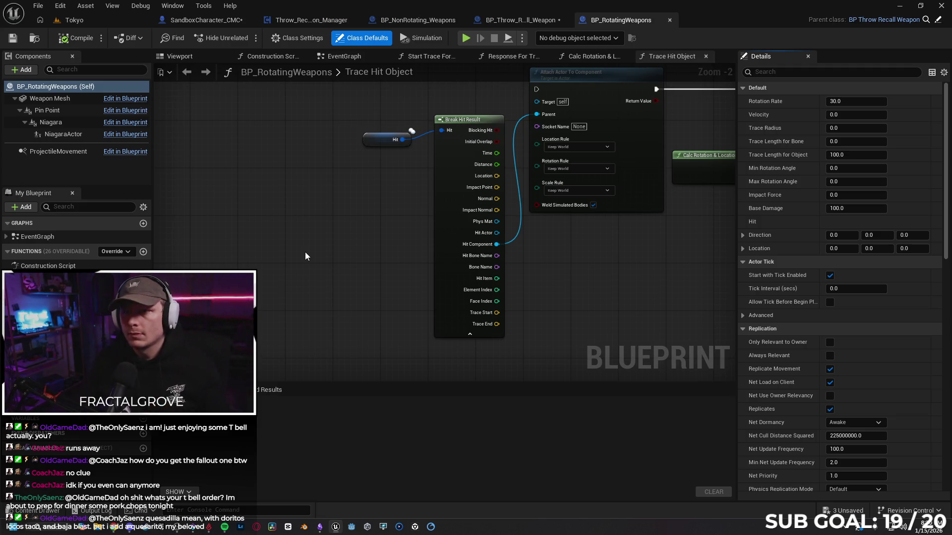
{"action": "mouse_move", "coordinate": [355, 259]}
{"action": "left_mouse_down"}
{"action": "mouse_move", "coordinate": [336, 270]}
{"action": "mouse_move", "coordinate": [350, 339]}
{"action": "mouse_move", "coordinate": [371, 319]}
{"action": "left_mouse_up"}
- Set SandboxCharacter_CMC's Weapon Type to Rotating Weapon
{"action": "left_click", "coordinate": [426, 20]}
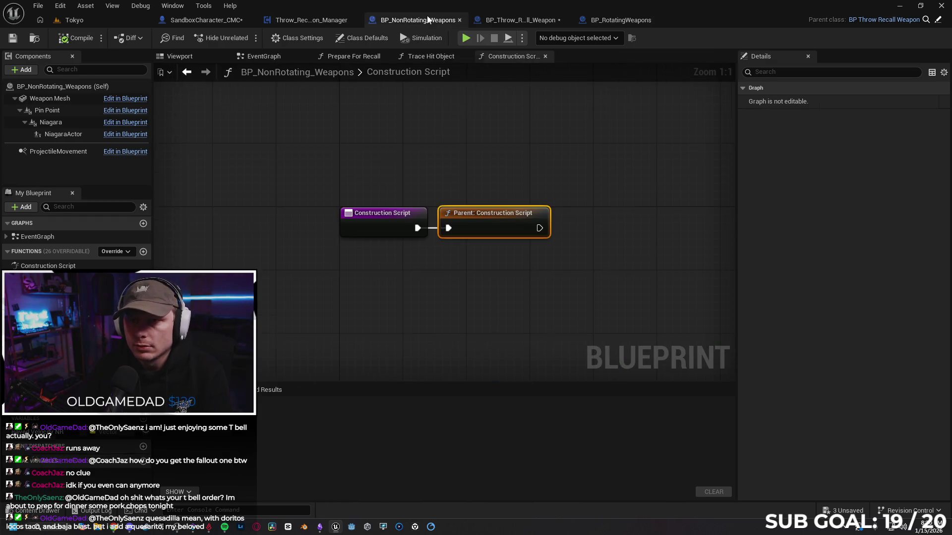
{"action": "left_click", "coordinate": [196, 21]}
{"action": "scroll", "coordinate": [776, 220], "scroll_direction": "up", "scroll_amount": 5}
{"action": "left_click", "coordinate": [855, 170]}
{"action": "left_click", "coordinate": [854, 181]}
{"action": "left_click", "coordinate": [842, 171]}
{"action": "left_click", "coordinate": [849, 179]}
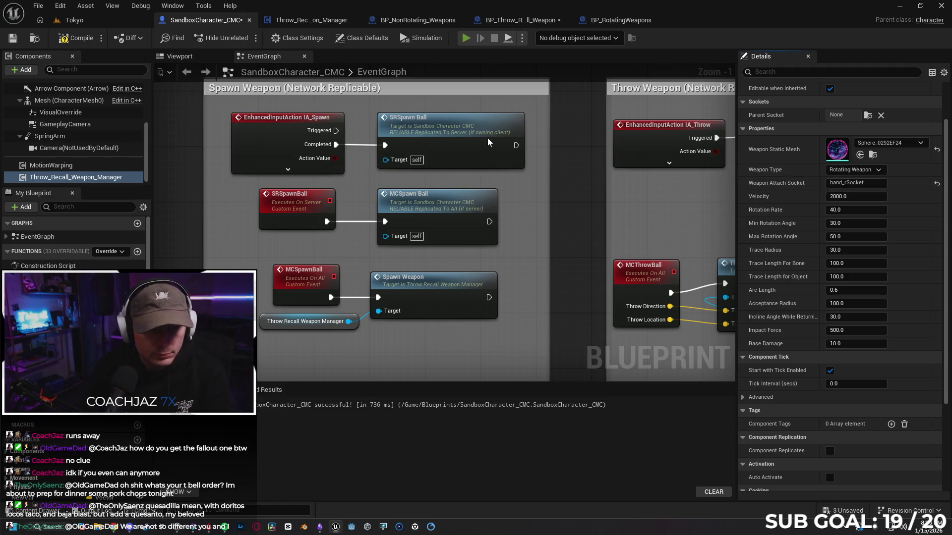
- Playtest on the client, throwing and recalling the orb twice, then stop
{"action": "key", "text": "alt+p"}
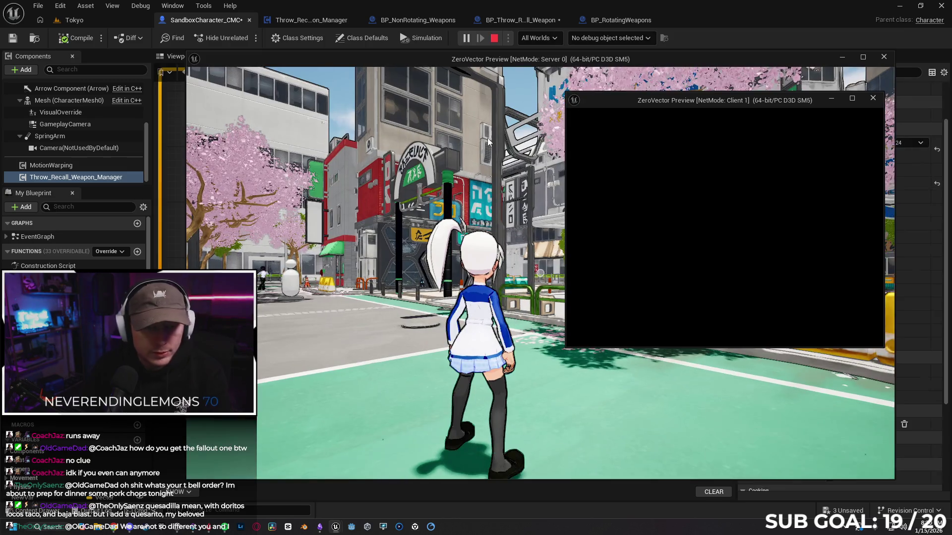
{"action": "key", "text": "w"}
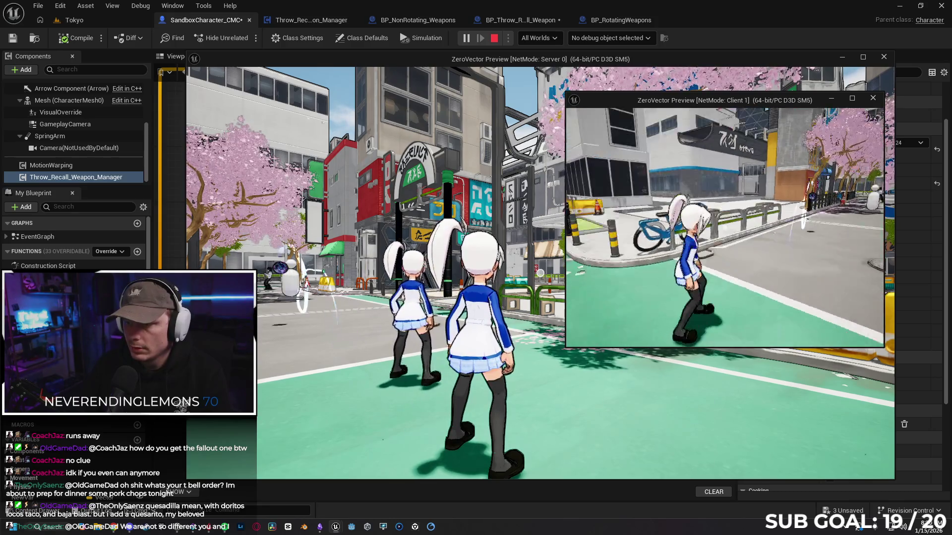
{"action": "left_click", "coordinate": [725, 227]}
{"action": "key", "text": "w"}
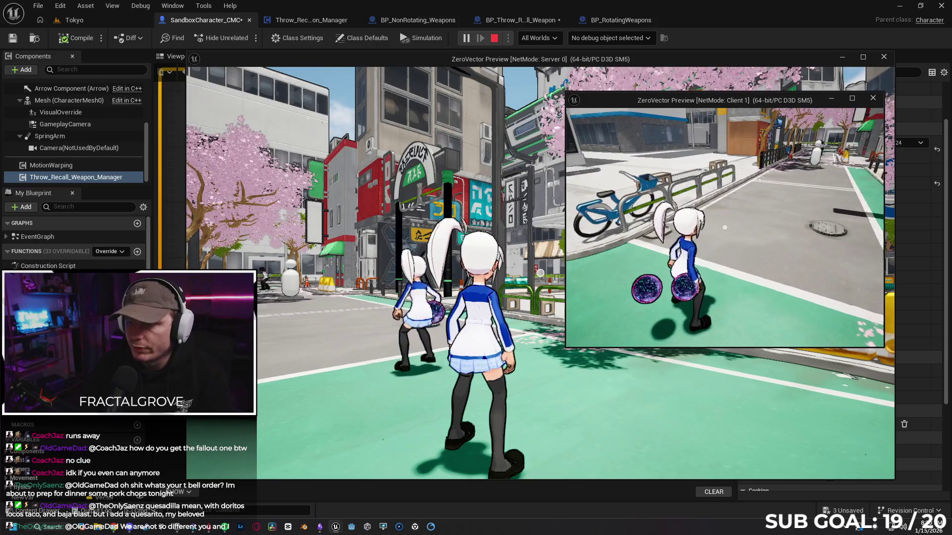
{"action": "left_click", "coordinate": [724, 228]}
{"action": "key", "text": "w"}
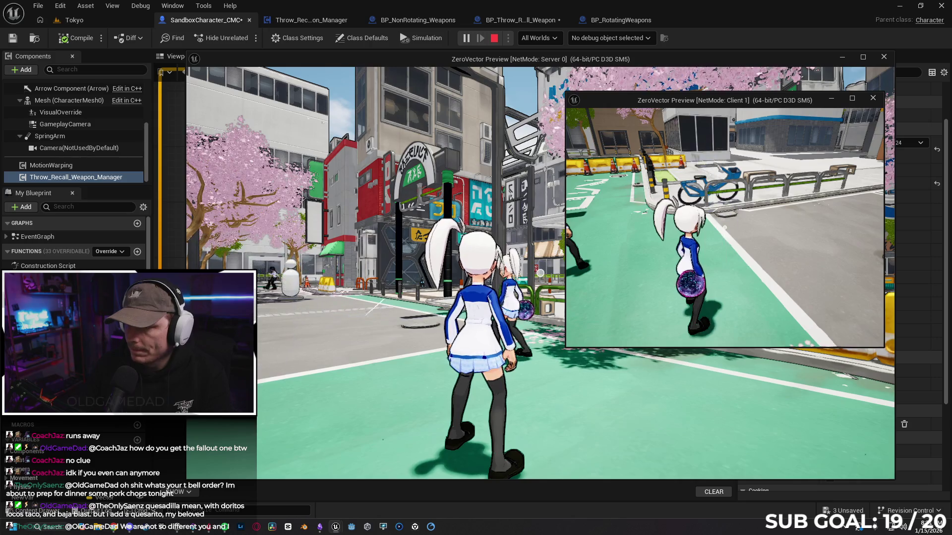
{"action": "key", "text": "s"}
{"action": "key", "text": "d"}
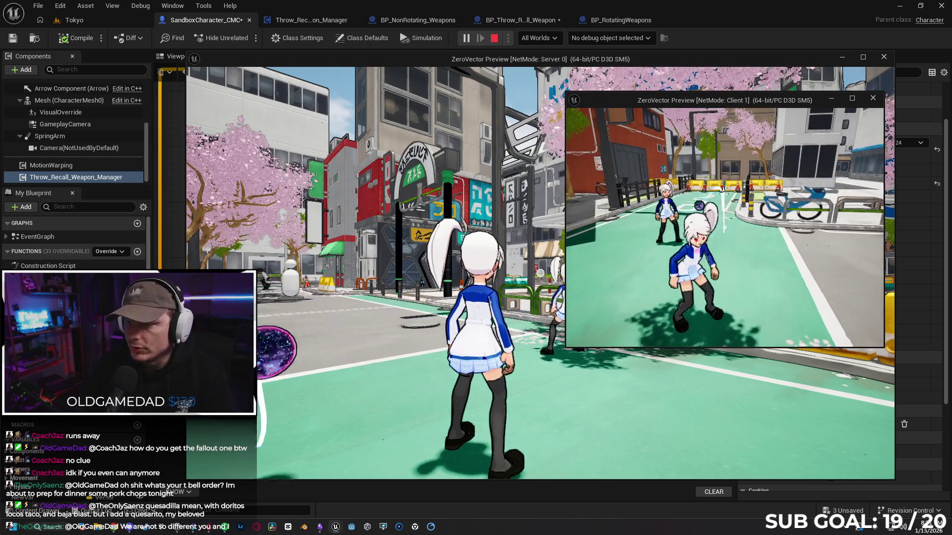
{"action": "key", "text": "Escape"}
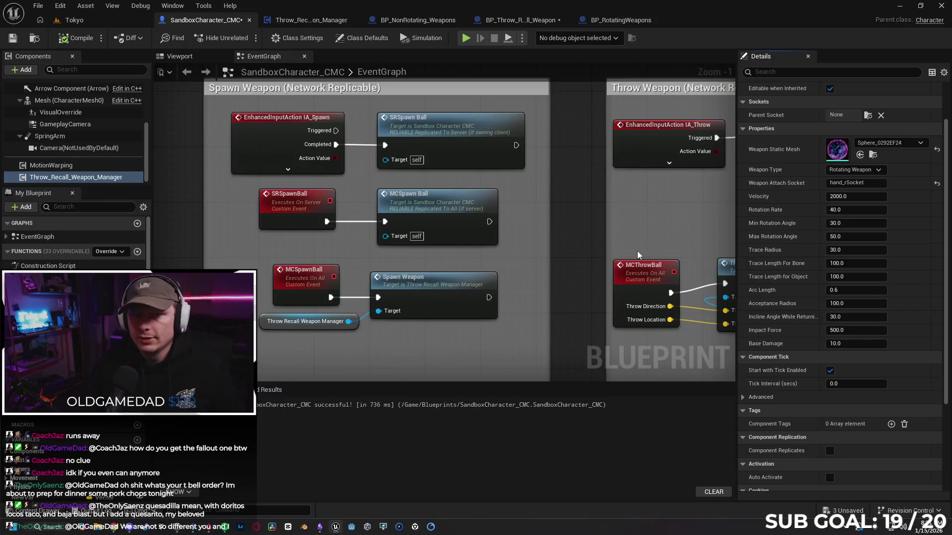
- Close the Throw_Recall_Weapon_Manager tab and save and close SandboxCharacter_CMC
{"action": "left_click", "coordinate": [421, 23]}
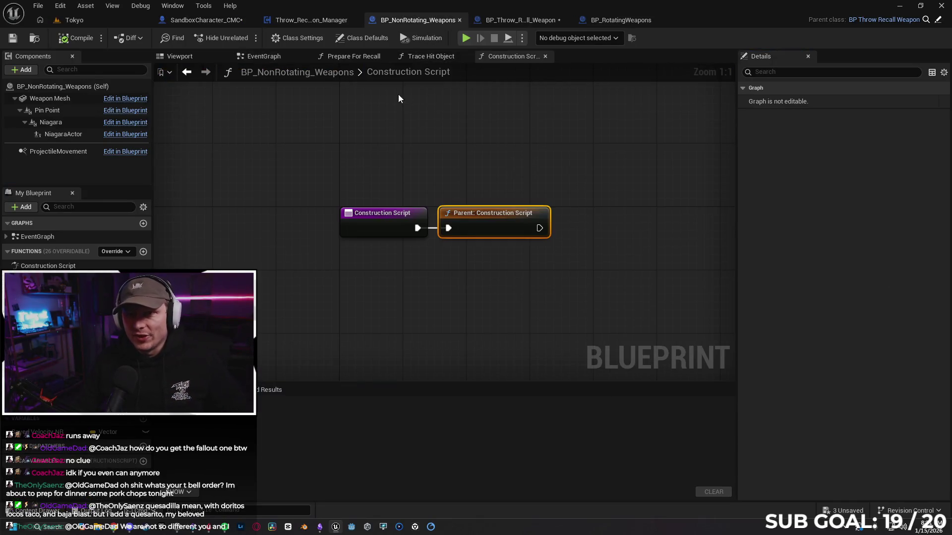
{"action": "left_click", "coordinate": [314, 21]}
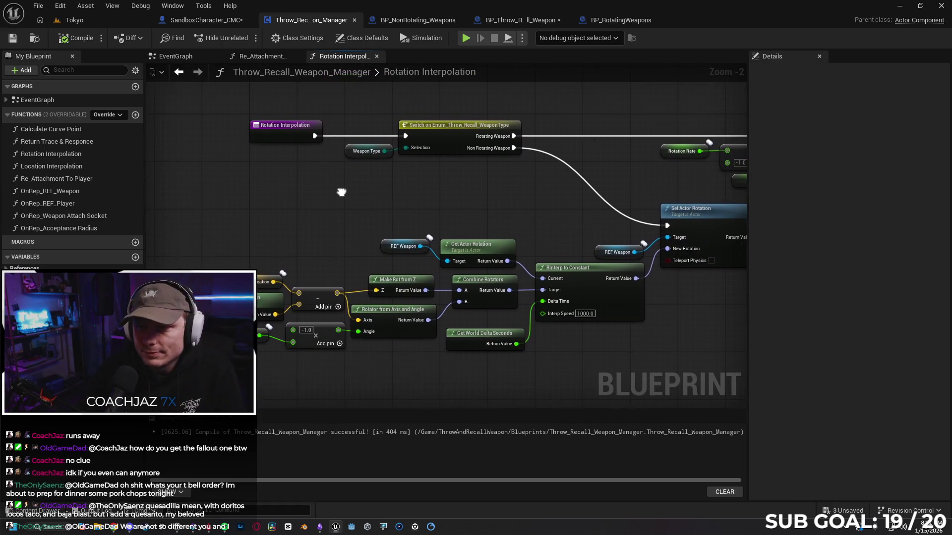
{"action": "left_click", "coordinate": [353, 20]}
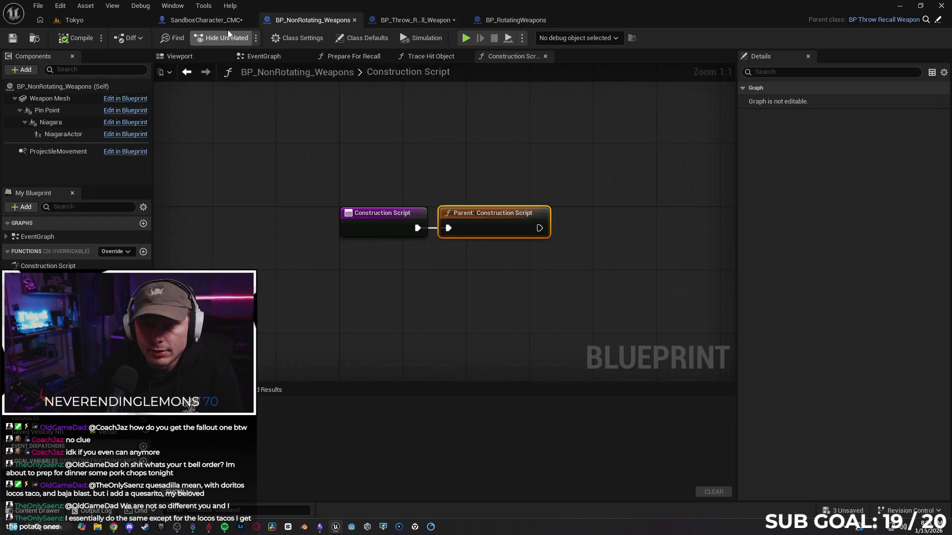
{"action": "left_click", "coordinate": [221, 20]}
{"action": "left_click", "coordinate": [13, 38]}
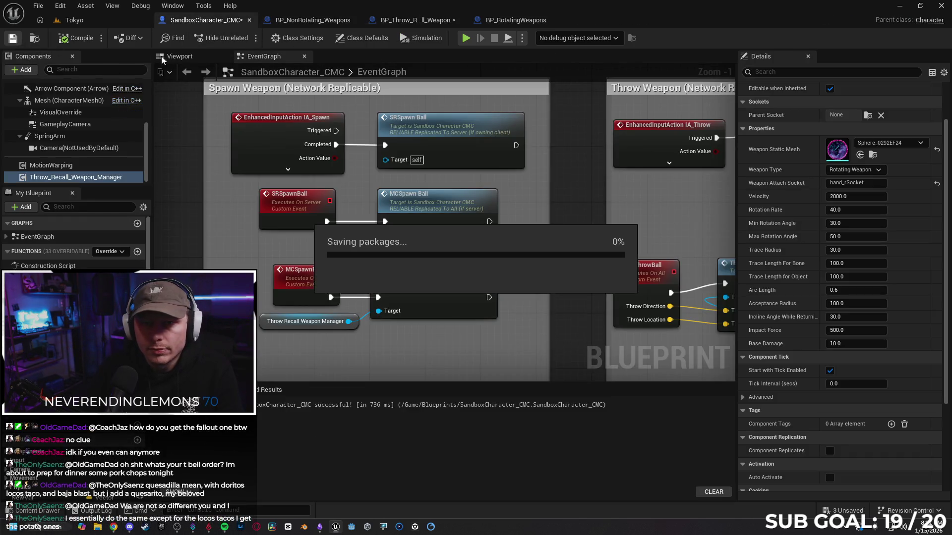
{"action": "left_click", "coordinate": [250, 20]}
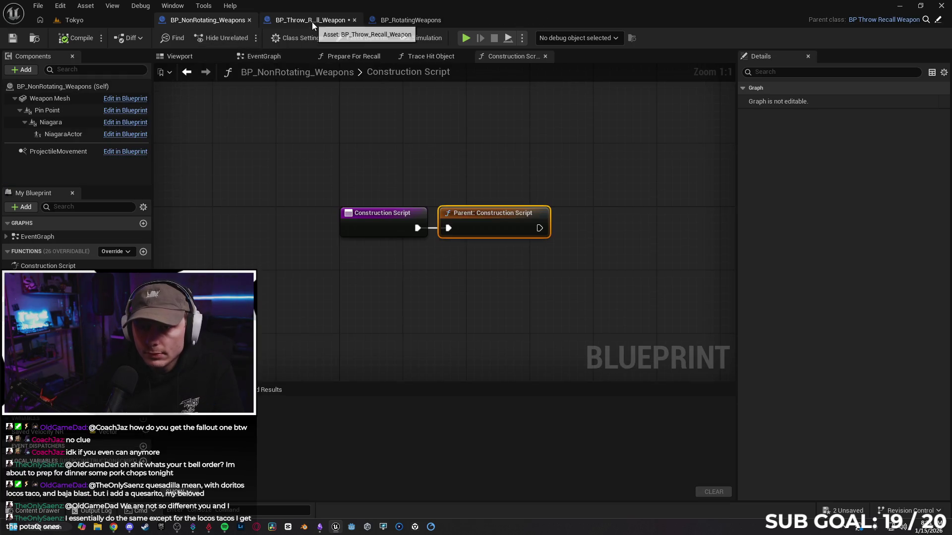
{"action": "left_click", "coordinate": [311, 21]}
{"action": "left_click", "coordinate": [219, 21]}
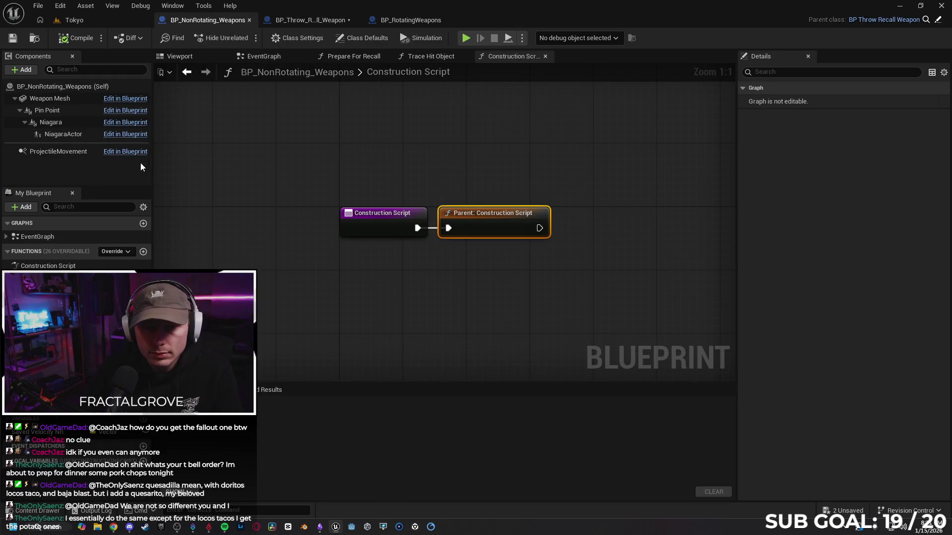
- Open BP_NonRotating_Weapons' EventGraph, close BP_Throw_Recall_Weapon, and detach BP_RotatingWeapons' EventGraph into its own window
{"action": "double_click", "coordinate": [40, 238]}
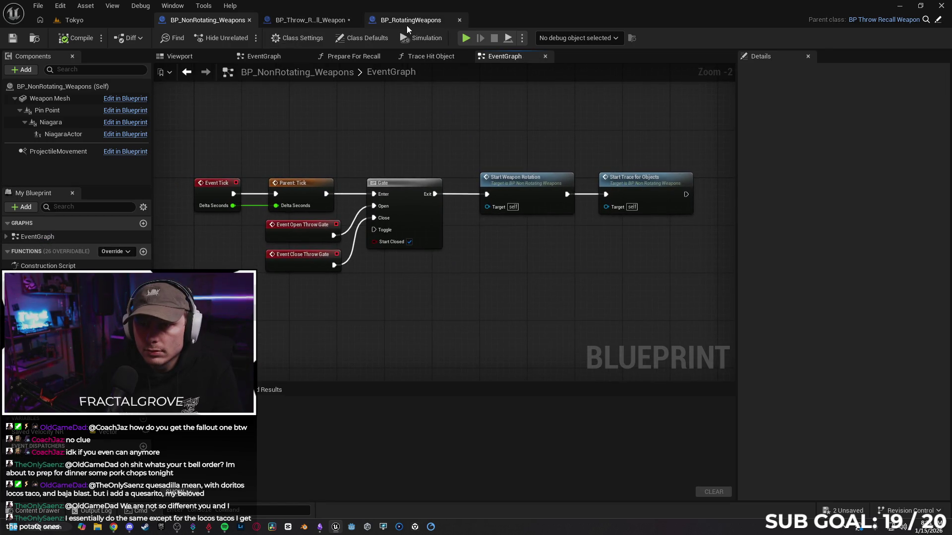
{"action": "left_click", "coordinate": [353, 22]}
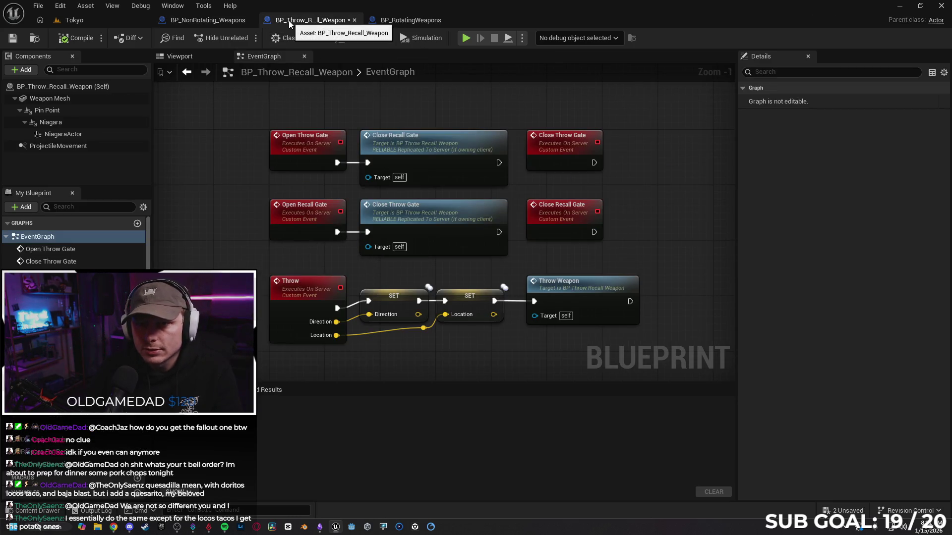
{"action": "left_click", "coordinate": [354, 20]}
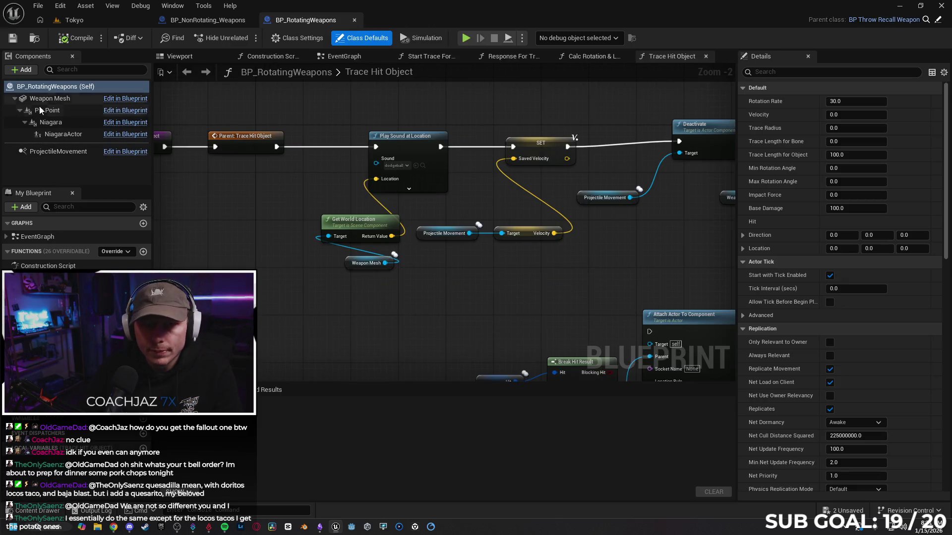
{"action": "double_click", "coordinate": [47, 237]}
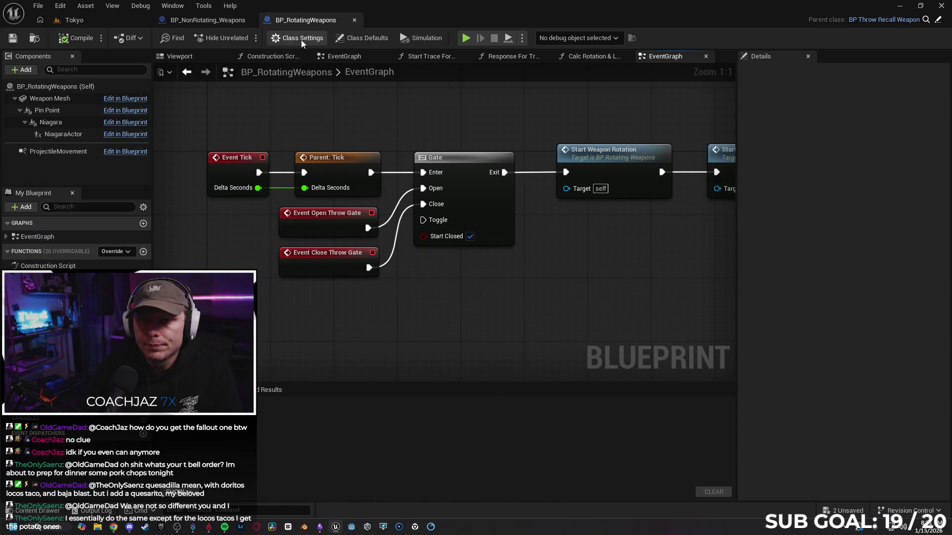
{"action": "left_click_drag", "start_coordinate": [303, 22], "coordinate": [439, 162]}
- Place the two weapon editors side by side and pan both graphs to the Gate and Start Trace nodes
{"action": "left_click_drag", "start_coordinate": [682, 158], "coordinate": [949, 164]}
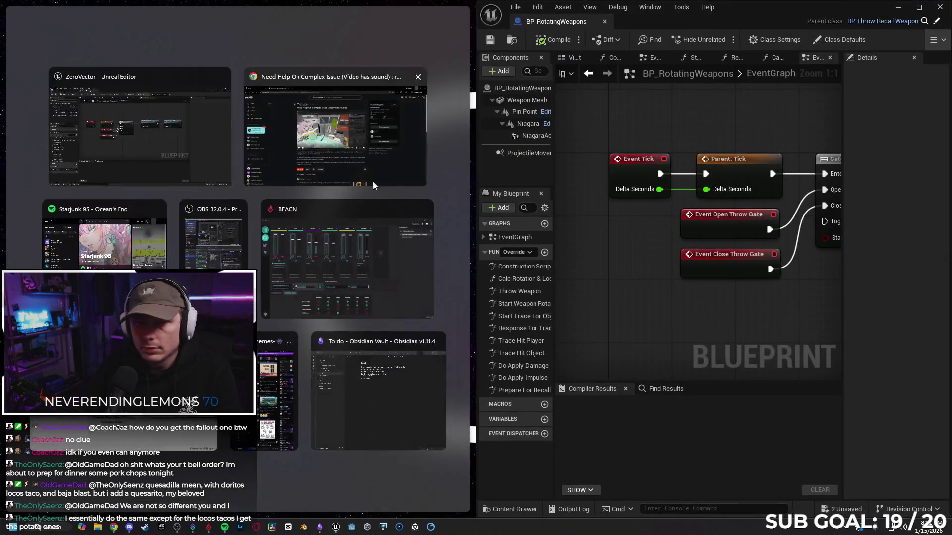
{"action": "left_click", "coordinate": [155, 150]}
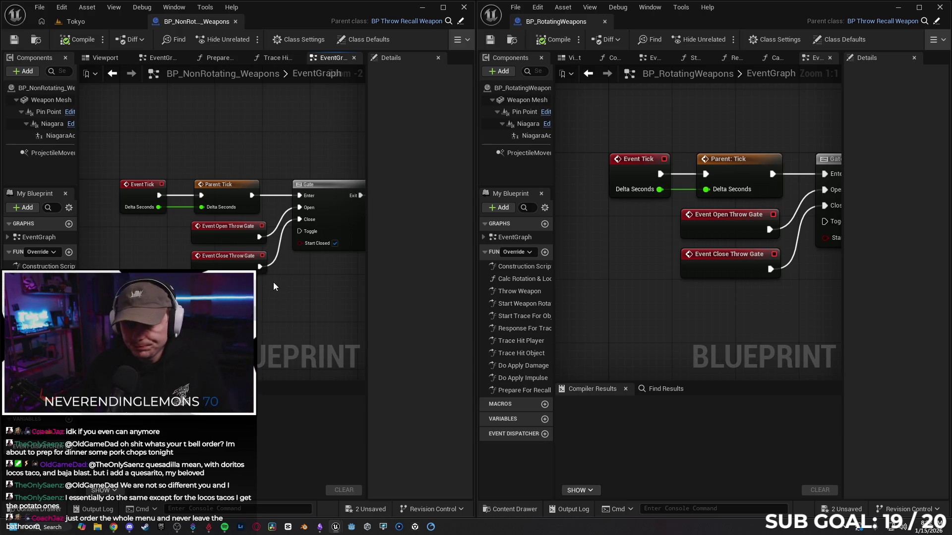
{"action": "left_click_drag", "start_coordinate": [172, 203], "coordinate": [156, 198]}
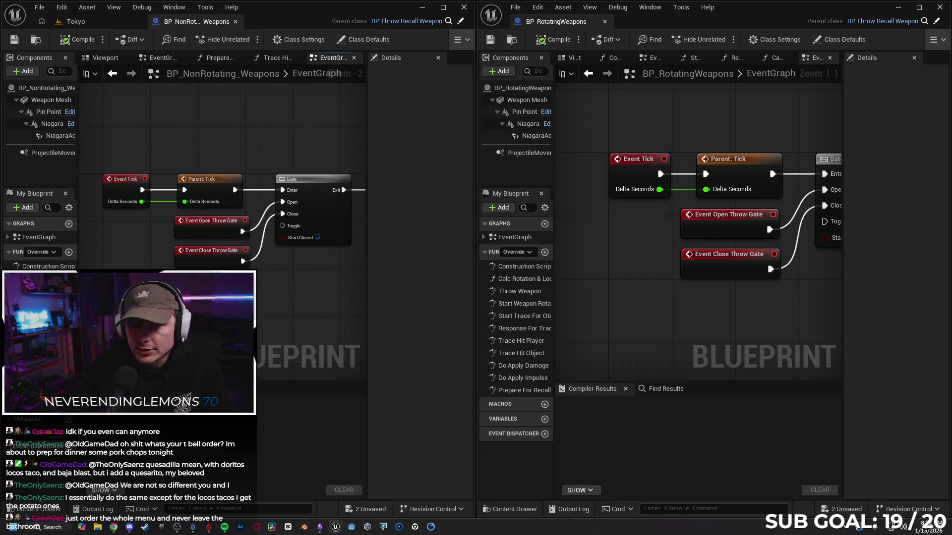
{"action": "left_click", "coordinate": [204, 224]}
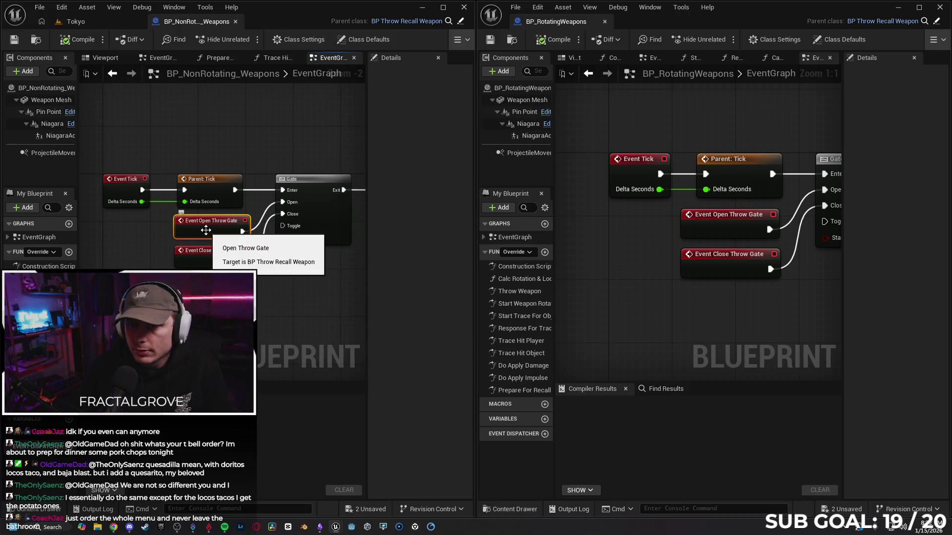
{"action": "left_click", "coordinate": [207, 257]}
{"action": "left_click_drag", "start_coordinate": [207, 257], "coordinate": [101, 263]}
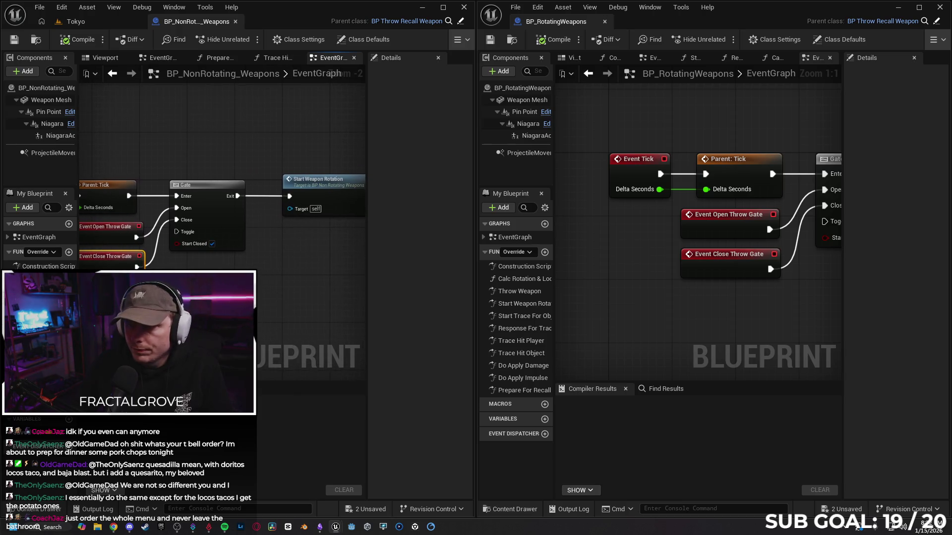
{"action": "mouse_move", "coordinate": [651, 320]}
{"action": "left_mouse_down"}
{"action": "mouse_move", "coordinate": [577, 337]}
{"action": "mouse_move", "coordinate": [684, 336]}
{"action": "mouse_move", "coordinate": [669, 336]}
{"action": "mouse_move", "coordinate": [724, 316]}
{"action": "mouse_move", "coordinate": [597, 316]}
{"action": "left_mouse_up"}
{"action": "left_click_drag", "start_coordinate": [305, 287], "coordinate": [127, 281]}
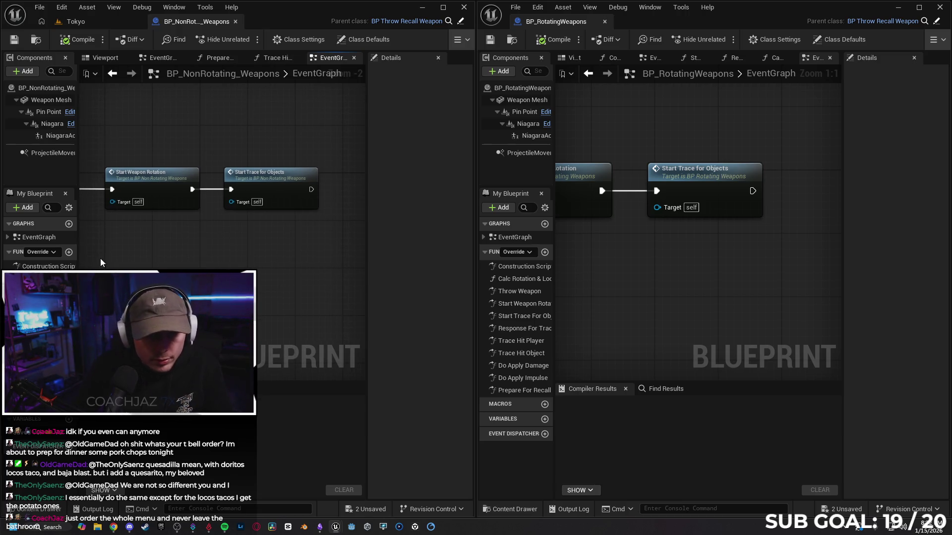
- Close the Construction Script, Trace Hit Object, Prepare For Recall and duplicate EventGraph tabs, then pan to Event Tick
{"action": "double_click", "coordinate": [49, 267]}
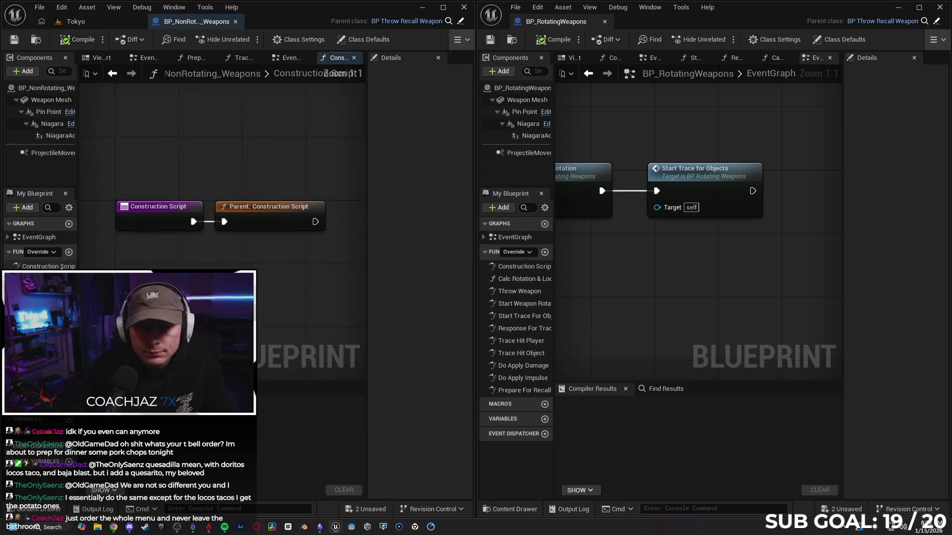
{"action": "left_click", "coordinate": [354, 58]}
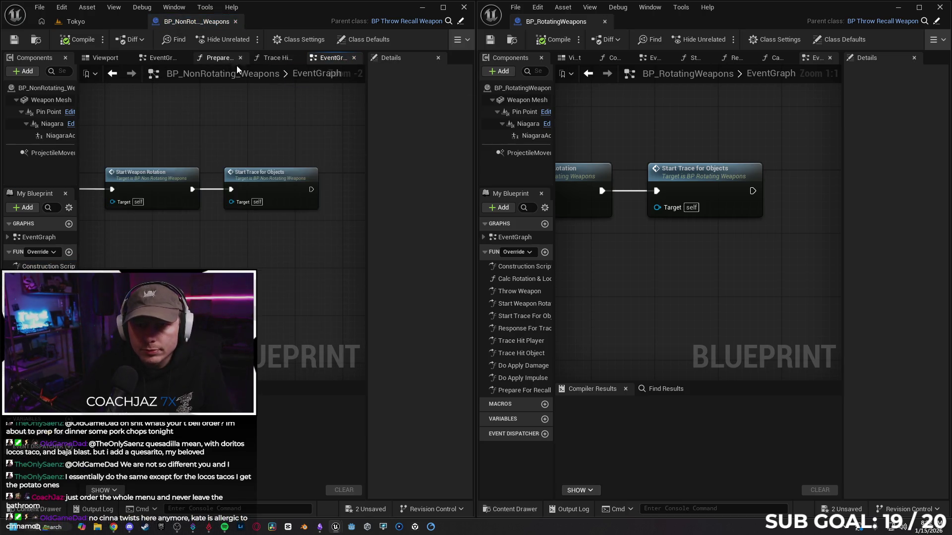
{"action": "left_click", "coordinate": [277, 58]}
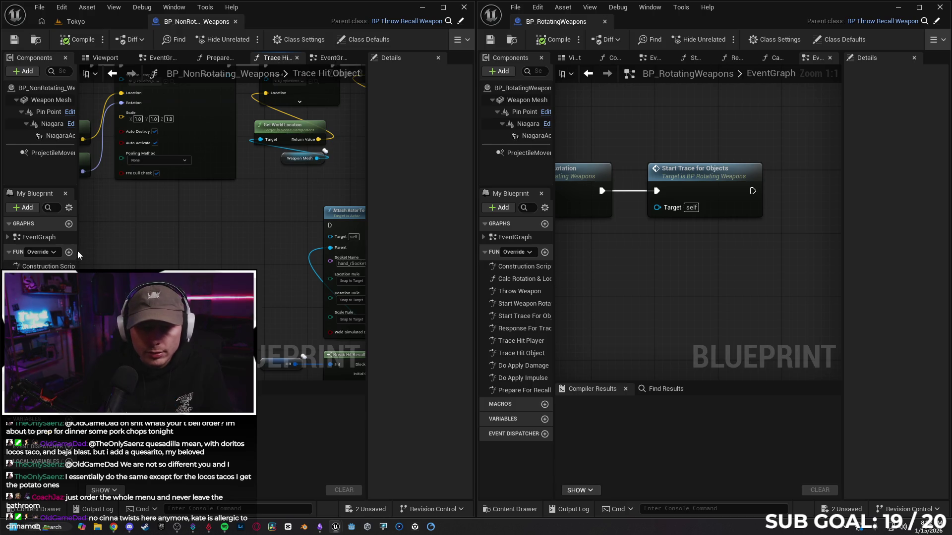
{"action": "left_click", "coordinate": [297, 58]}
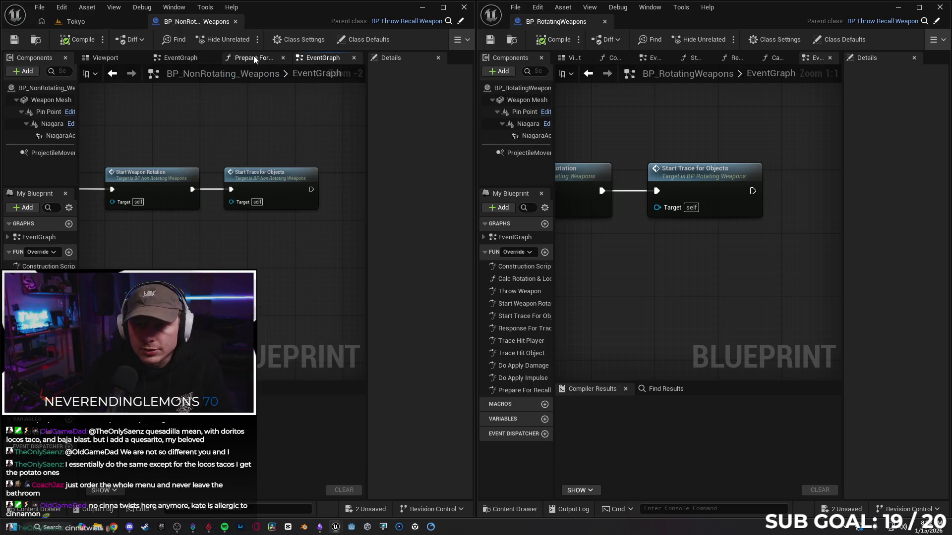
{"action": "left_click", "coordinate": [283, 58]}
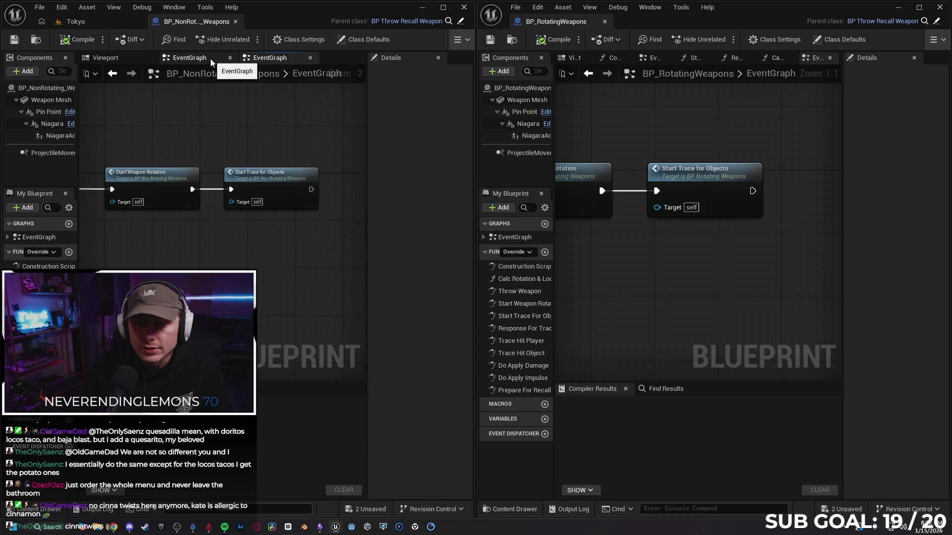
{"action": "left_click", "coordinate": [210, 58]}
{"action": "left_click", "coordinate": [263, 60]}
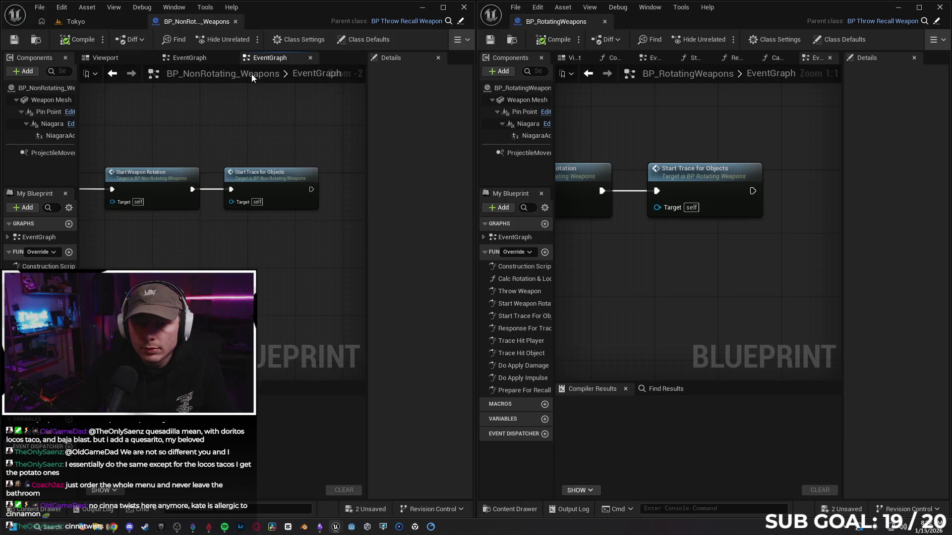
{"action": "left_click", "coordinate": [310, 58]}
{"action": "mouse_move", "coordinate": [716, 275]}
{"action": "left_mouse_down"}
{"action": "mouse_move", "coordinate": [623, 283]}
{"action": "mouse_move", "coordinate": [780, 283]}
{"action": "mouse_move", "coordinate": [766, 293]}
{"action": "mouse_move", "coordinate": [742, 269]}
{"action": "mouse_move", "coordinate": [629, 316]}
{"action": "left_mouse_up"}
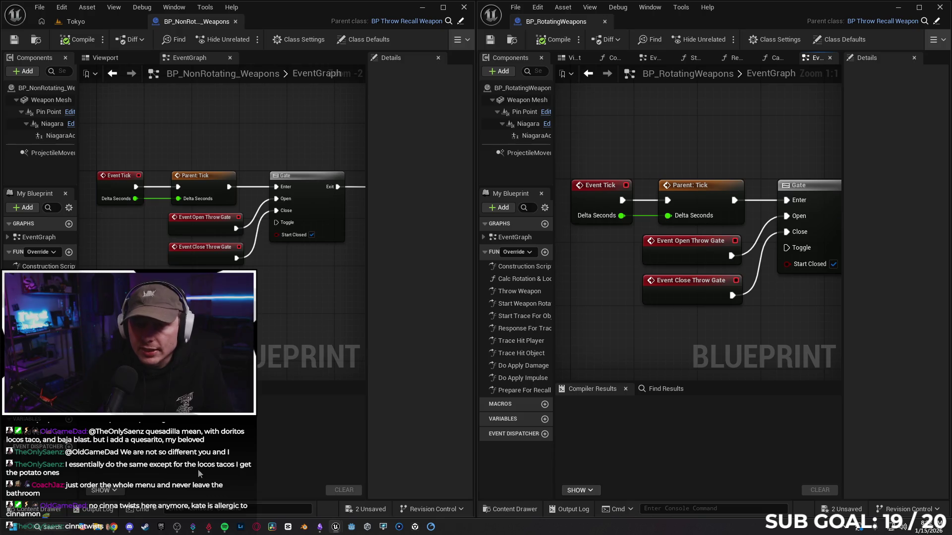
- Filter both weapons' Class Defaults for replication and expand their replicated movement settings
{"action": "left_click", "coordinate": [40, 90]}
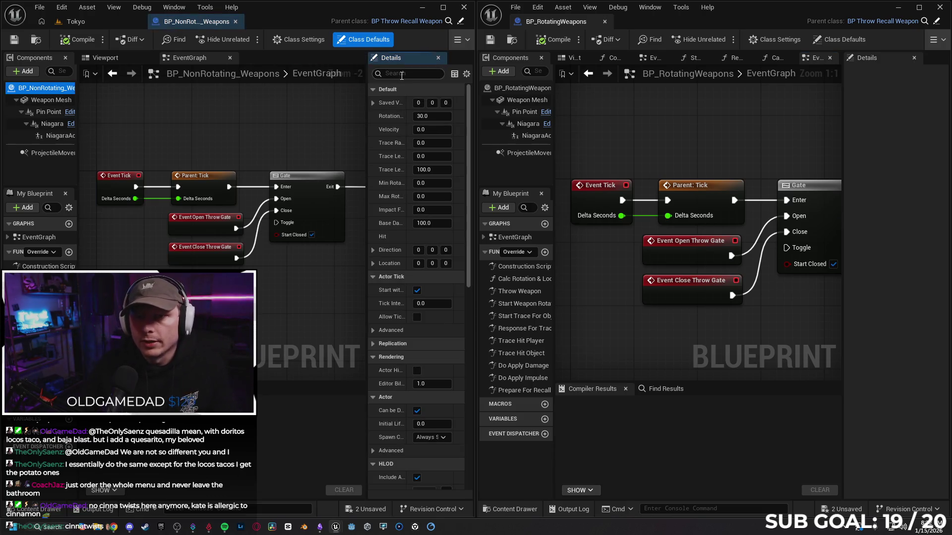
{"action": "type", "text": "rep"}
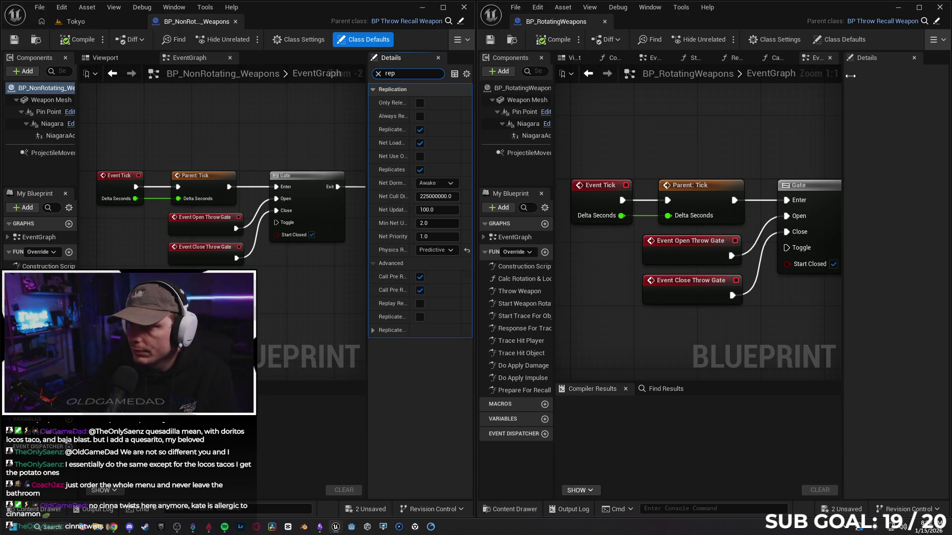
{"action": "left_click", "coordinate": [516, 90]}
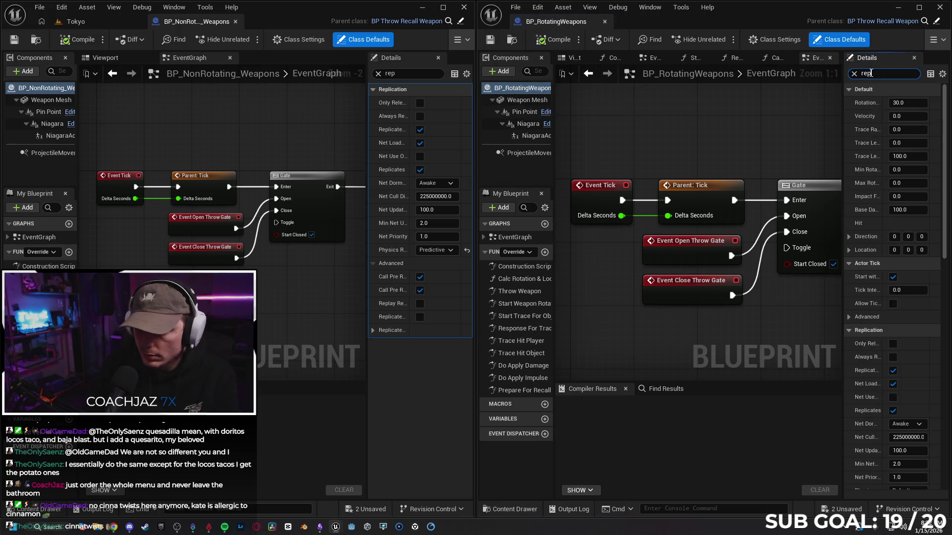
{"action": "type", "text": "p"}
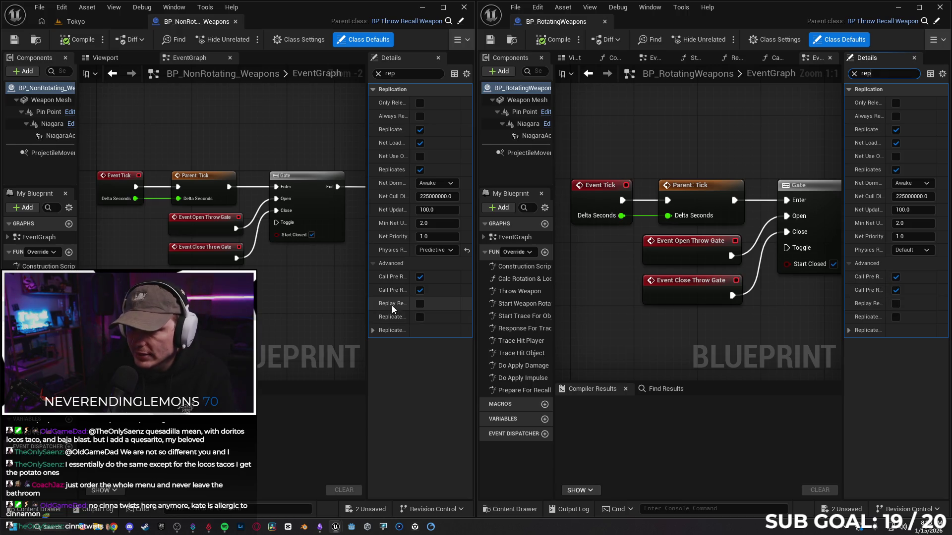
{"action": "left_click", "coordinate": [373, 331]}
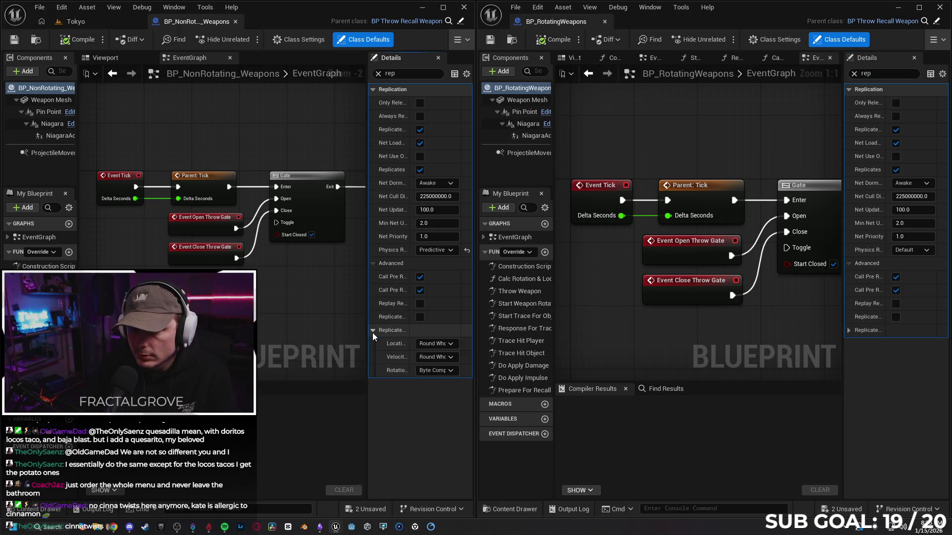
{"action": "left_click", "coordinate": [849, 331]}
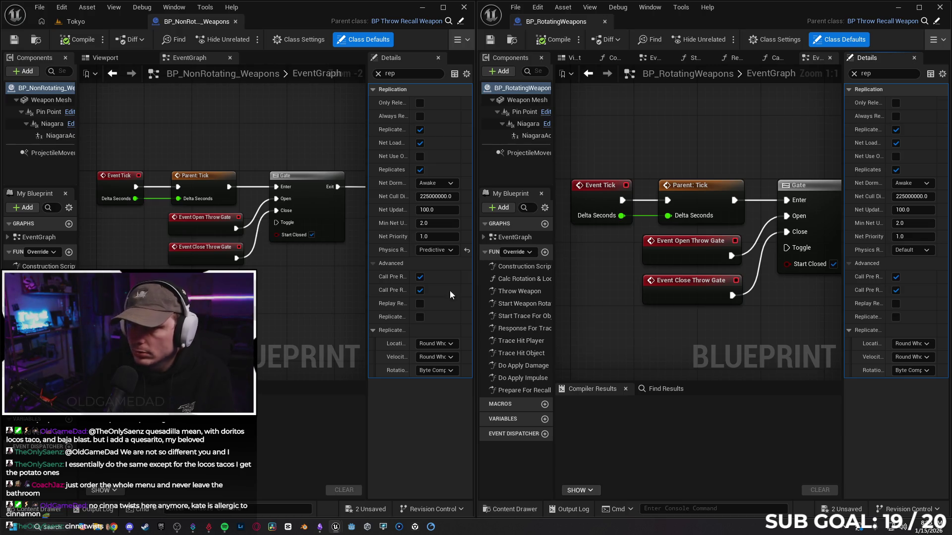
- Compare Weapon Mesh, ProjectileMovement, Pin Point and Niagara replication settings in both weapons, then return to Class Defaults
{"action": "left_click", "coordinate": [40, 99]}
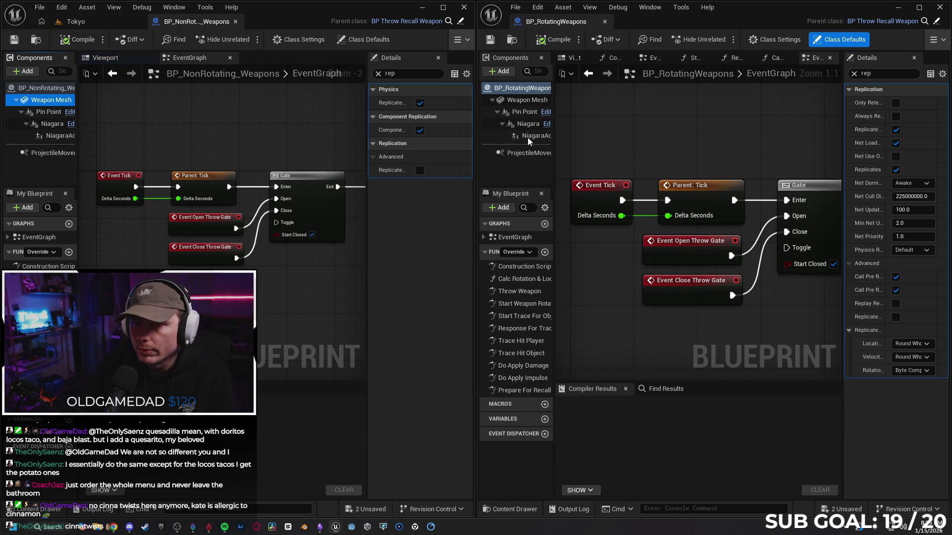
{"action": "left_click", "coordinate": [528, 100]}
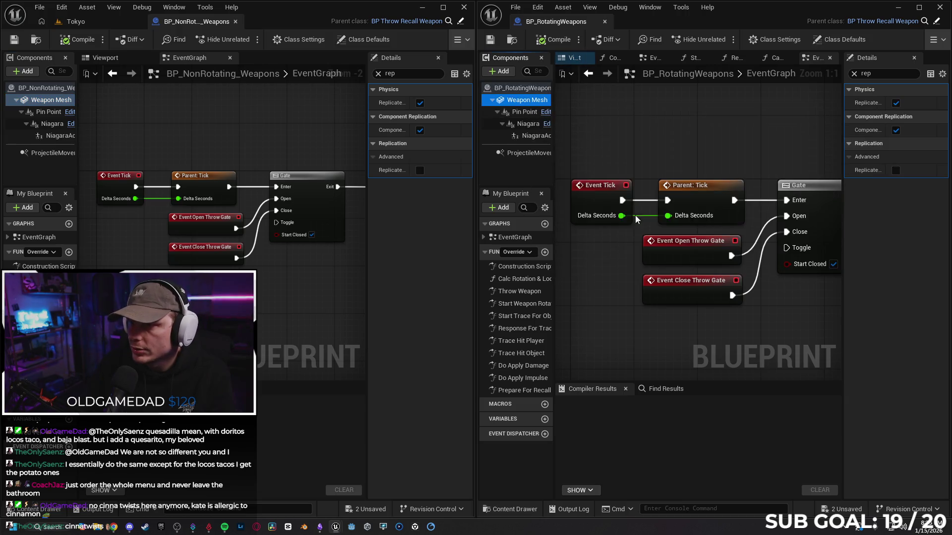
{"action": "left_click", "coordinate": [50, 152]}
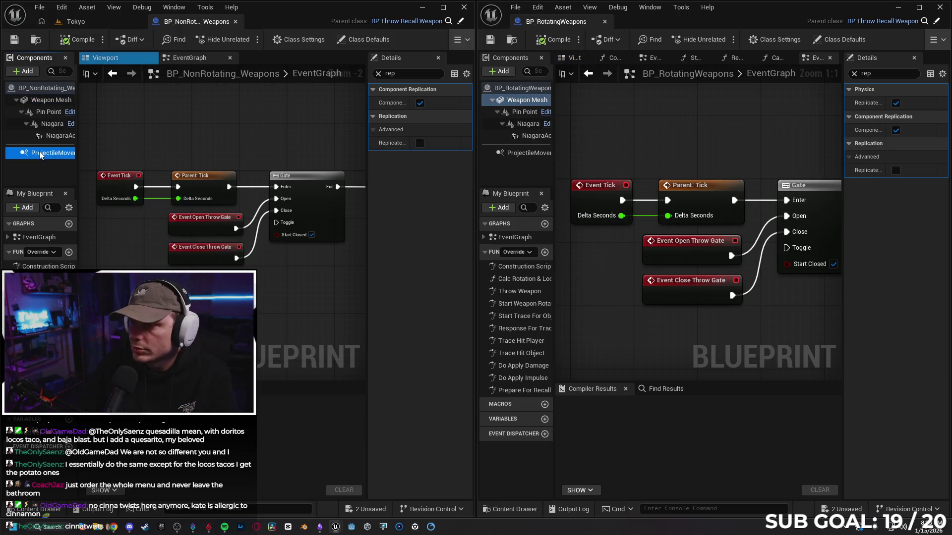
{"action": "left_click", "coordinate": [521, 153]}
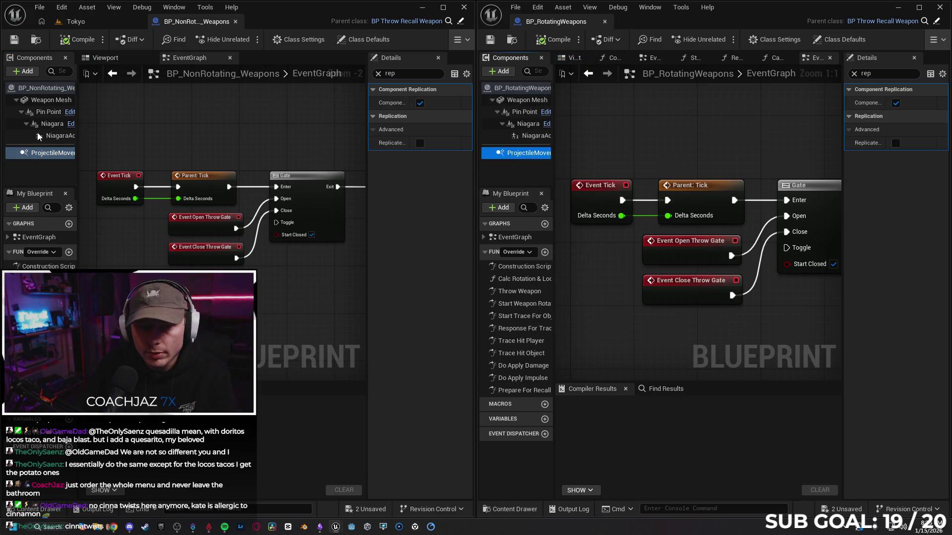
{"action": "left_click", "coordinate": [39, 114]}
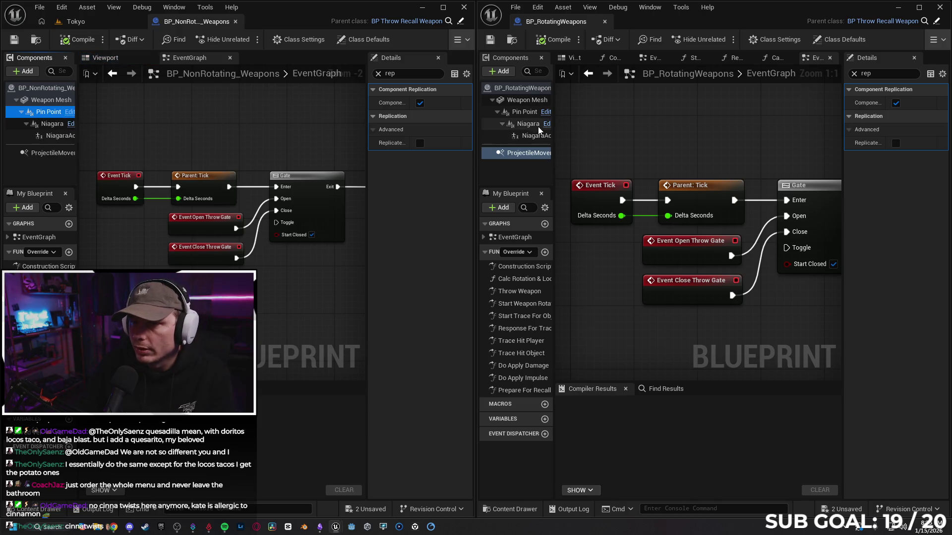
{"action": "left_click", "coordinate": [527, 114]}
{"action": "left_click", "coordinate": [49, 125]}
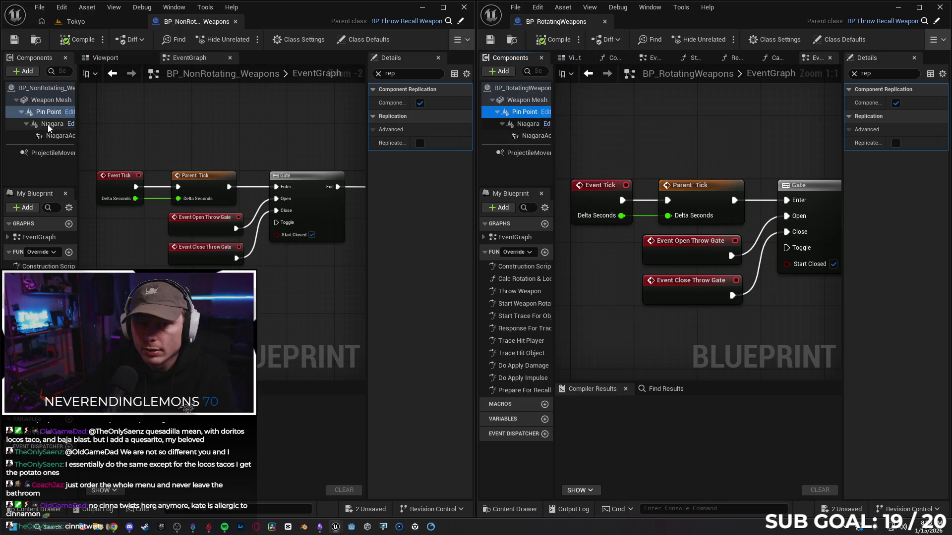
{"action": "left_click", "coordinate": [535, 128]}
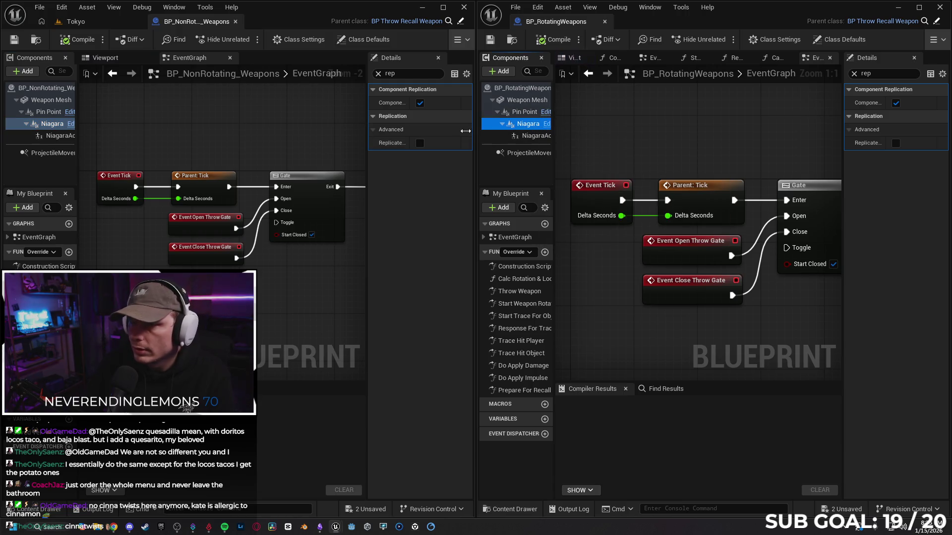
{"action": "left_click", "coordinate": [45, 89]}
{"action": "left_click", "coordinate": [522, 89]}
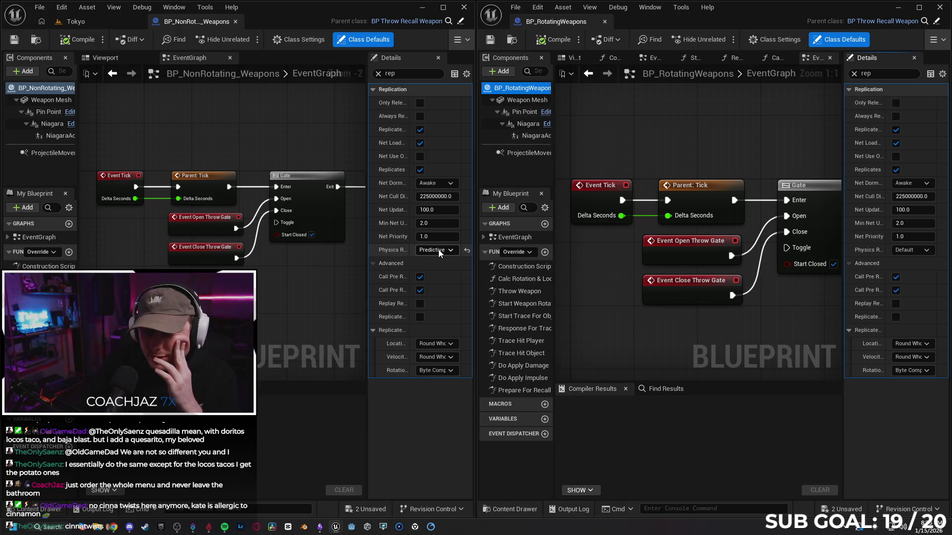
{"action": "left_click", "coordinate": [441, 251]}
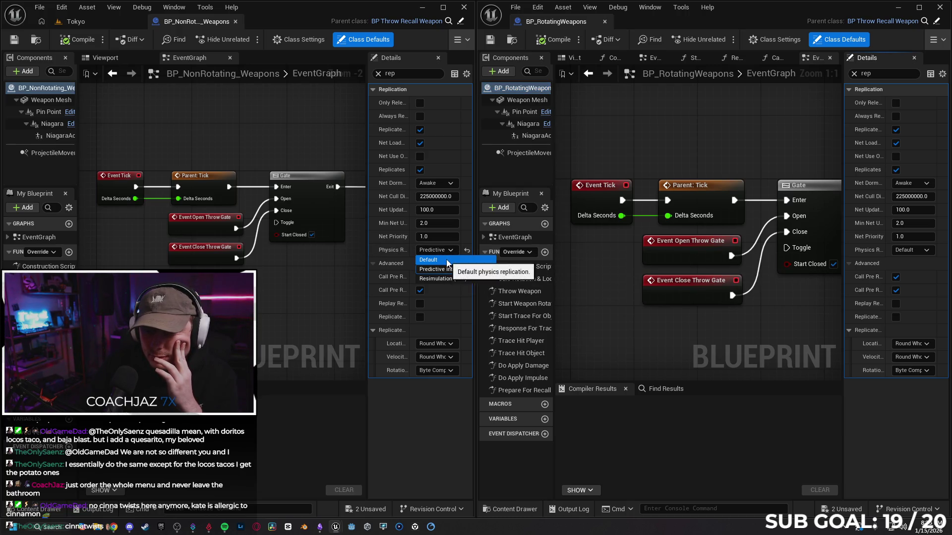
- Switch the non-rotating weapon's Physics Replication to Default, compile, and run a Server/Client playtest
{"action": "left_click", "coordinate": [447, 262]}
{"action": "left_click", "coordinate": [78, 40]}
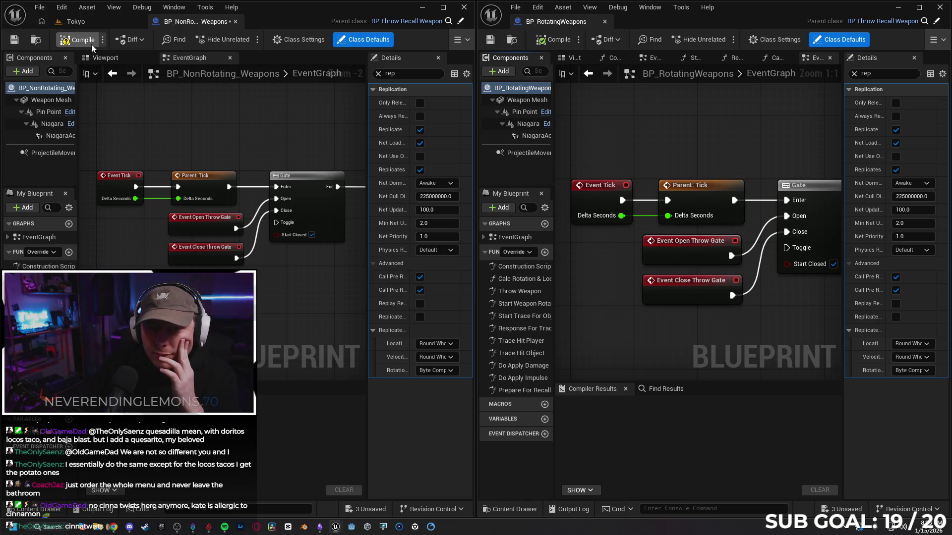
{"action": "left_click", "coordinate": [460, 40]}
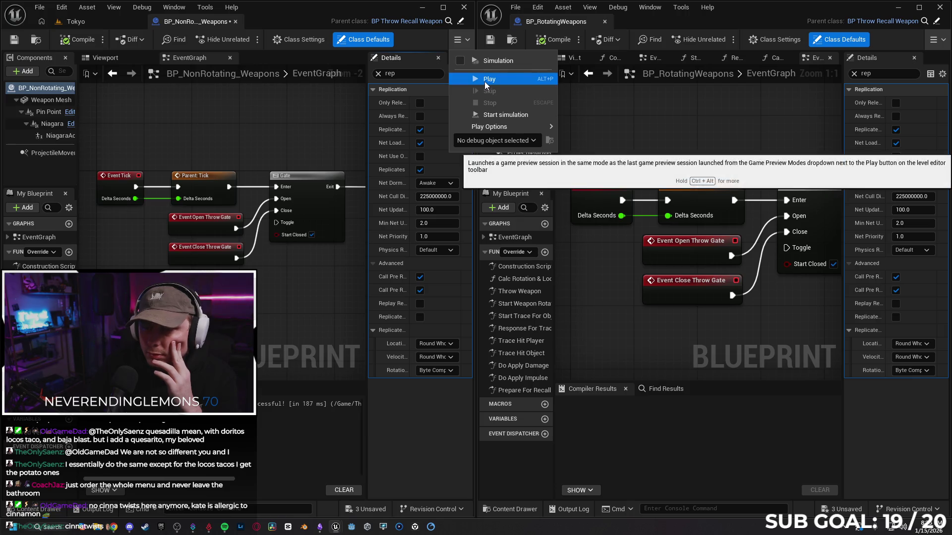
{"action": "left_click", "coordinate": [484, 81]}
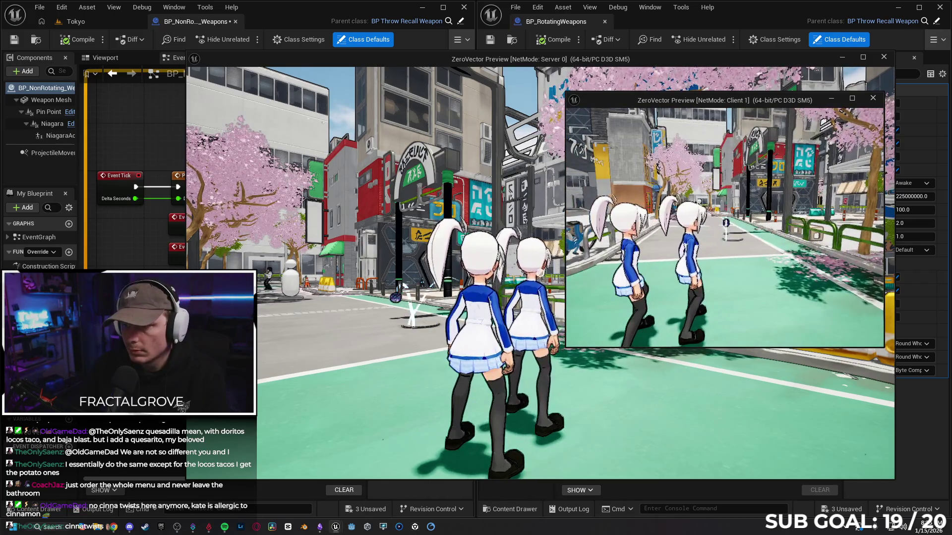
{"action": "key", "text": "Escape"}
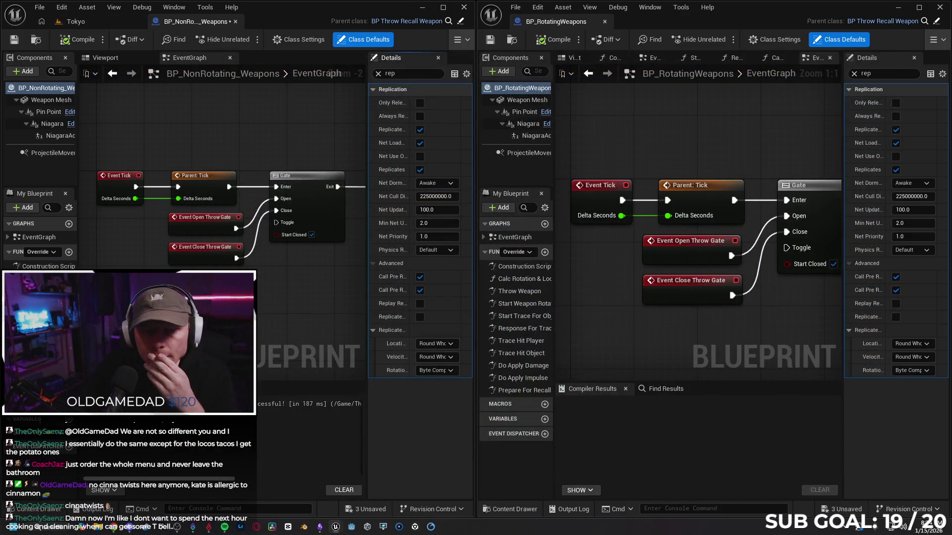
{"action": "left_click", "coordinate": [47, 513]}
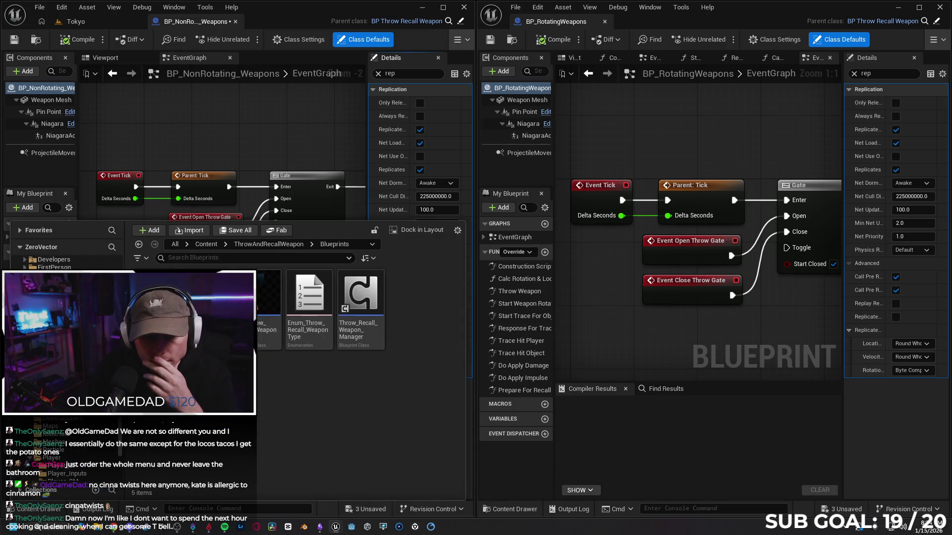
- Open SandboxCharacter_Mover from the Blueprints folder, look over its components, and close it
{"action": "key", "text": "alt+Left"}
{"action": "key", "text": "alt+Left"}
{"action": "key", "text": "alt+Left"}
{"action": "key", "text": "alt+Left"}
{"action": "key", "text": "alt+Left"}
{"action": "key", "text": "alt+Right"}
{"action": "key", "text": "alt+Right"}
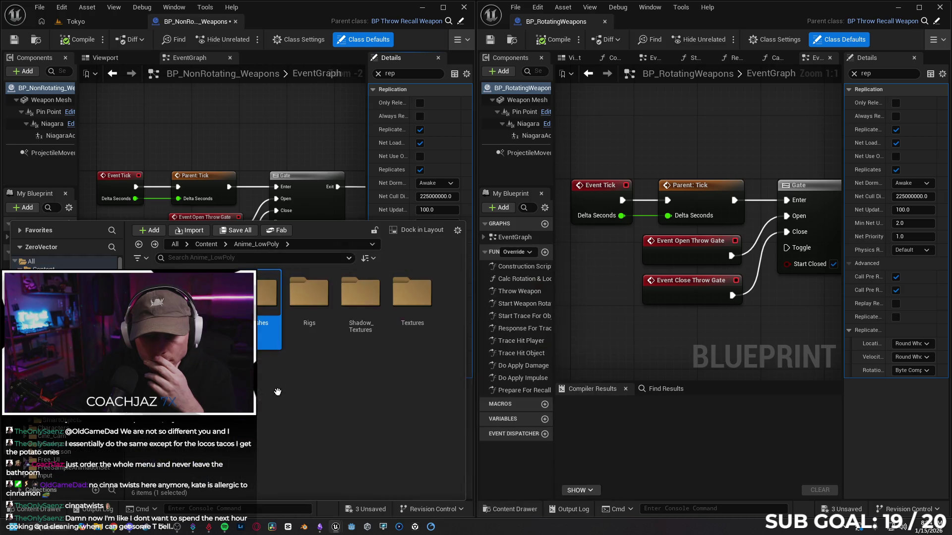
{"action": "key", "text": "alt+Right"}
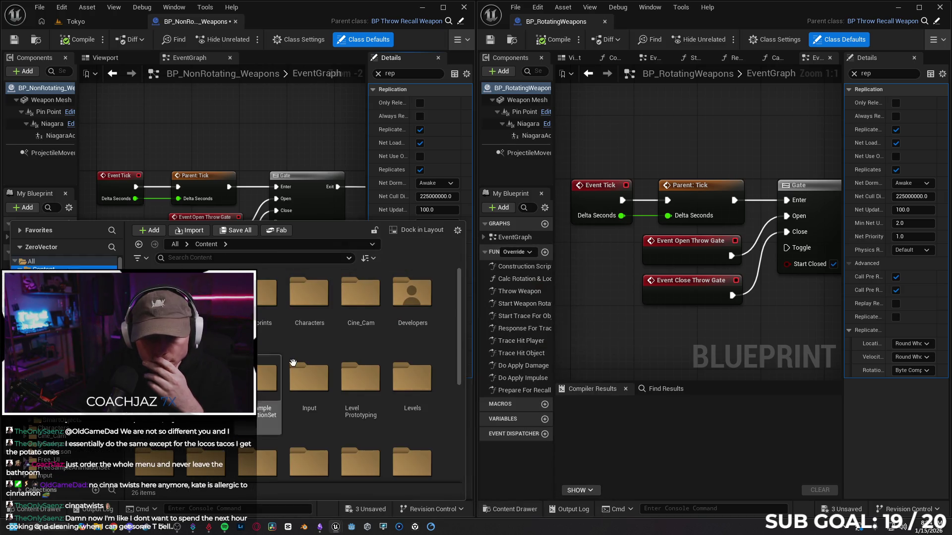
{"action": "scroll", "coordinate": [357, 372], "scroll_direction": "down", "scroll_amount": 2}
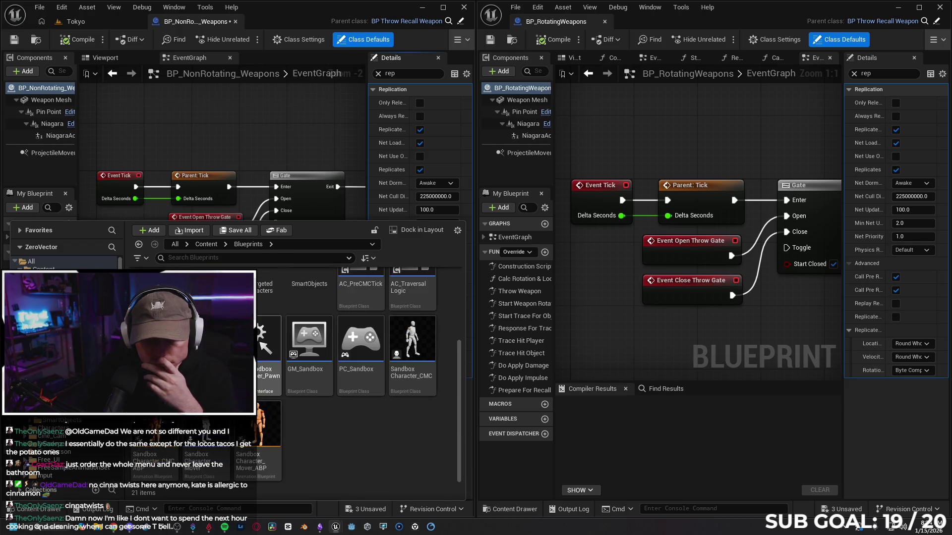
{"action": "double_click", "coordinate": [210, 424]}
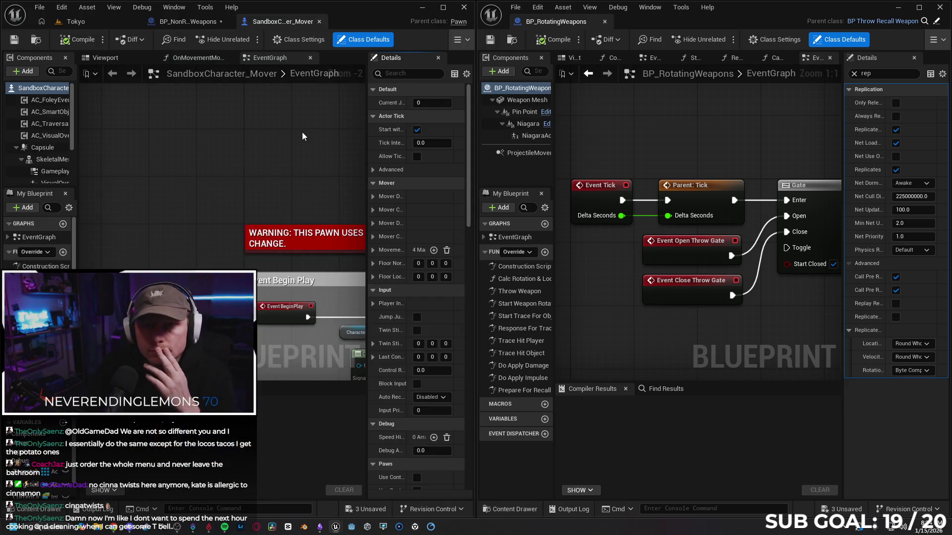
{"action": "scroll", "coordinate": [64, 143], "scroll_direction": "down", "scroll_amount": 3}
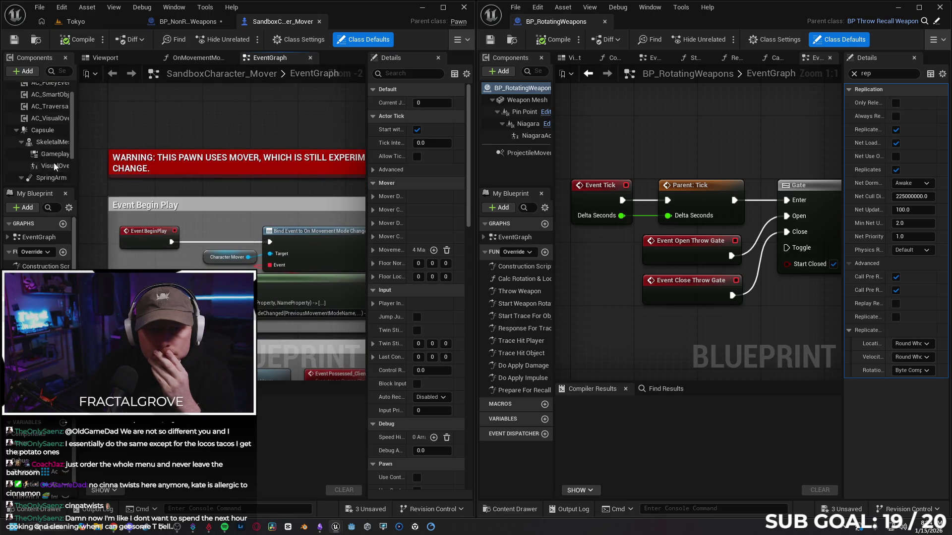
{"action": "key", "text": "super+Up"}
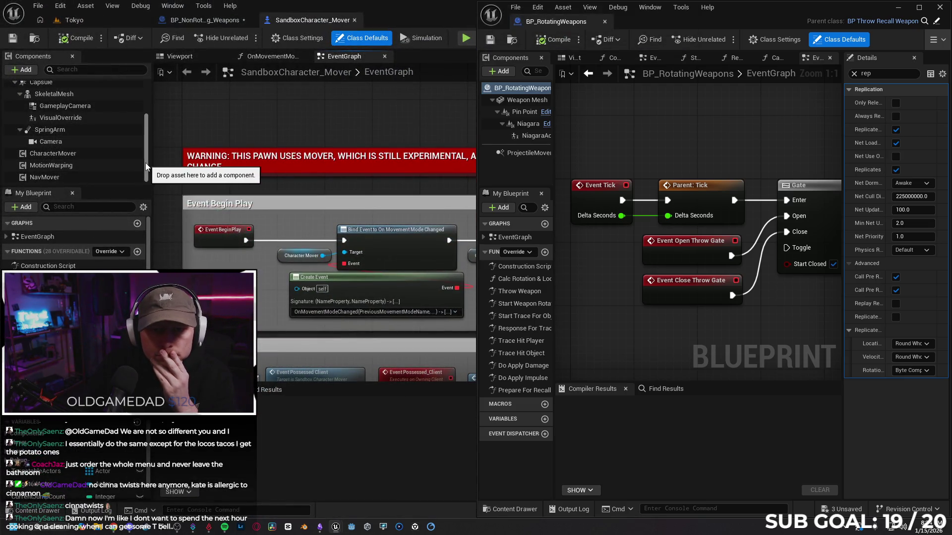
{"action": "scroll", "coordinate": [149, 133], "scroll_direction": "up", "scroll_amount": 5}
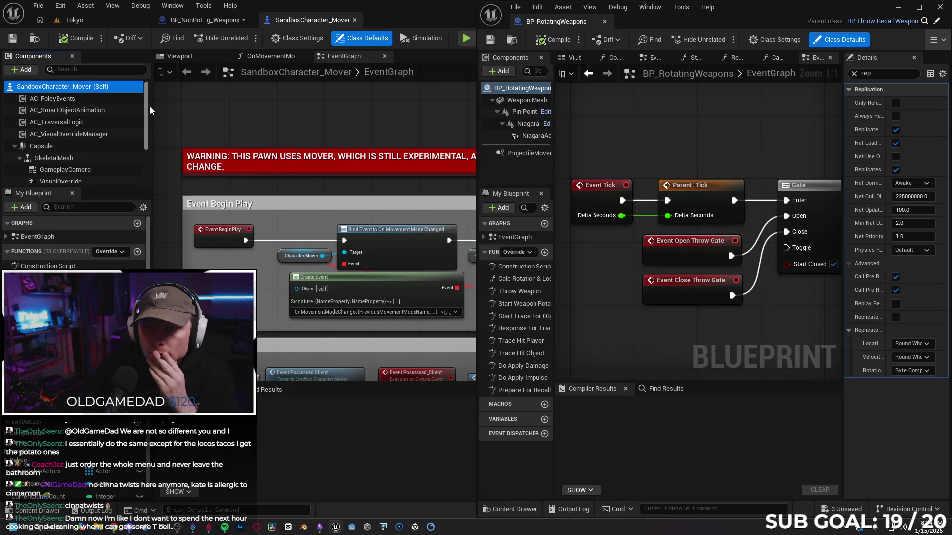
{"action": "left_click", "coordinate": [355, 20]}
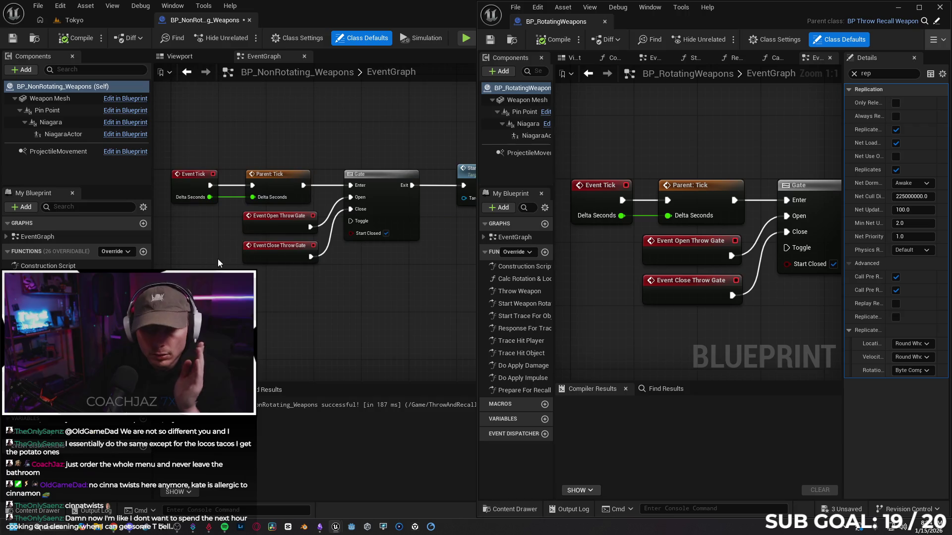
- Open SandboxCharacter_CMC on the left, check its Throw_Recall component's Rotating weapon type, and start a playtest
{"action": "left_click", "coordinate": [46, 511]}
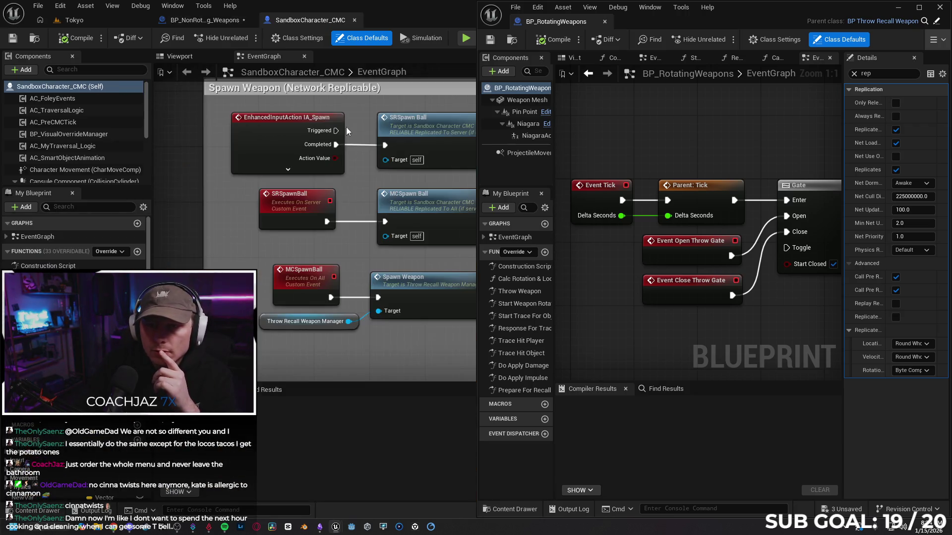
{"action": "mouse_move", "coordinate": [400, 2]}
{"action": "left_mouse_down"}
{"action": "mouse_move", "coordinate": [149, 139]}
{"action": "mouse_move", "coordinate": [1, 136]}
{"action": "left_mouse_up"}
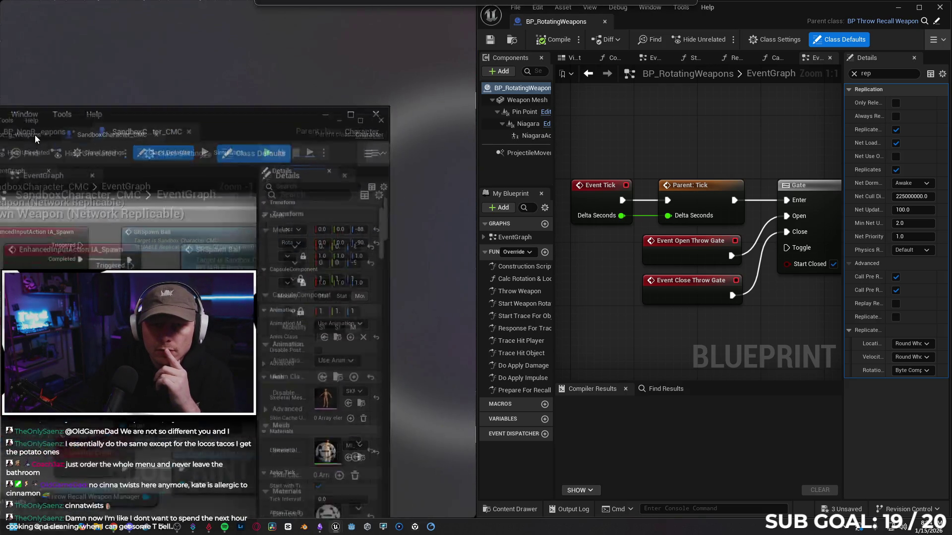
{"action": "scroll", "coordinate": [50, 149], "scroll_direction": "down", "scroll_amount": 5}
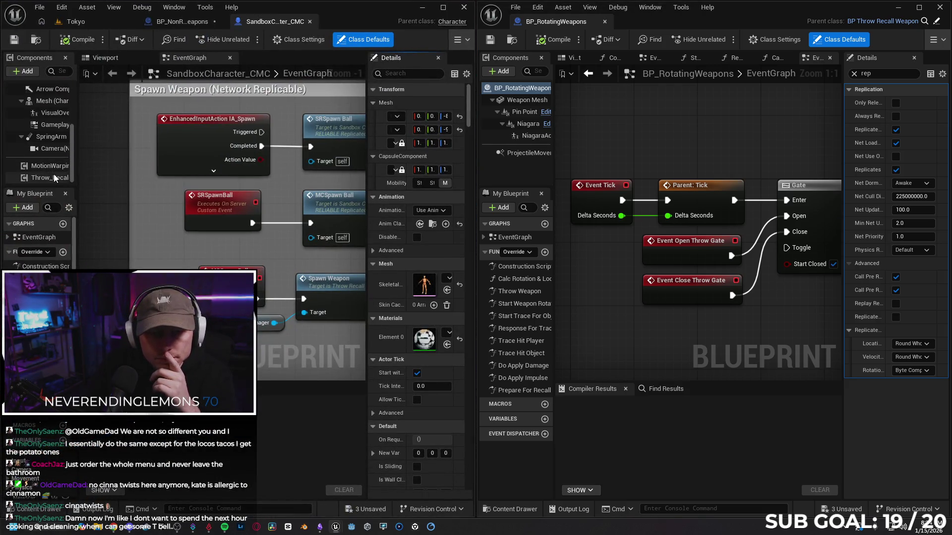
{"action": "left_click", "coordinate": [50, 178]}
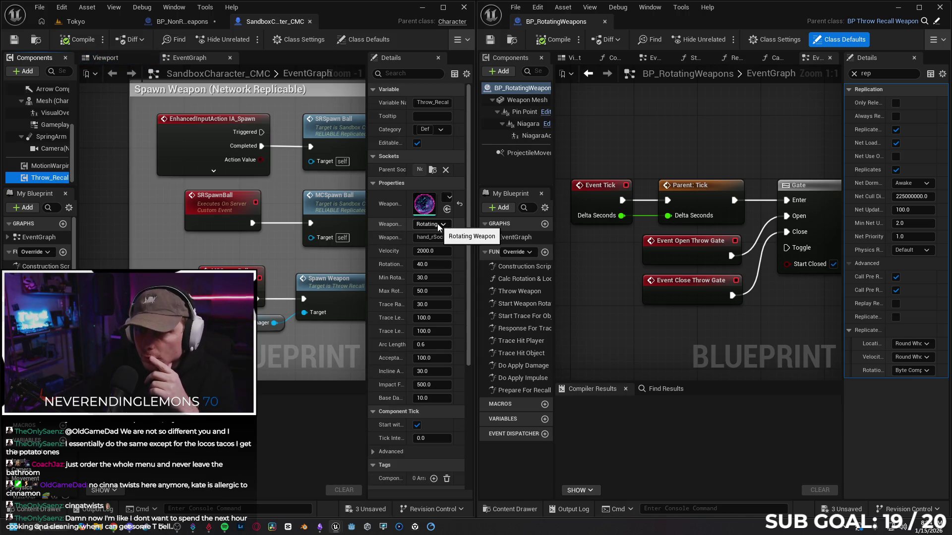
{"action": "left_click", "coordinate": [183, 21]}
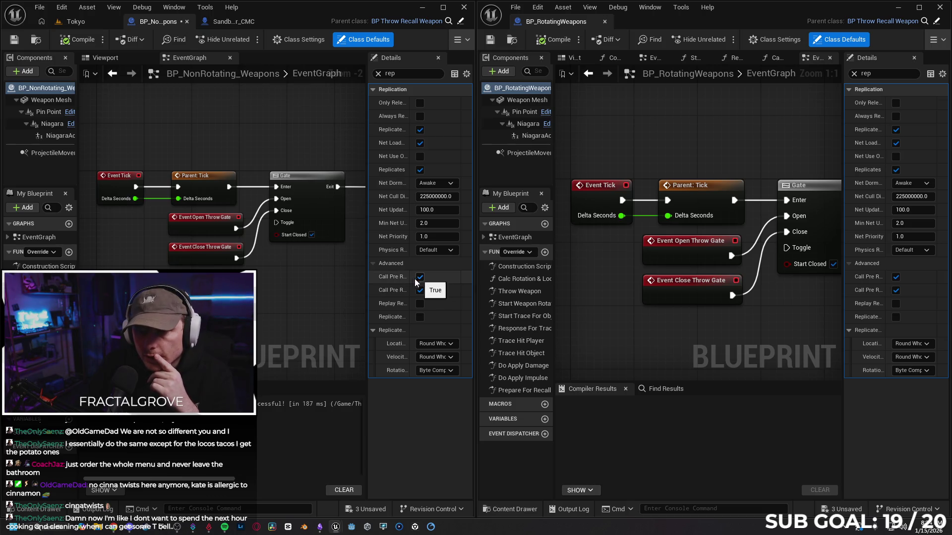
{"action": "left_click", "coordinate": [225, 22]}
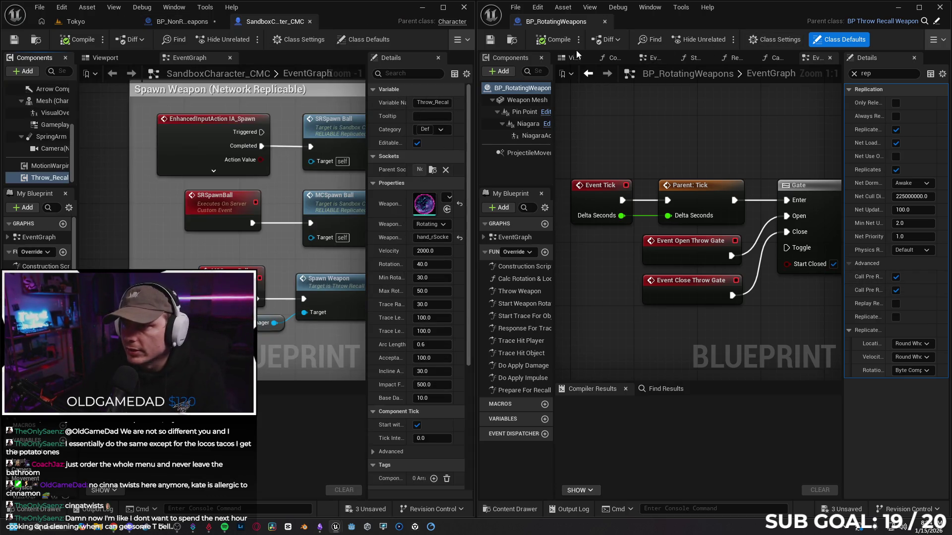
{"action": "left_click", "coordinate": [457, 39]}
{"action": "left_click", "coordinate": [487, 79]}
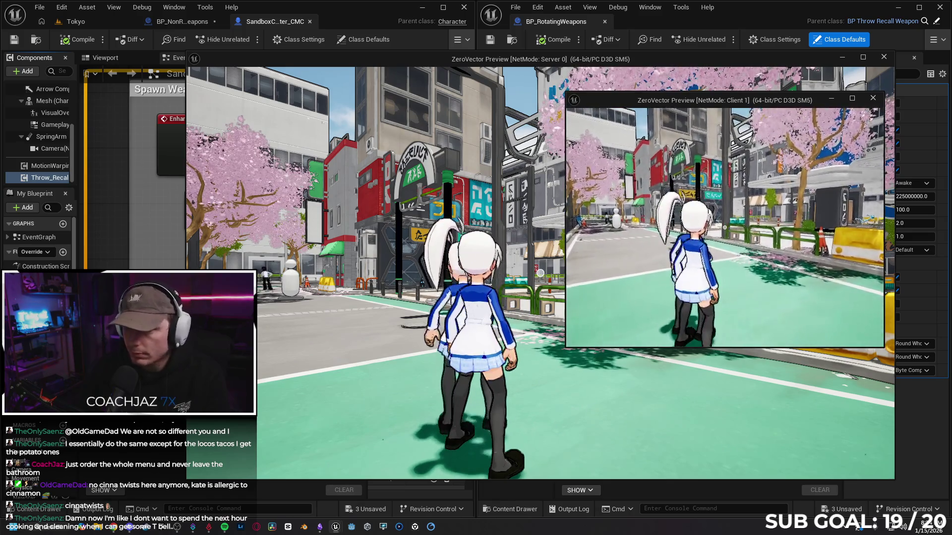
{"action": "key", "text": "w"}
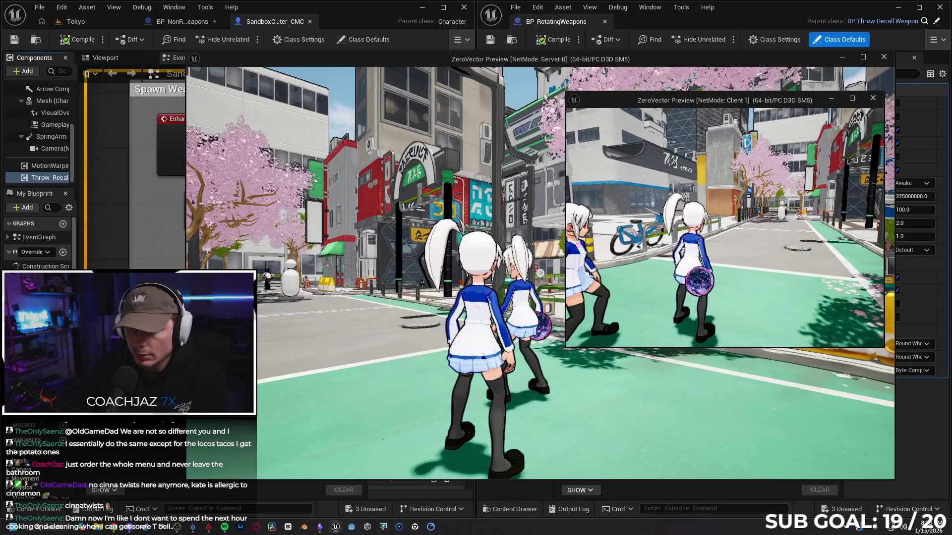
{"action": "key", "text": "Escape"}
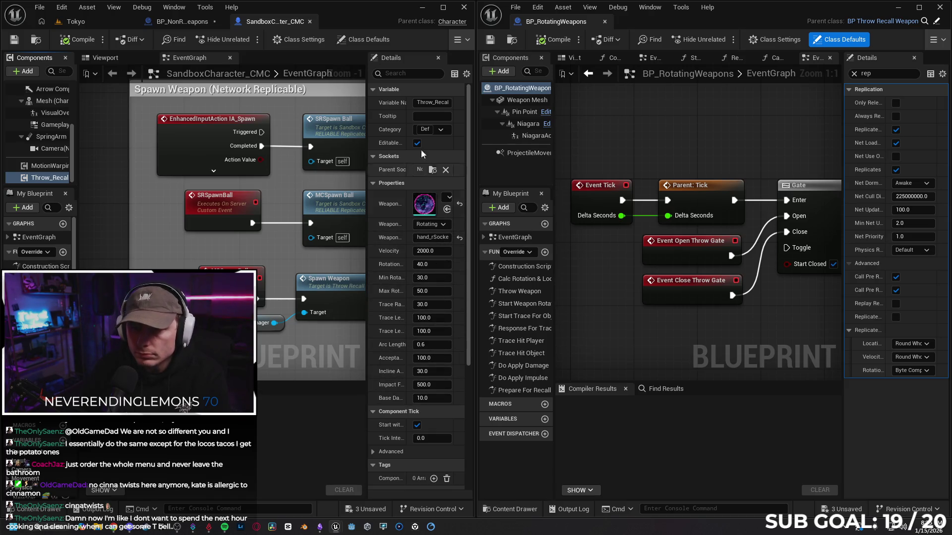
{"action": "mouse_move", "coordinate": [468, 265]}
{"action": "left_mouse_down"}
{"action": "mouse_move", "coordinate": [471, 384]}
{"action": "mouse_move", "coordinate": [468, 243]}
{"action": "left_mouse_up"}
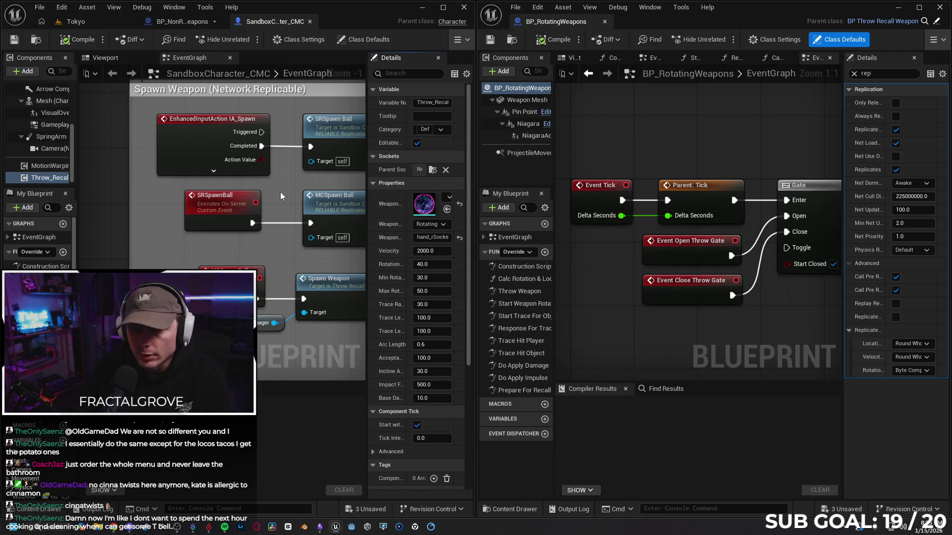
{"action": "scroll", "coordinate": [39, 90], "scroll_direction": "up", "scroll_amount": 5}
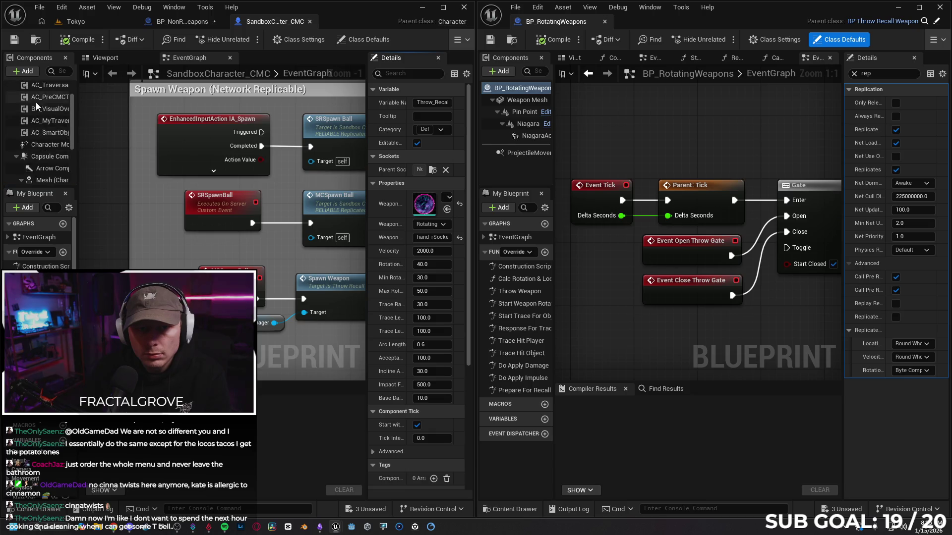
{"action": "left_click", "coordinate": [39, 90]}
{"action": "left_click", "coordinate": [404, 72]}
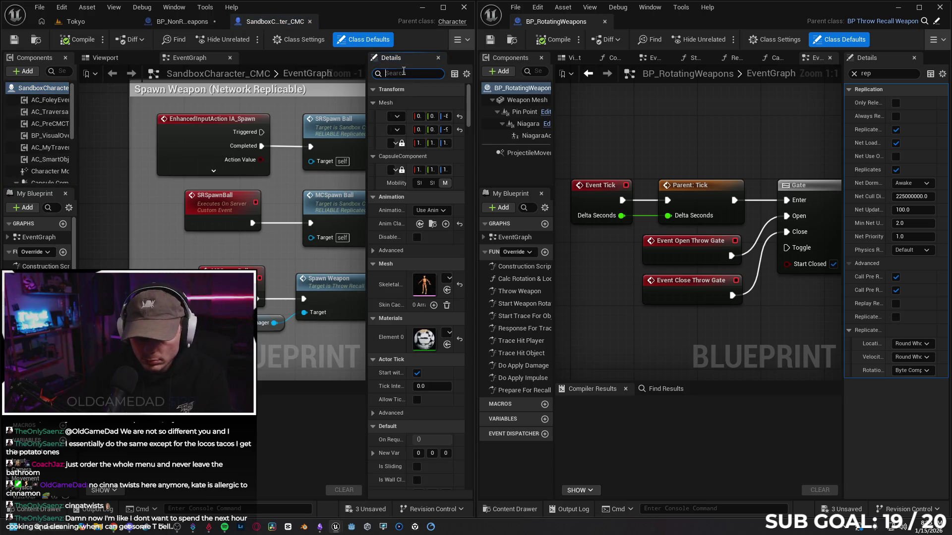
{"action": "type", "text": "rep"}
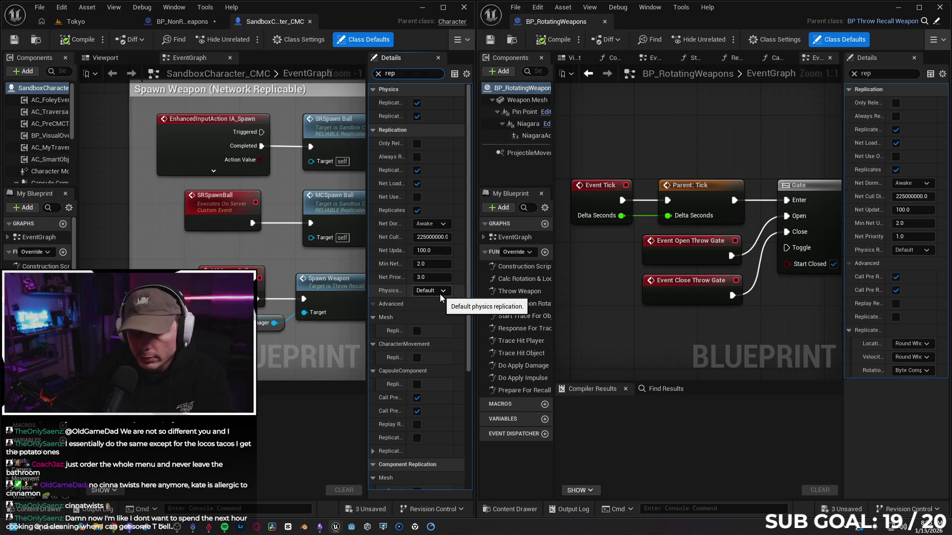
{"action": "left_click", "coordinate": [378, 73]}
{"action": "scroll", "coordinate": [42, 164], "scroll_direction": "down", "scroll_amount": 3}
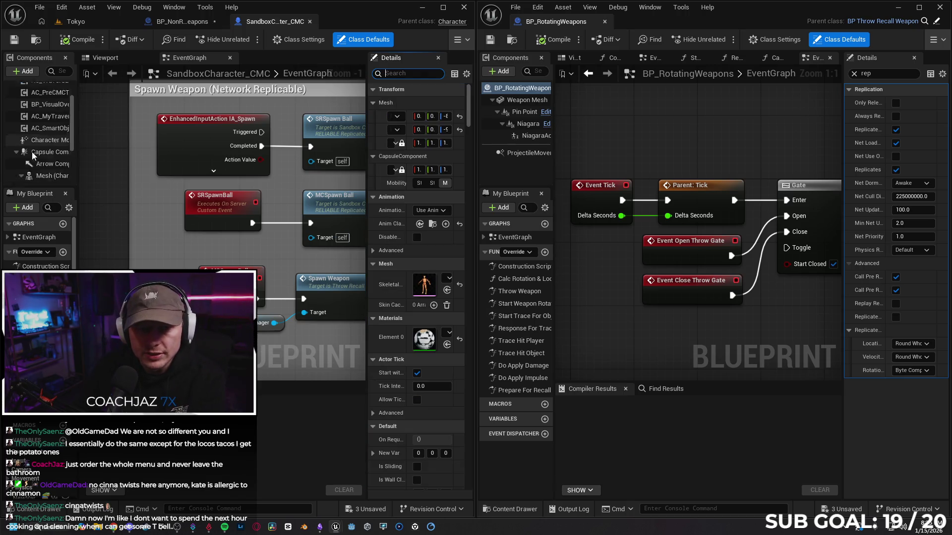
{"action": "scroll", "coordinate": [42, 185], "scroll_direction": "down", "scroll_amount": 1}
{"action": "left_click", "coordinate": [47, 178]}
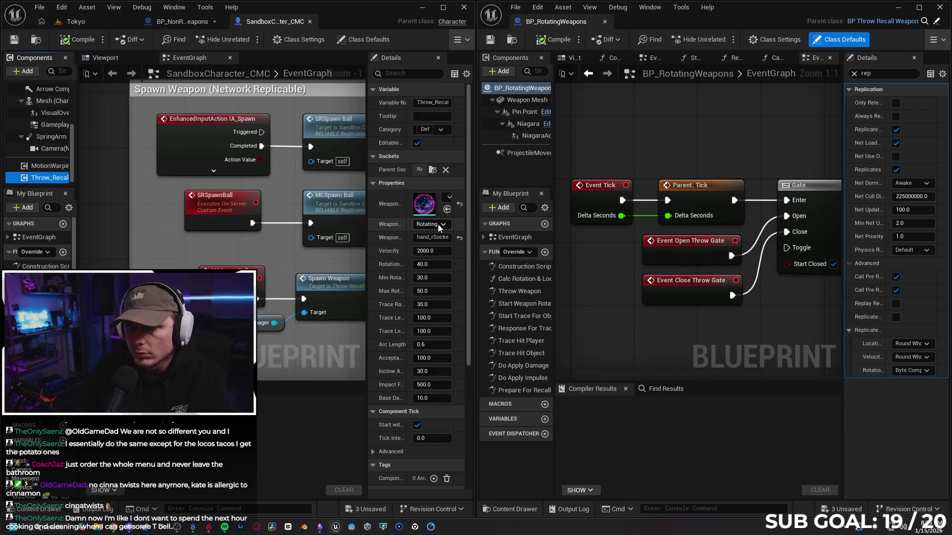
{"action": "scroll", "coordinate": [60, 108], "scroll_direction": "up", "scroll_amount": 5}
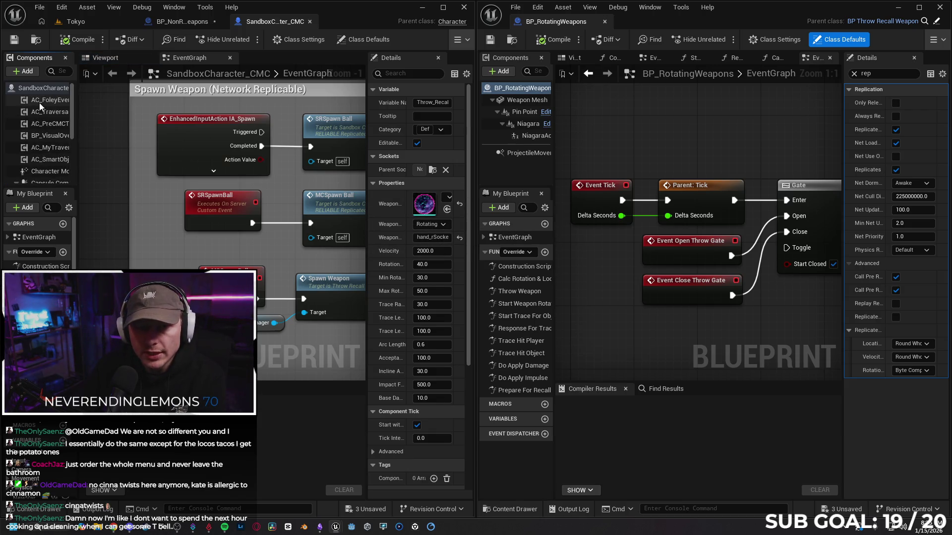
{"action": "type", "text": "rep"}
{"action": "left_click", "coordinate": [34, 87]}
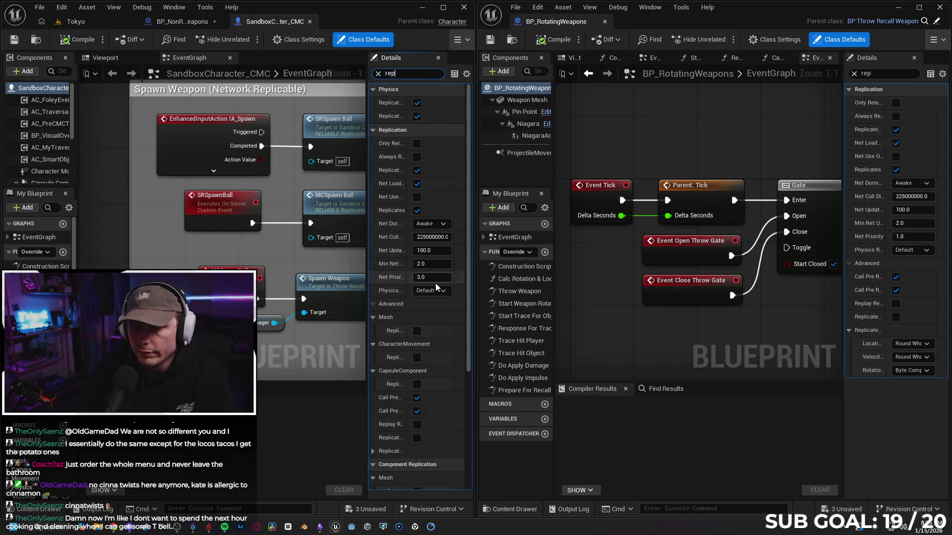
- Set Physics Replication to Predictive Interpolation on both SandboxCharacter_CMC and BP_RotatingWeapons
{"action": "left_click", "coordinate": [435, 291]}
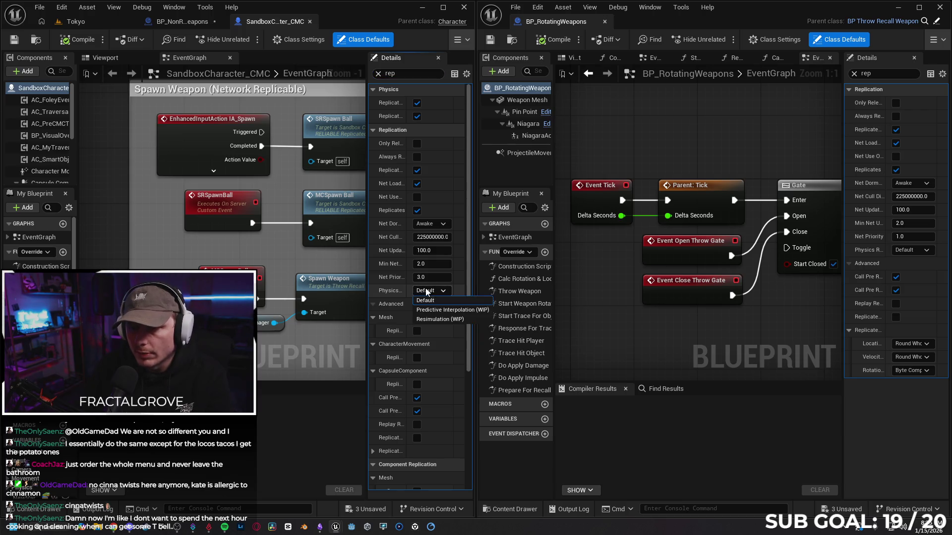
{"action": "left_click", "coordinate": [437, 310]}
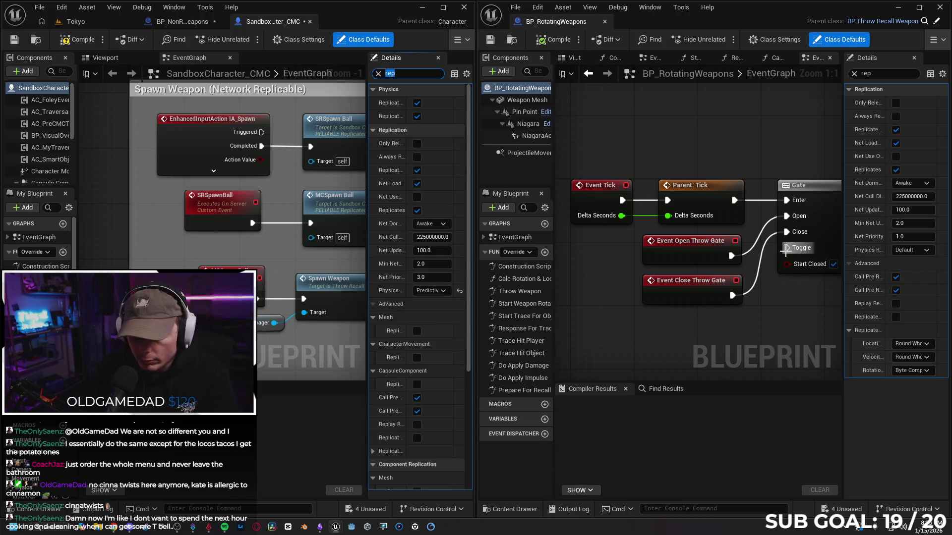
{"action": "left_click", "coordinate": [911, 250]}
{"action": "left_click", "coordinate": [915, 276]}
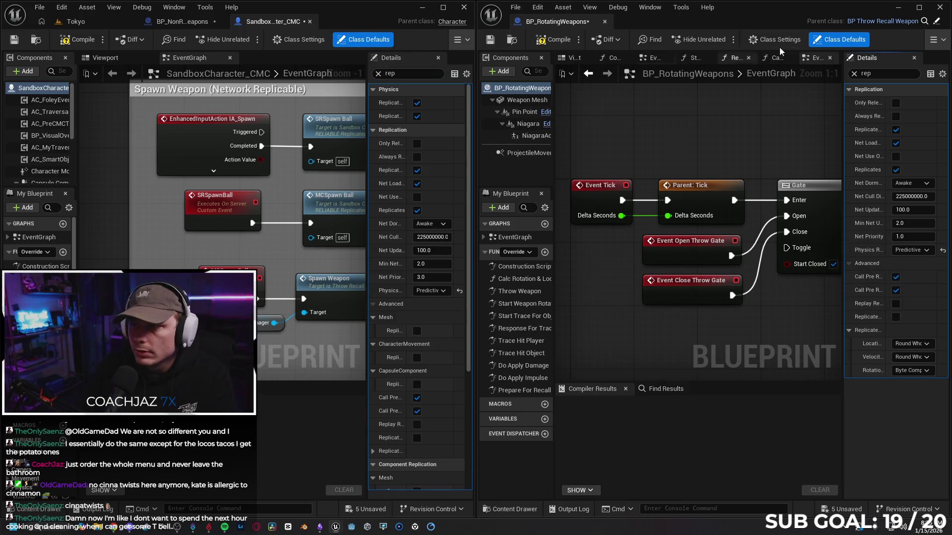
{"action": "left_click", "coordinate": [939, 42]}
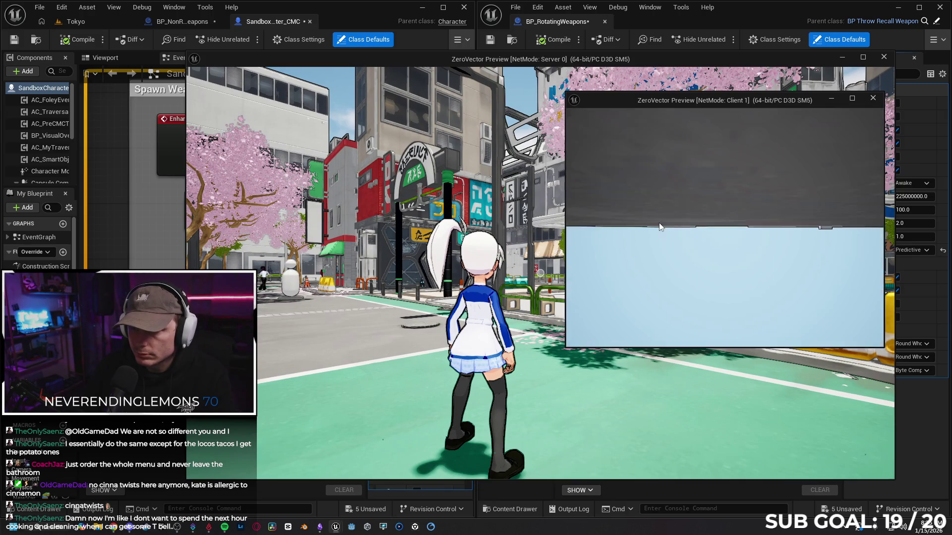
{"action": "key", "text": "s"}
{"action": "key", "text": "w"}
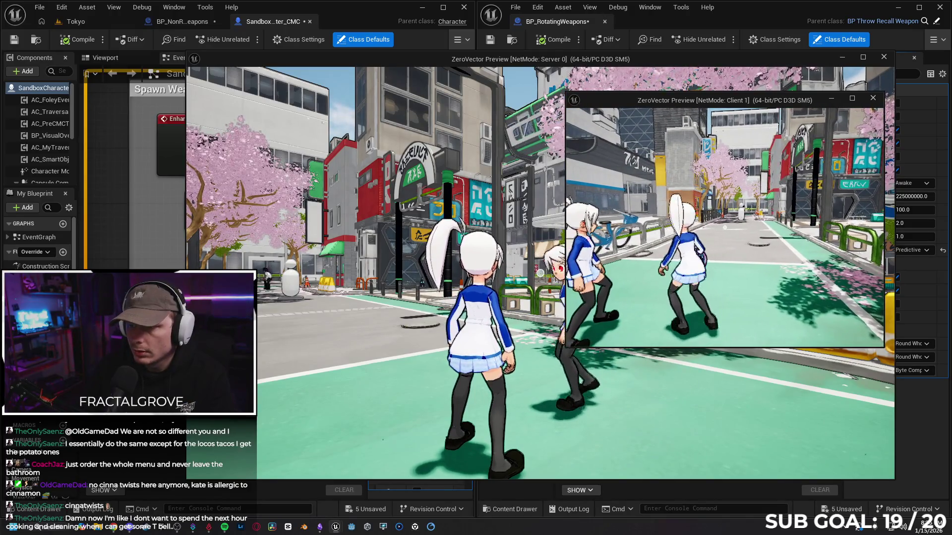
{"action": "key", "text": "e"}
{"action": "key", "text": "e"}
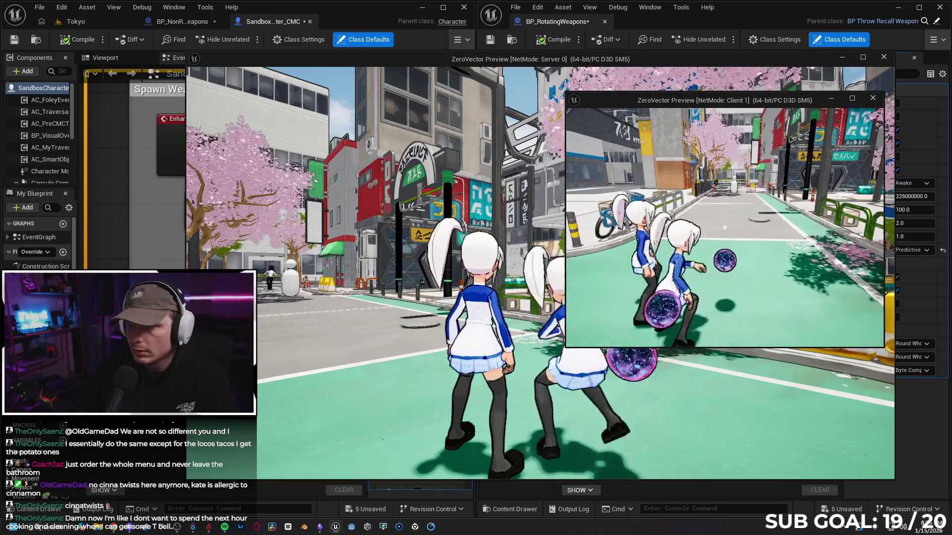
{"action": "key", "text": "Escape"}
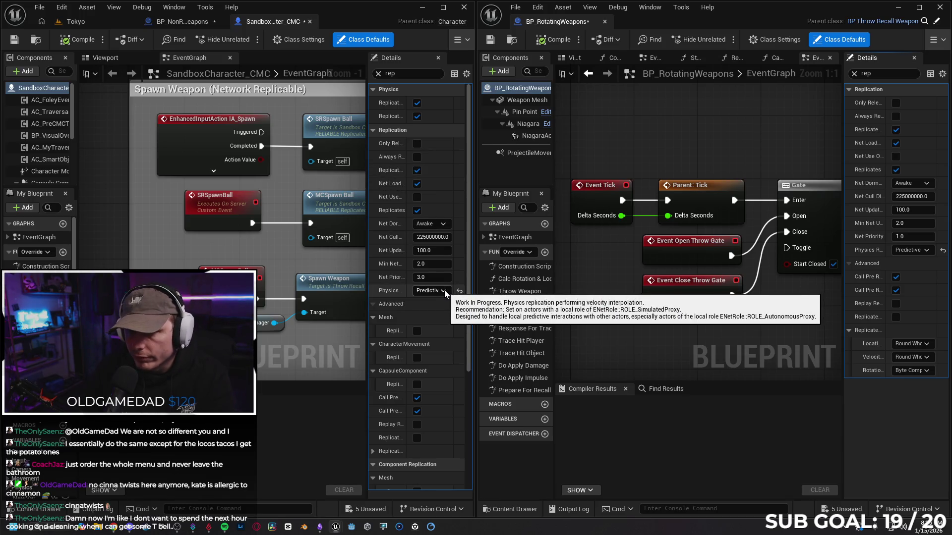
- Select the character's Throw_Recall component, clear the 'rep' filter, and set Weapon Type to Non Rotating
{"action": "scroll", "coordinate": [41, 148], "scroll_direction": "down", "scroll_amount": 5}
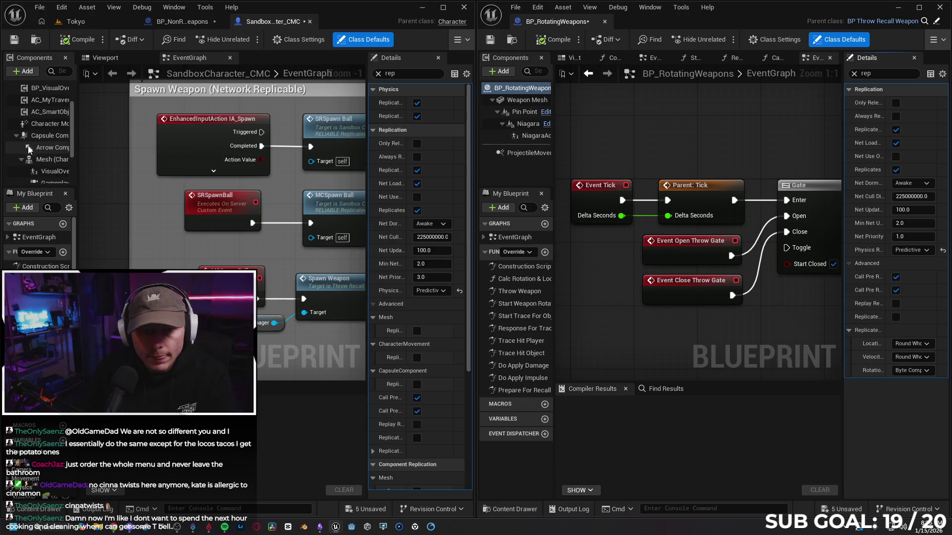
{"action": "left_click", "coordinate": [47, 177]}
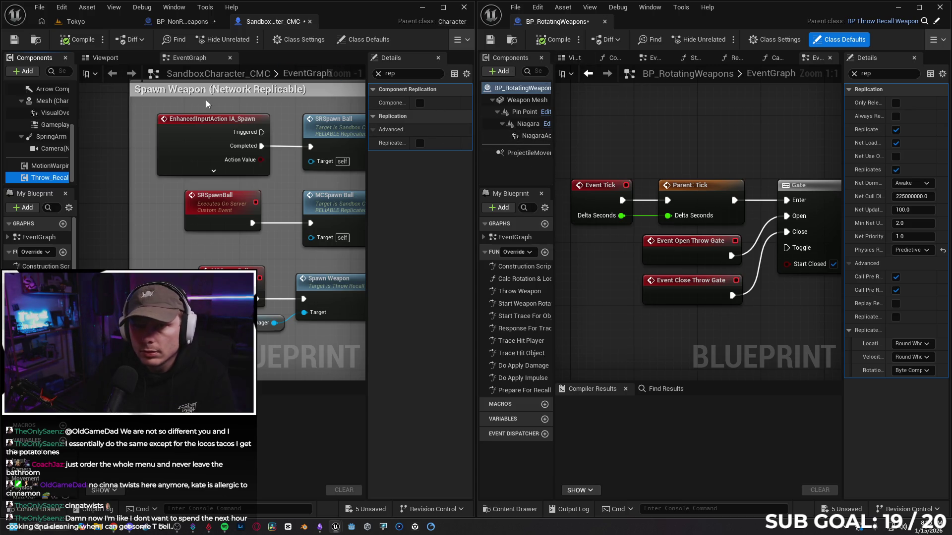
{"action": "left_click", "coordinate": [175, 25]}
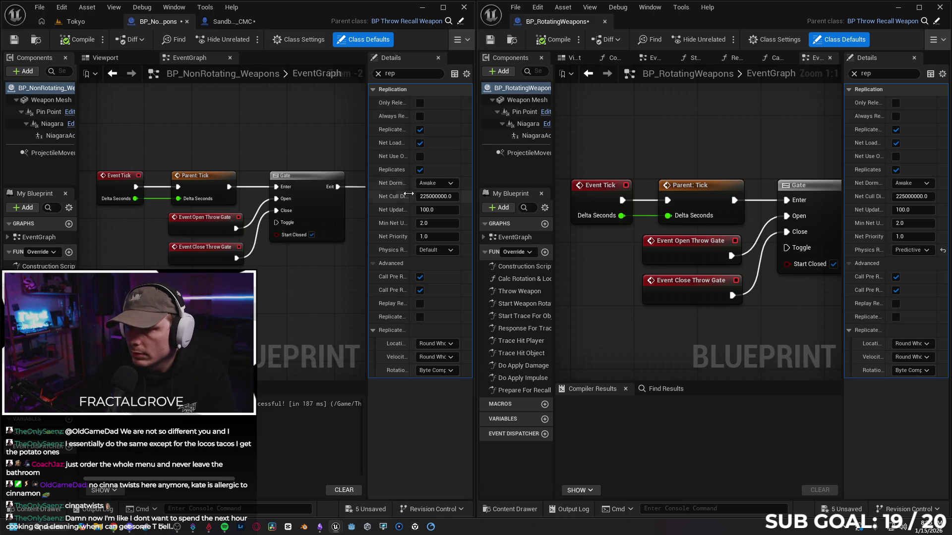
{"action": "left_click", "coordinate": [230, 21]}
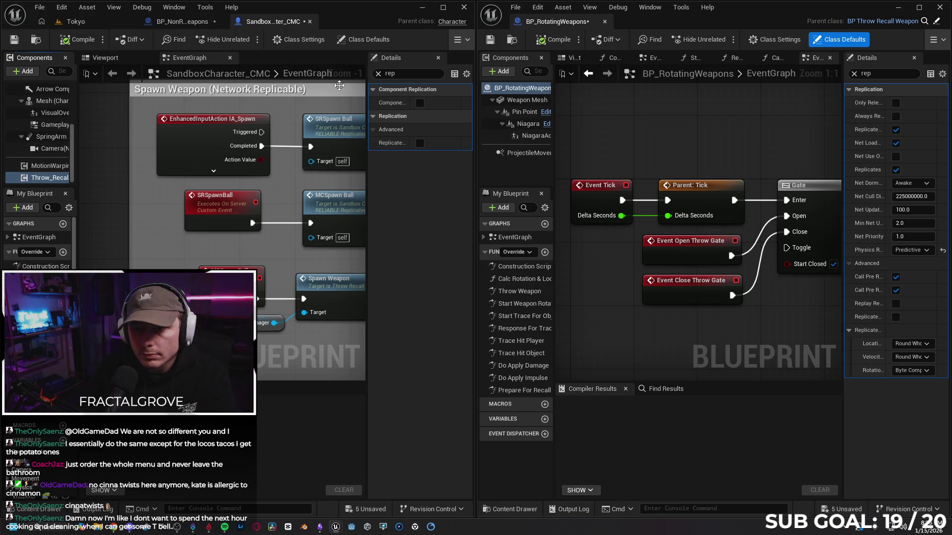
{"action": "left_click", "coordinate": [377, 74]}
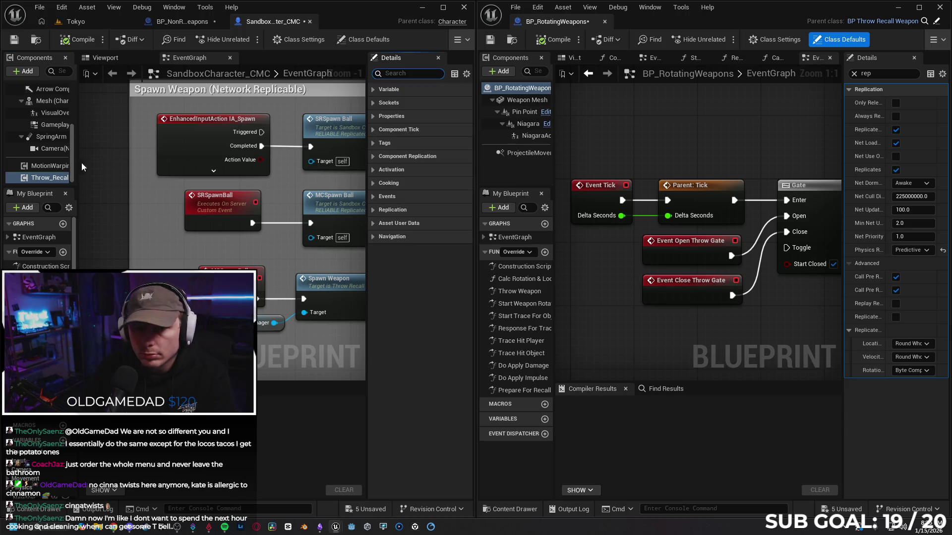
{"action": "left_click", "coordinate": [374, 90]}
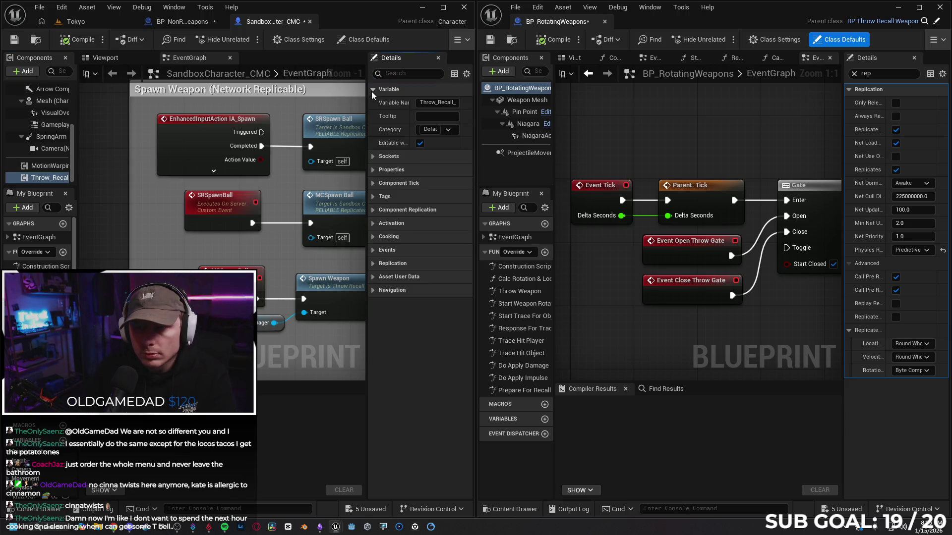
{"action": "left_click", "coordinate": [373, 157]}
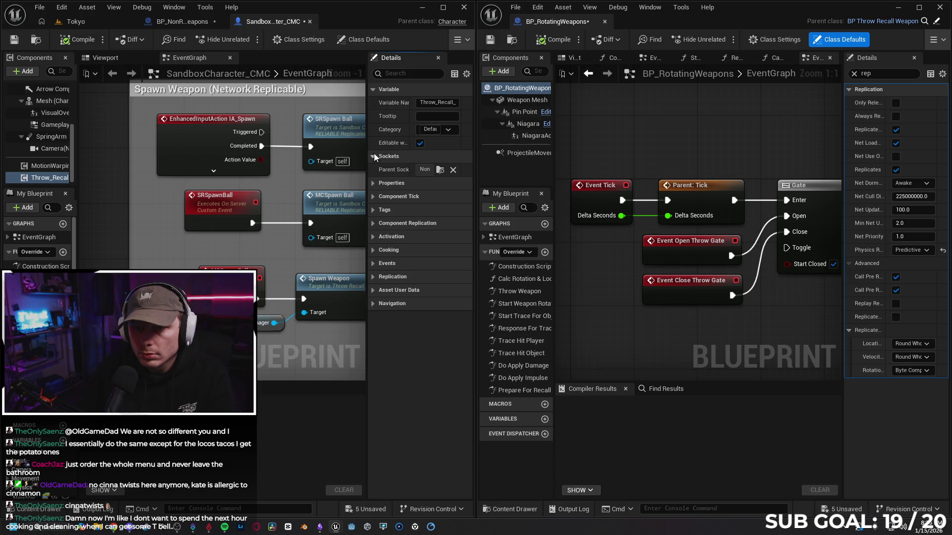
{"action": "left_click", "coordinate": [373, 183]}
{"action": "left_click", "coordinate": [432, 224]}
{"action": "left_click", "coordinate": [434, 244]}
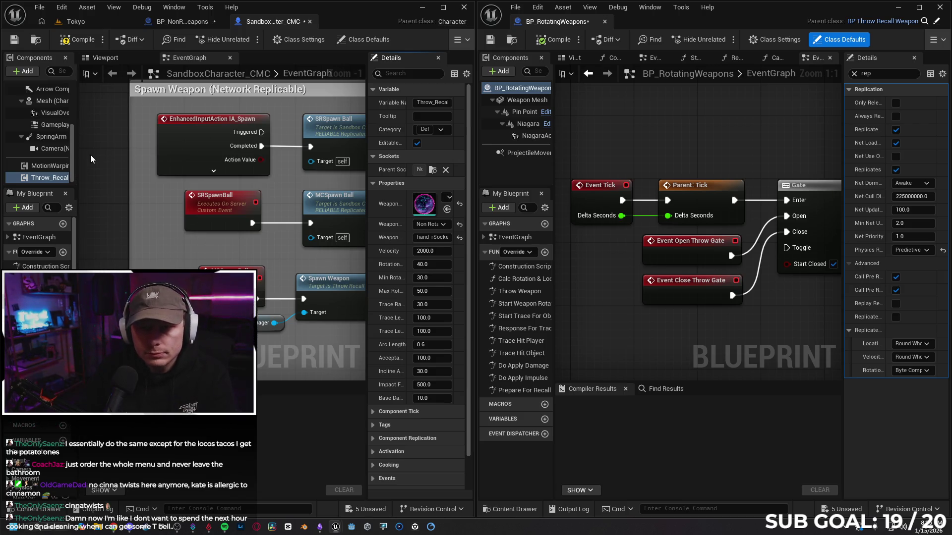
- Run a Server 0/Client 1 playtest, move and throw the orb on the client, then stop it
{"action": "left_click", "coordinate": [463, 43]}
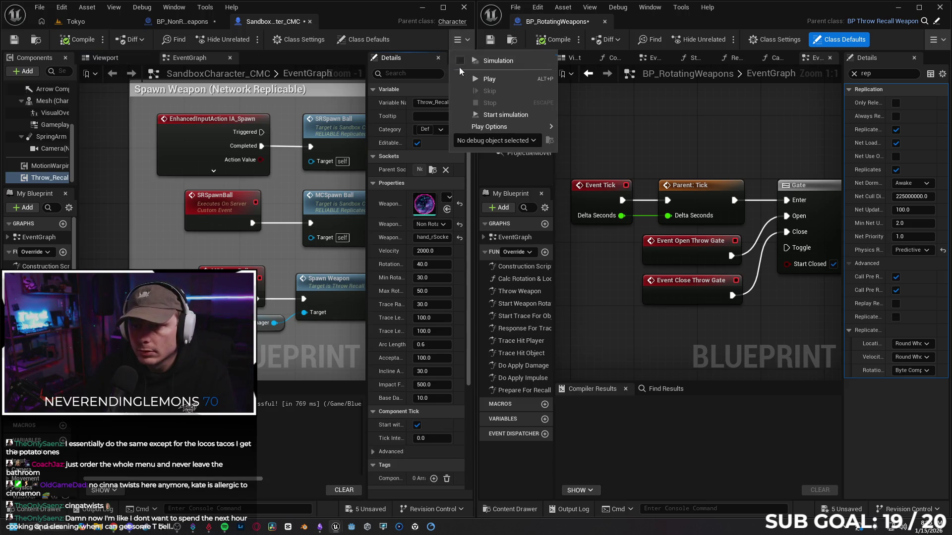
{"action": "left_click", "coordinate": [419, 152]}
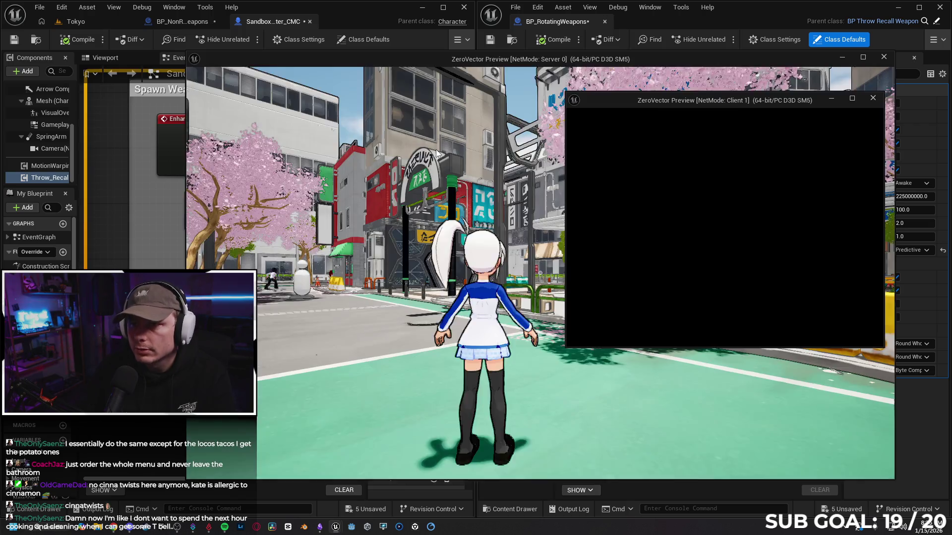
{"action": "left_click", "coordinate": [606, 227]}
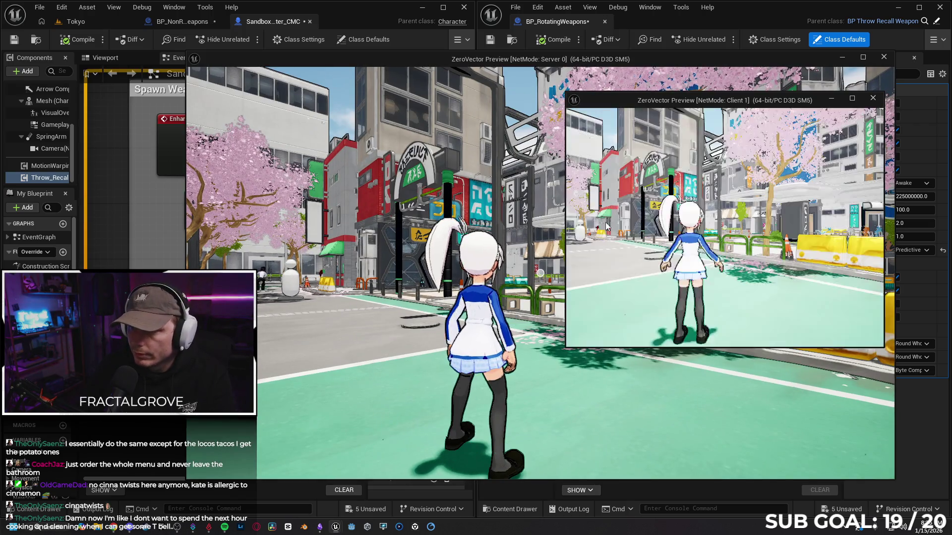
{"action": "key", "text": "w"}
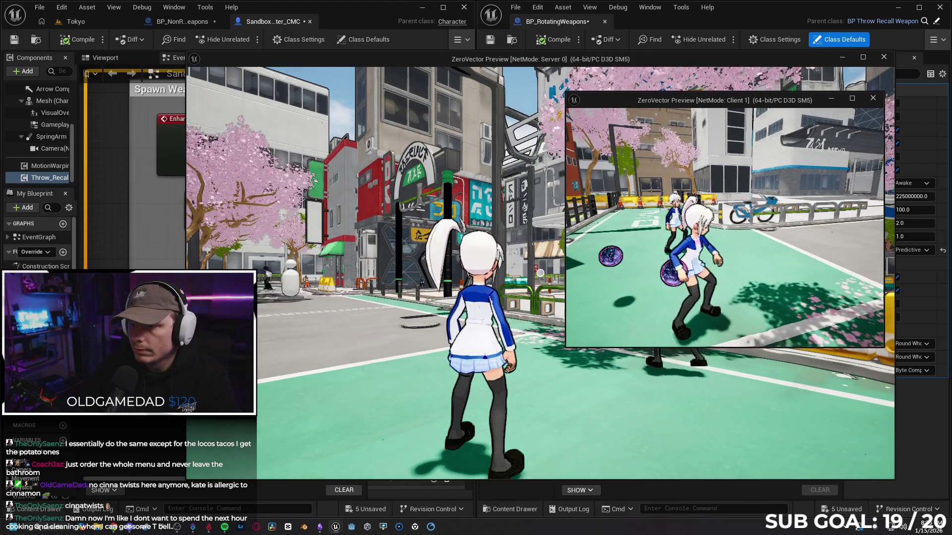
{"action": "key", "text": "shift+F1"}
{"action": "key", "text": "Escape"}
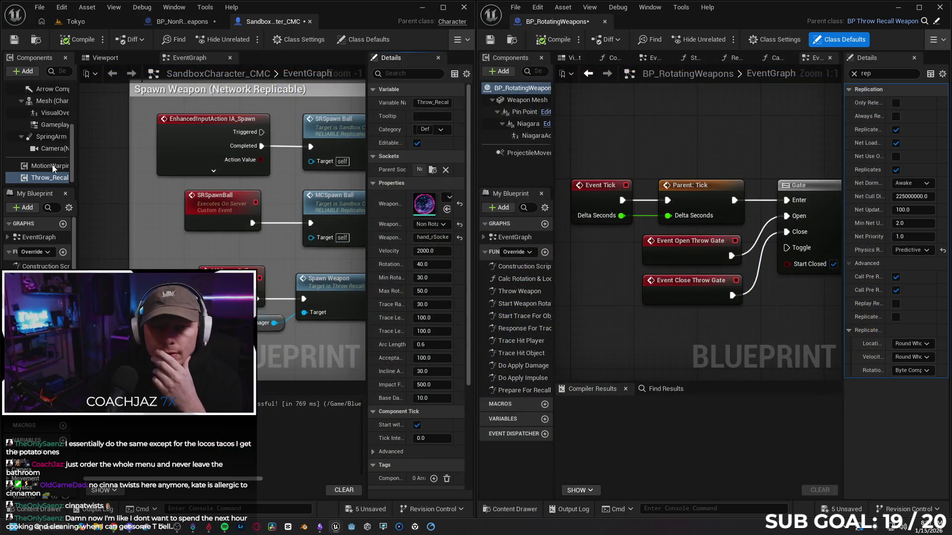
- Set BP_NonRotating_Weapons' Physics Replication to Predictive Interpolation and start a Server/Client playtest
{"action": "left_click", "coordinate": [187, 22]}
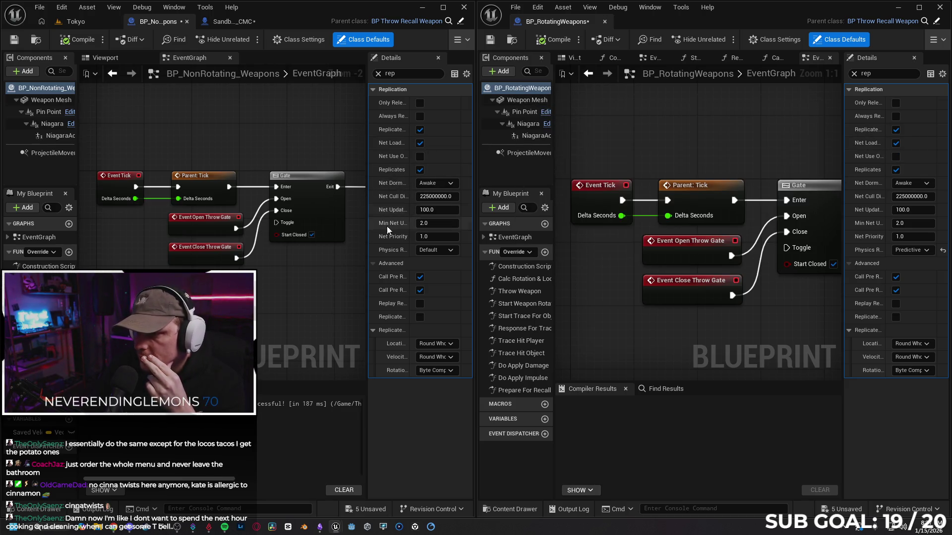
{"action": "left_click", "coordinate": [438, 251]}
{"action": "left_click", "coordinate": [449, 270]}
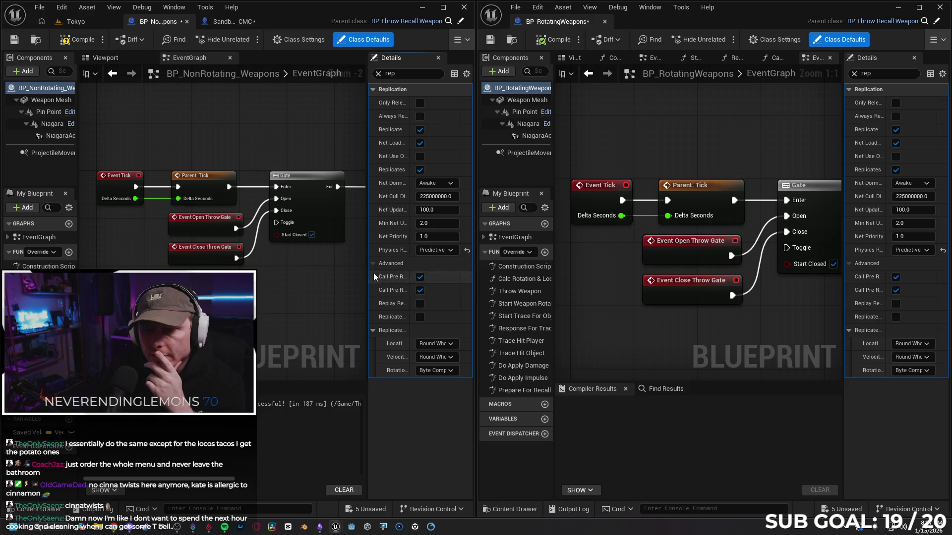
{"action": "left_click", "coordinate": [458, 41]}
{"action": "left_click", "coordinate": [516, 159]}
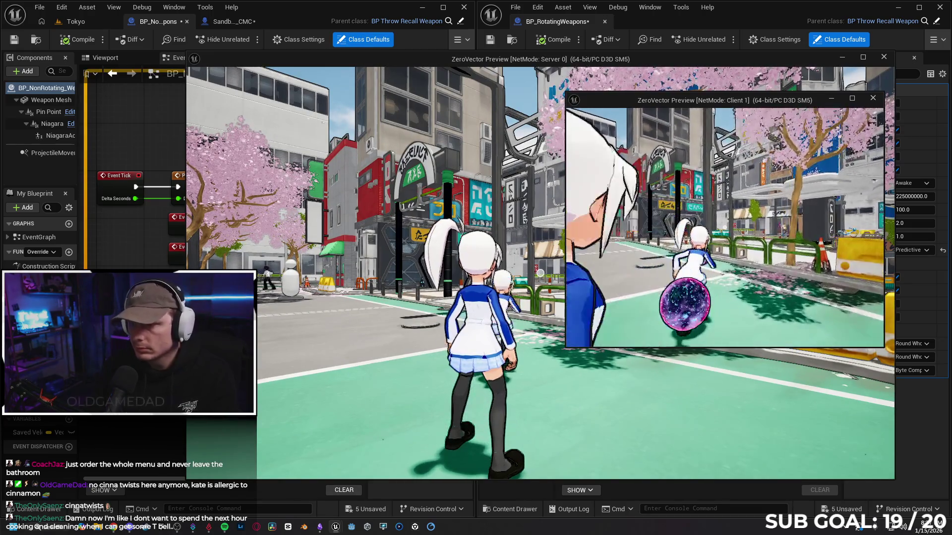
{"action": "key", "text": "w"}
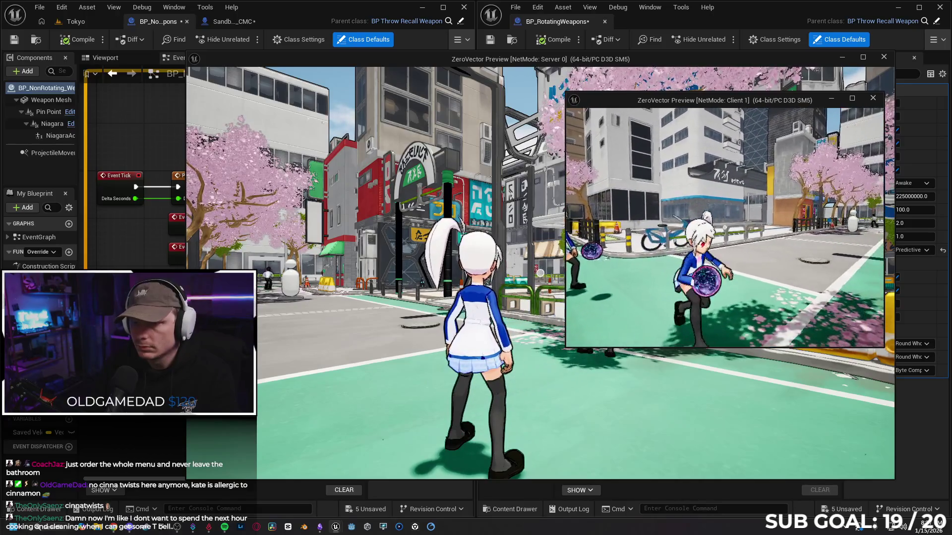
{"action": "key", "text": "w"}
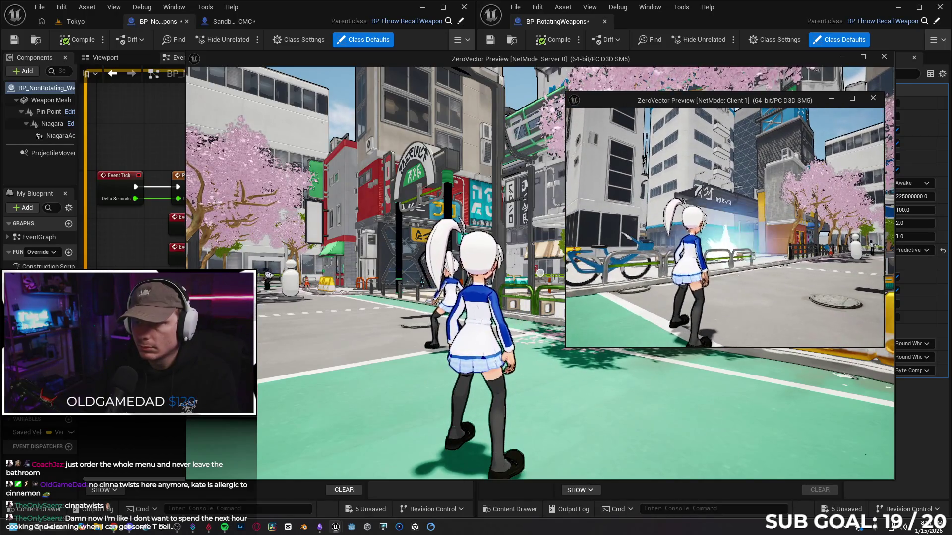
{"action": "key", "text": "w"}
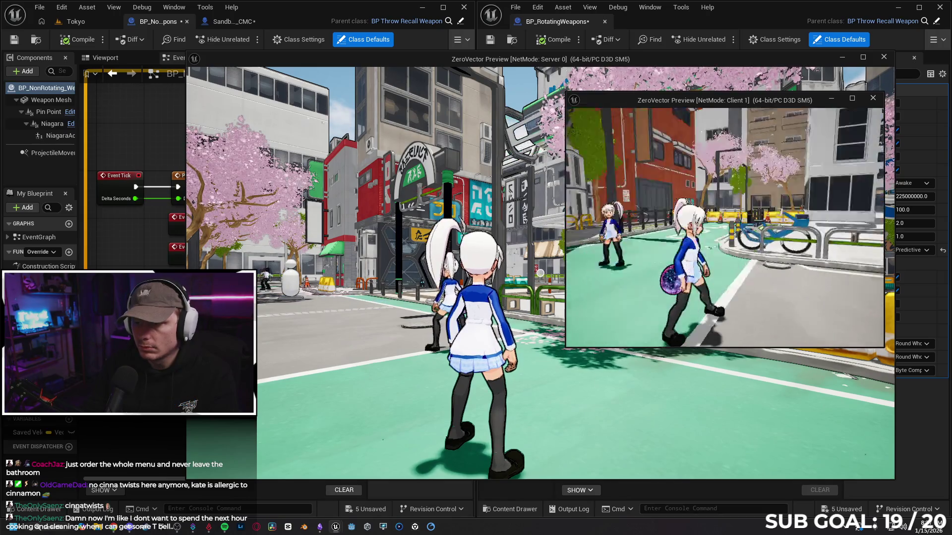
{"action": "key", "text": "w"}
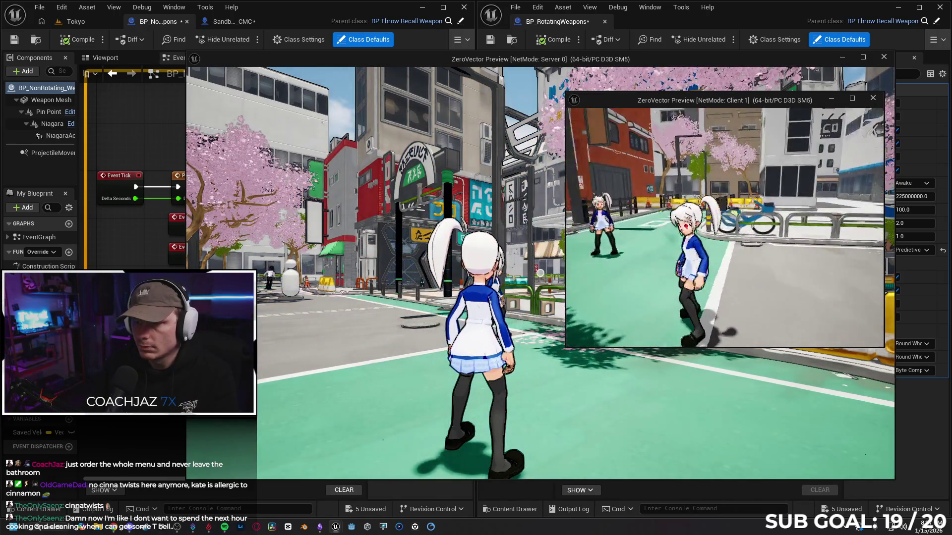
{"action": "key", "text": "w"}
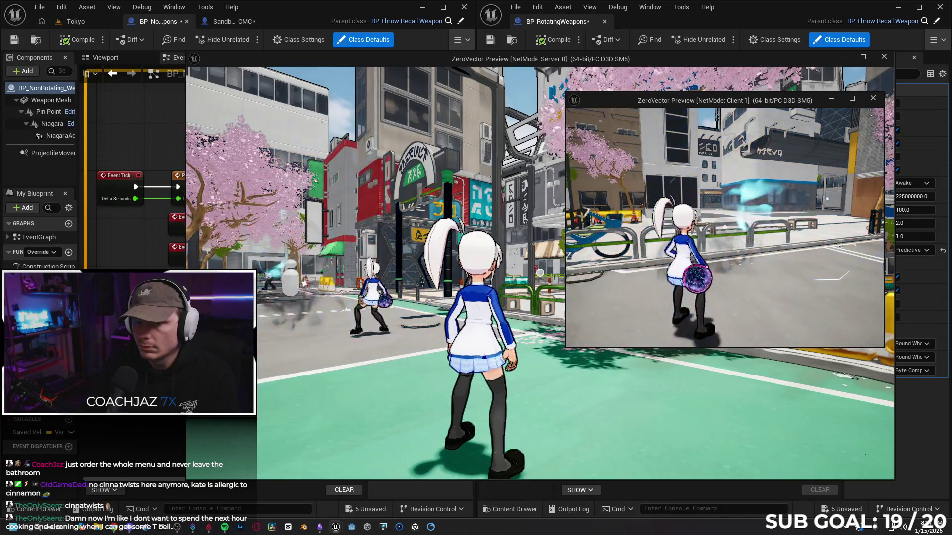
{"action": "key", "text": "Escape"}
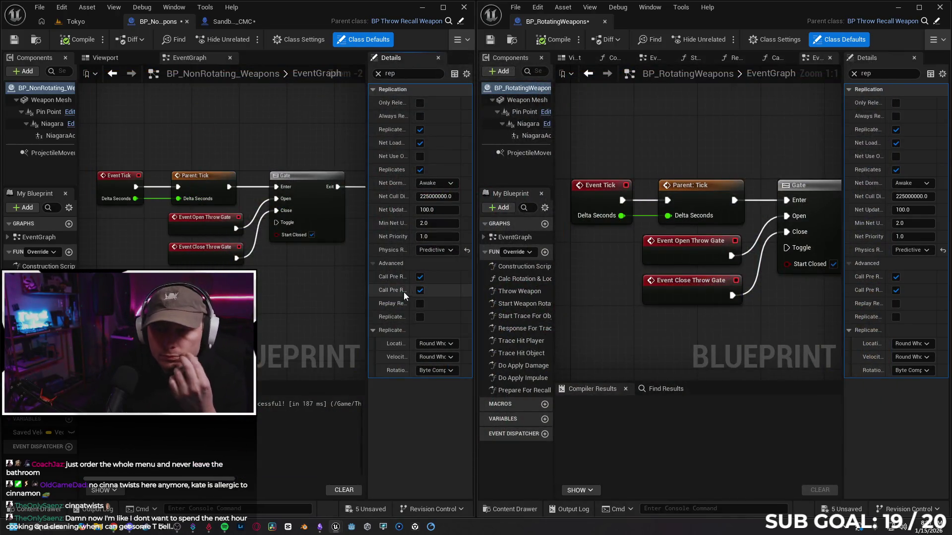
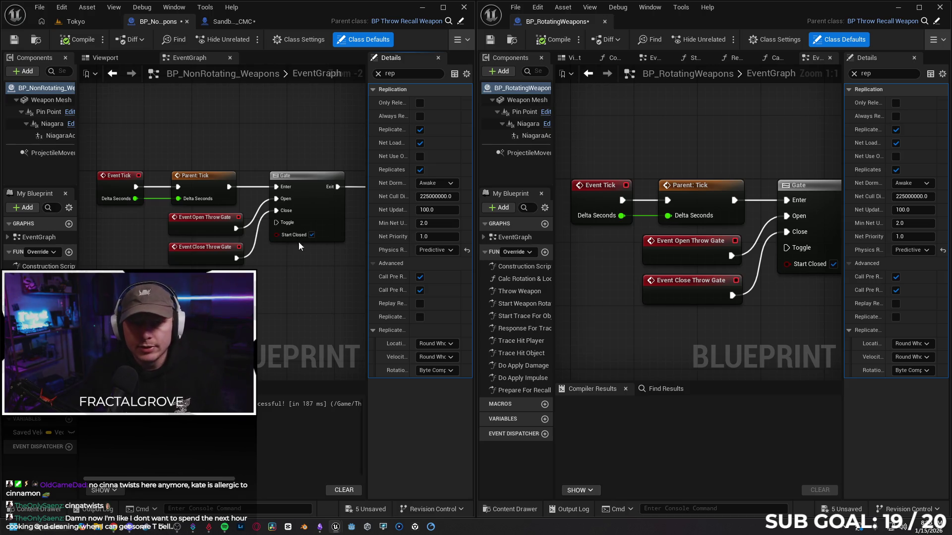
- Compare Weapon Mesh, Pin Point, Niagara and ProjectileMovement settings between the two weapon blueprints
{"action": "left_click", "coordinate": [42, 102]}
{"action": "left_click", "coordinate": [520, 102]}
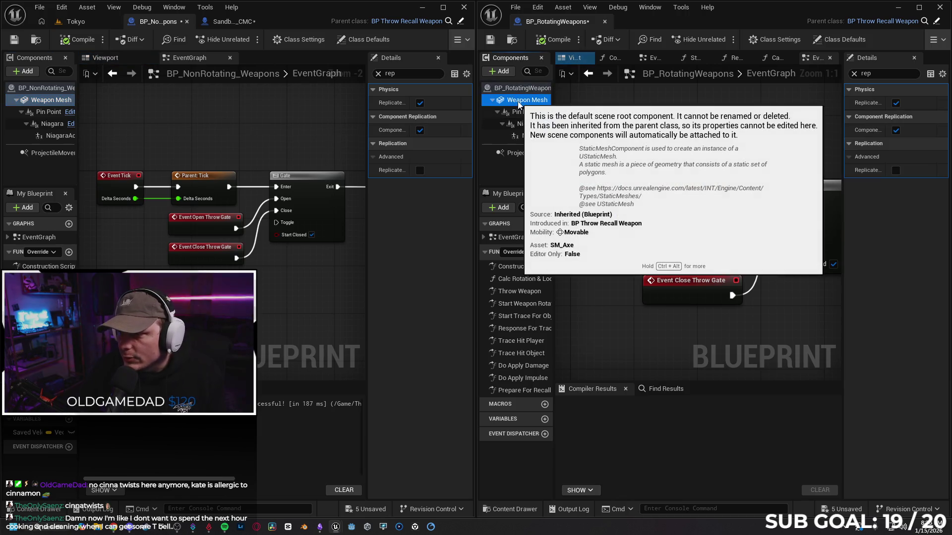
{"action": "left_click", "coordinate": [47, 112]}
{"action": "left_click", "coordinate": [522, 113]}
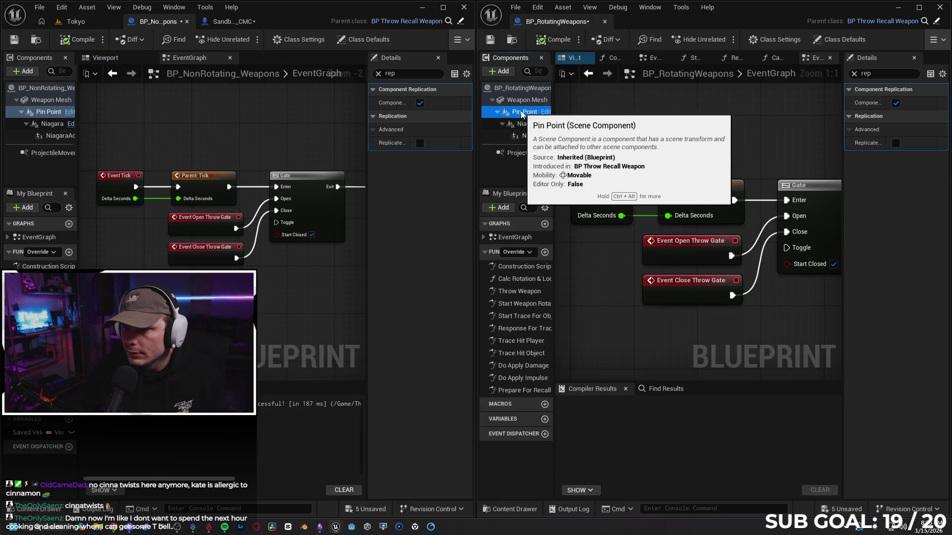
{"action": "left_click", "coordinate": [51, 123]}
{"action": "left_click", "coordinate": [520, 124]}
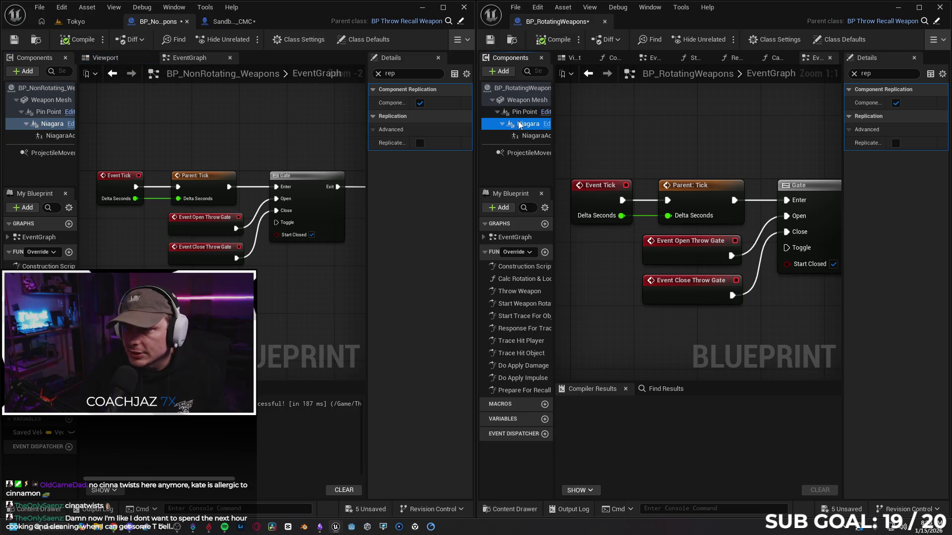
{"action": "left_click", "coordinate": [51, 153]}
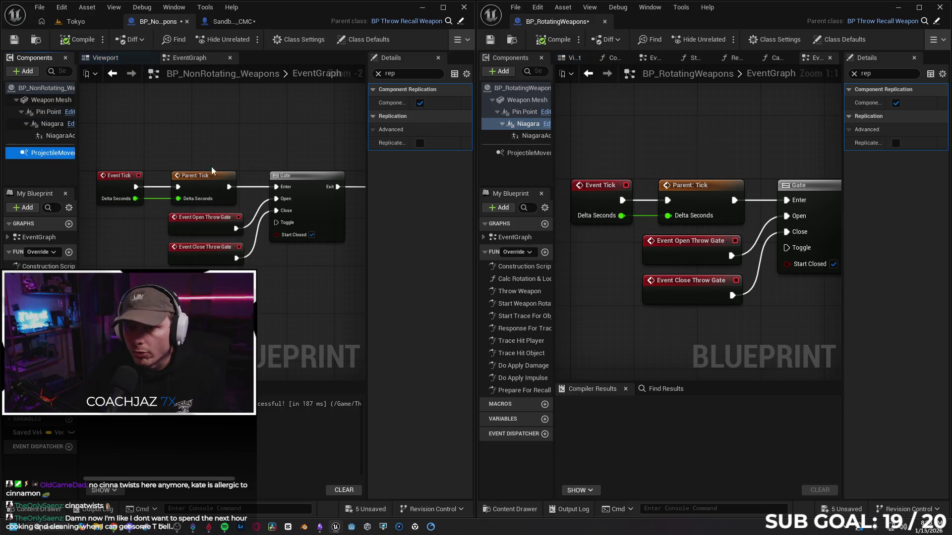
{"action": "left_click", "coordinate": [527, 153]}
- In BP_NonRotating_Weapons class defaults, turn off Replicate Movement and Call Pre Replication
{"action": "left_click", "coordinate": [43, 90]}
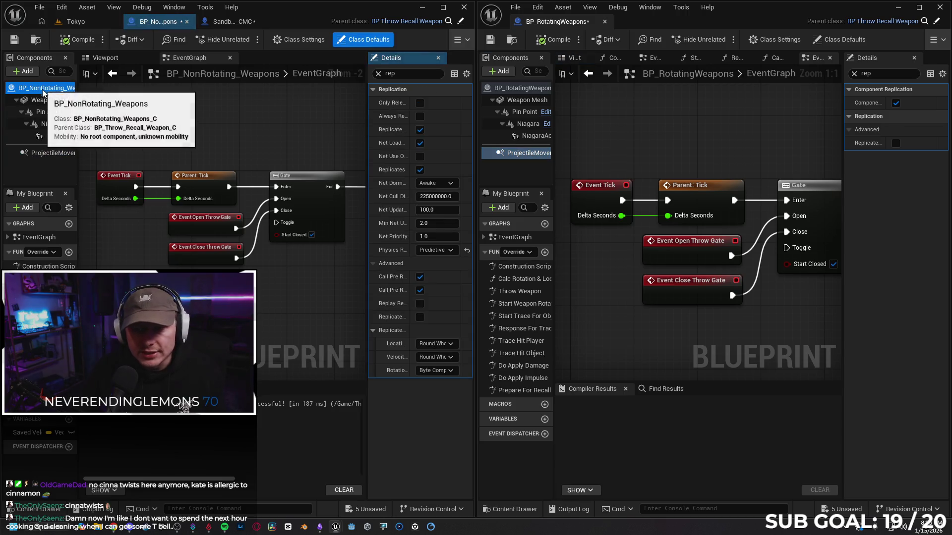
{"action": "left_click_drag", "start_coordinate": [367, 139], "coordinate": [252, 148]}
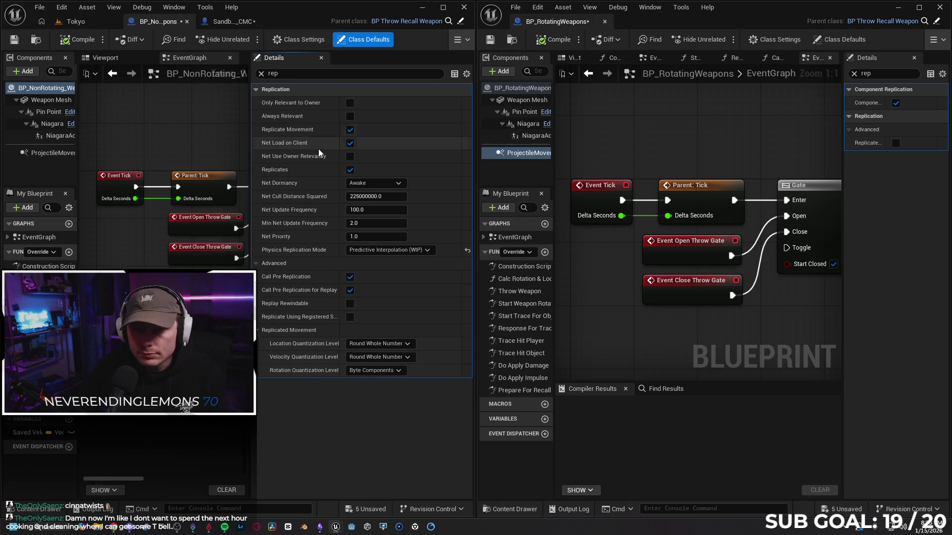
{"action": "left_click", "coordinate": [351, 131]}
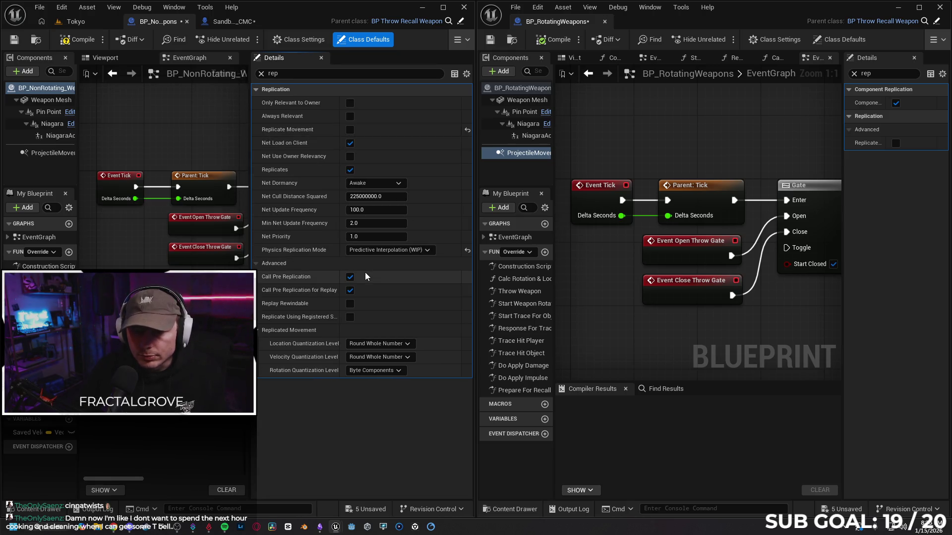
{"action": "left_click", "coordinate": [350, 278]}
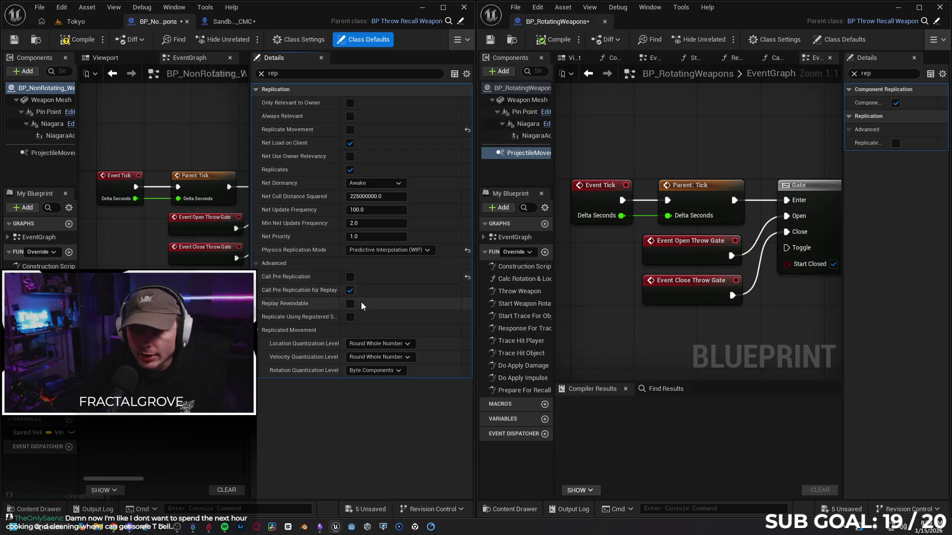
- Turn off Component Replicates and physics replication on Weapon Mesh and ProjectileMovement
{"action": "left_click", "coordinate": [51, 100]}
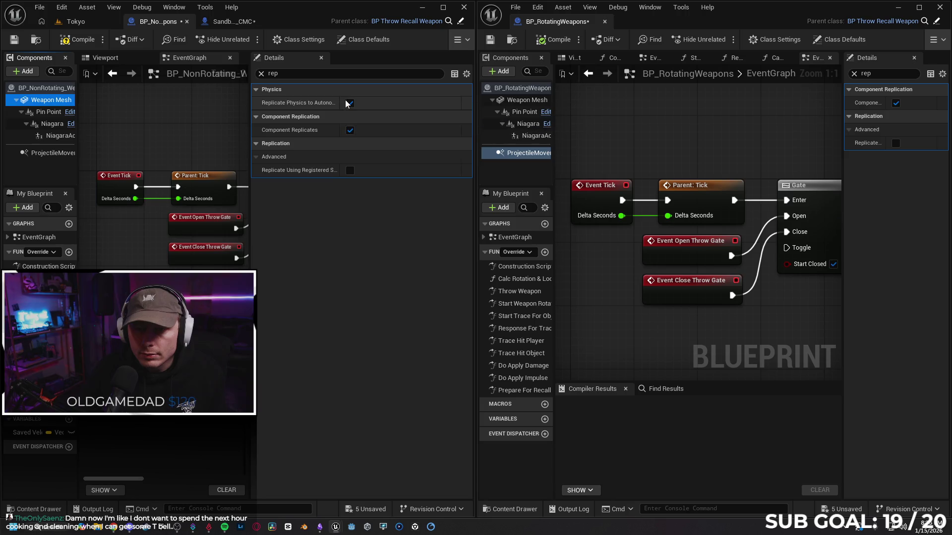
{"action": "left_click", "coordinate": [350, 132]}
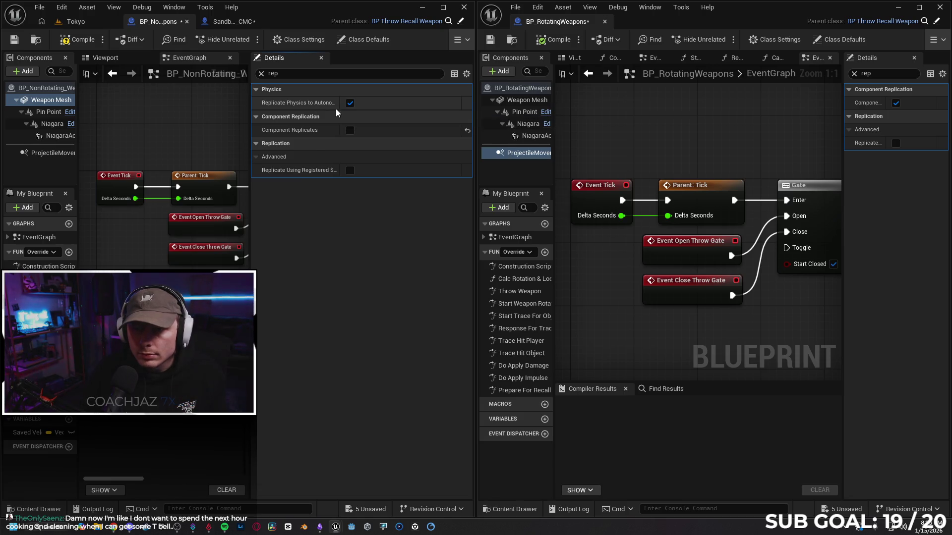
{"action": "left_click", "coordinate": [350, 103]}
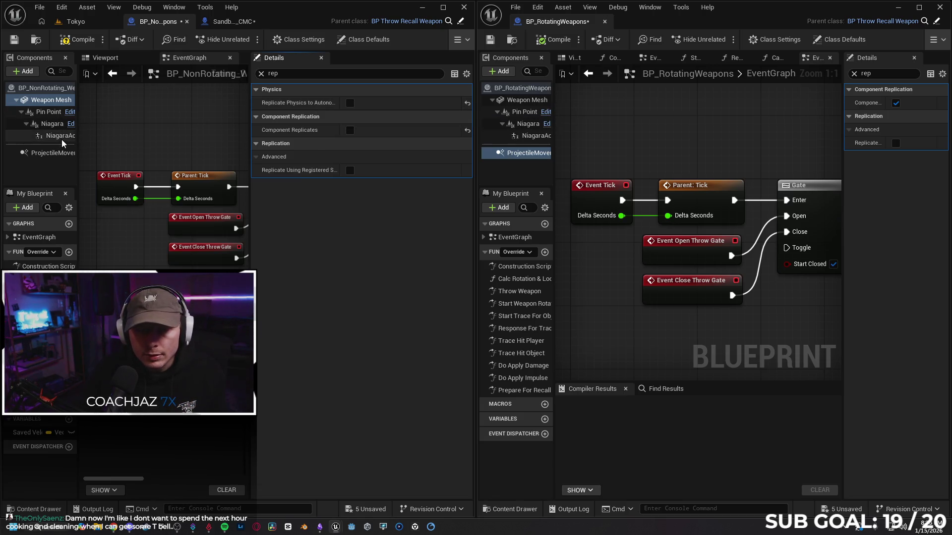
{"action": "left_click", "coordinate": [57, 153]}
{"action": "left_click", "coordinate": [350, 103]}
{"action": "left_click", "coordinate": [350, 104]}
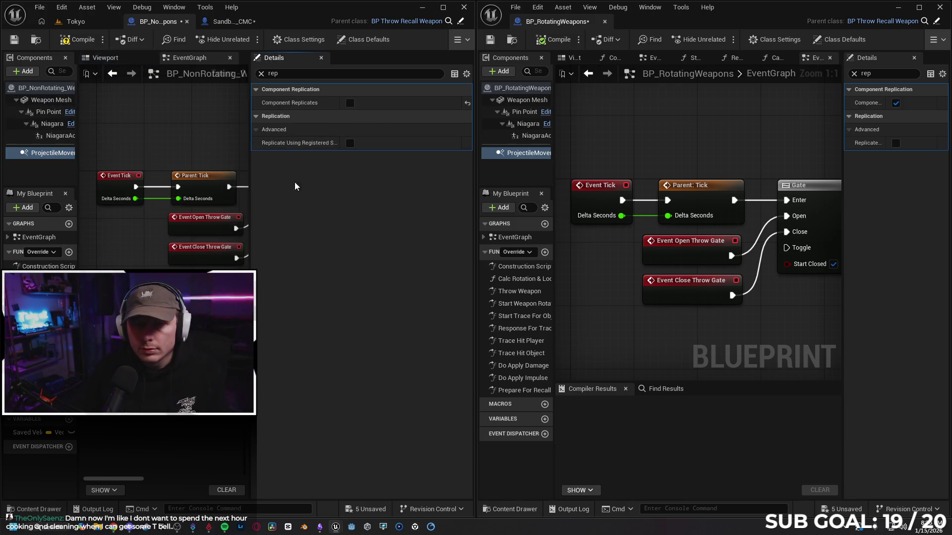
{"action": "left_click", "coordinate": [458, 40]}
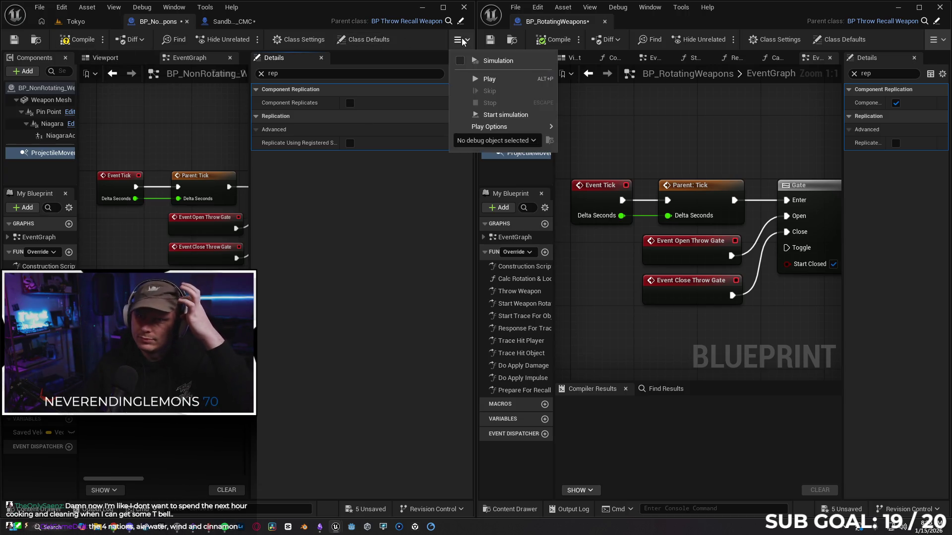
{"action": "key", "text": "Escape"}
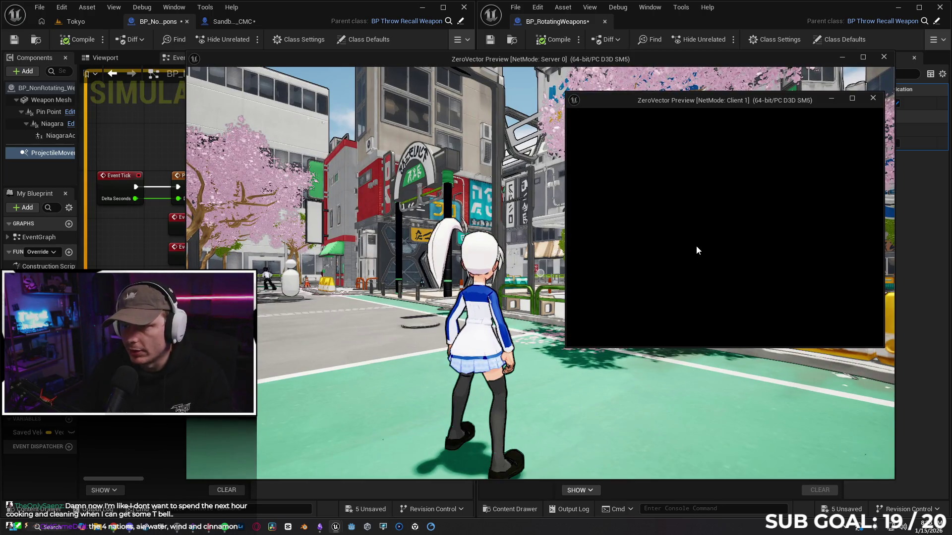
{"action": "key", "text": "w"}
{"action": "key", "text": "s"}
{"action": "key", "text": "w"}
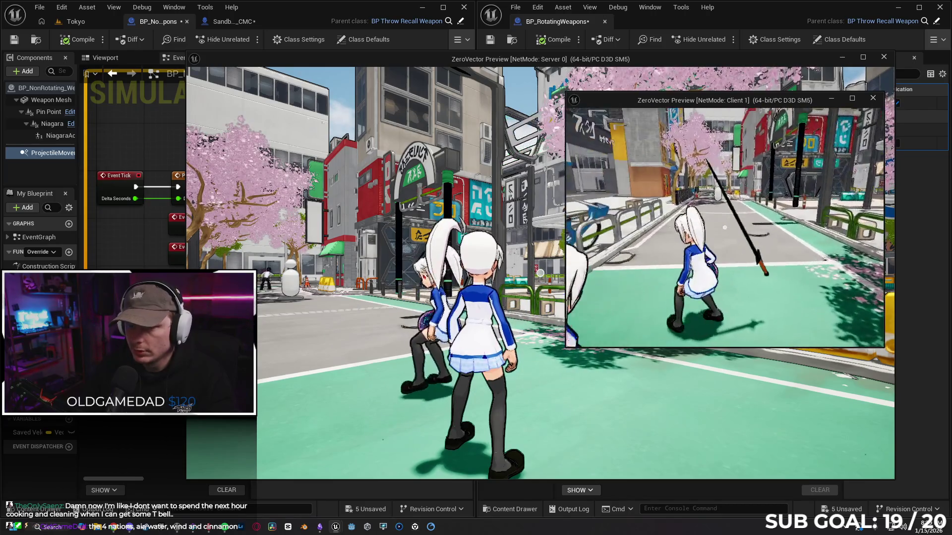
{"action": "key", "text": "w"}
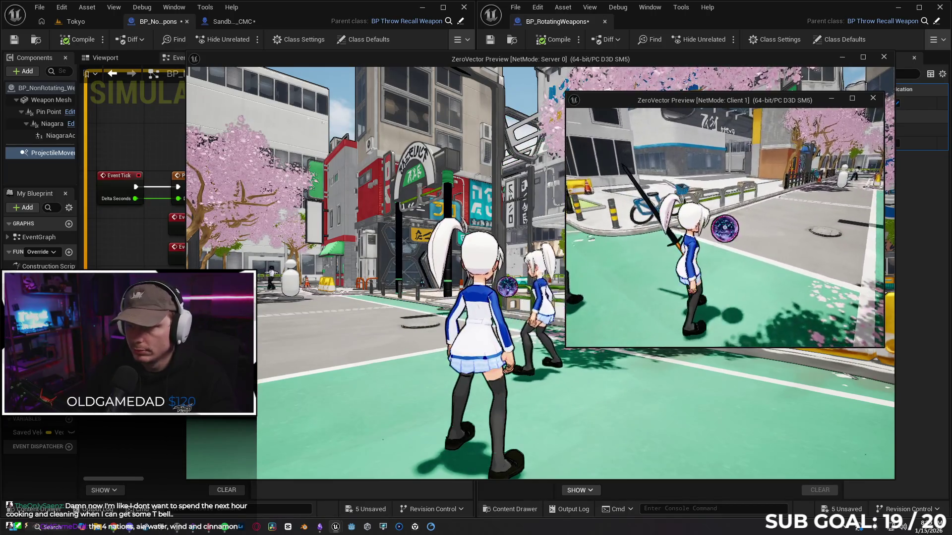
{"action": "key", "text": "s"}
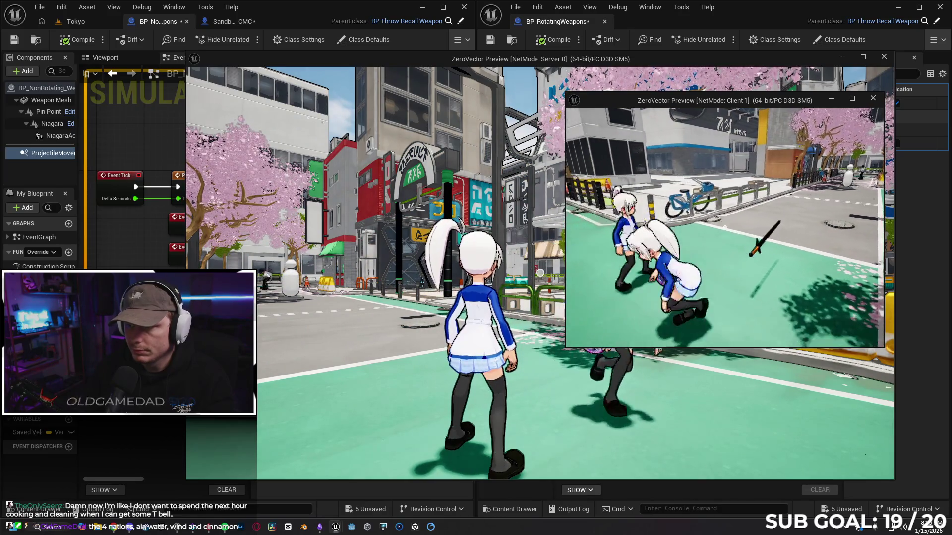
{"action": "key", "text": "w"}
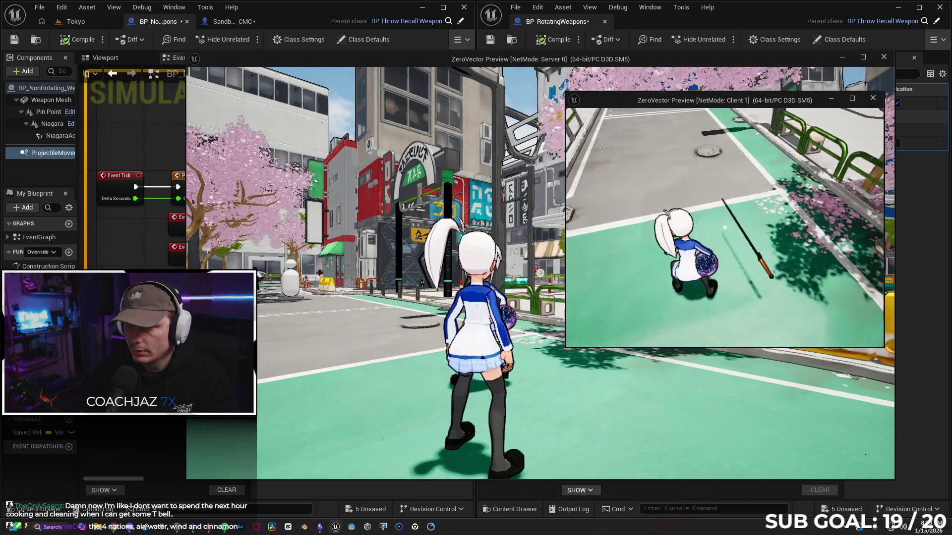
{"action": "key", "text": "w"}
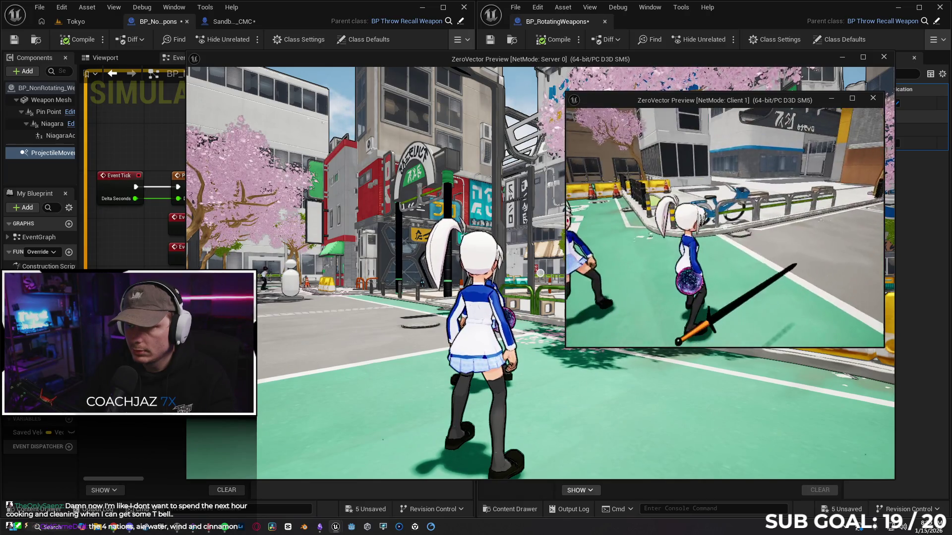
{"action": "key", "text": "w"}
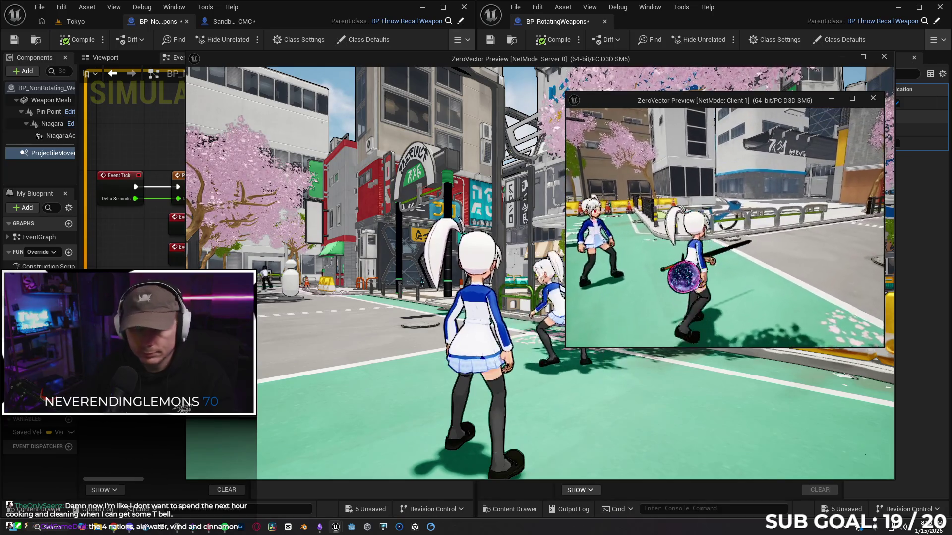
{"action": "key", "text": "space"}
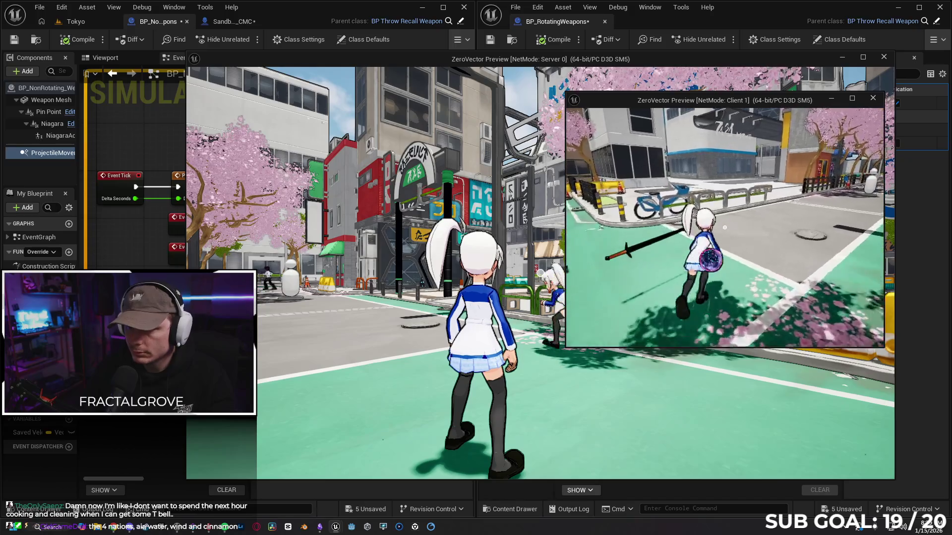
{"action": "key", "text": "w"}
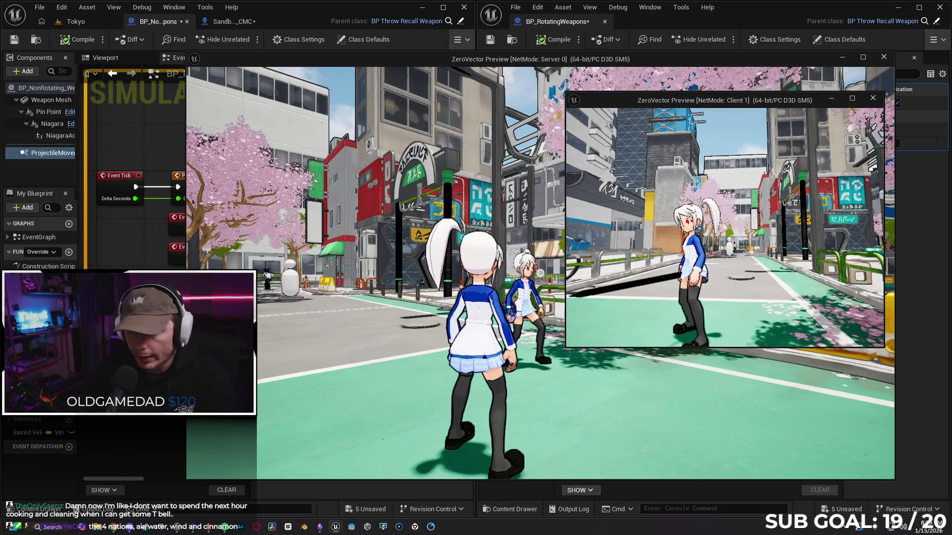
{"action": "key", "text": "Escape"}
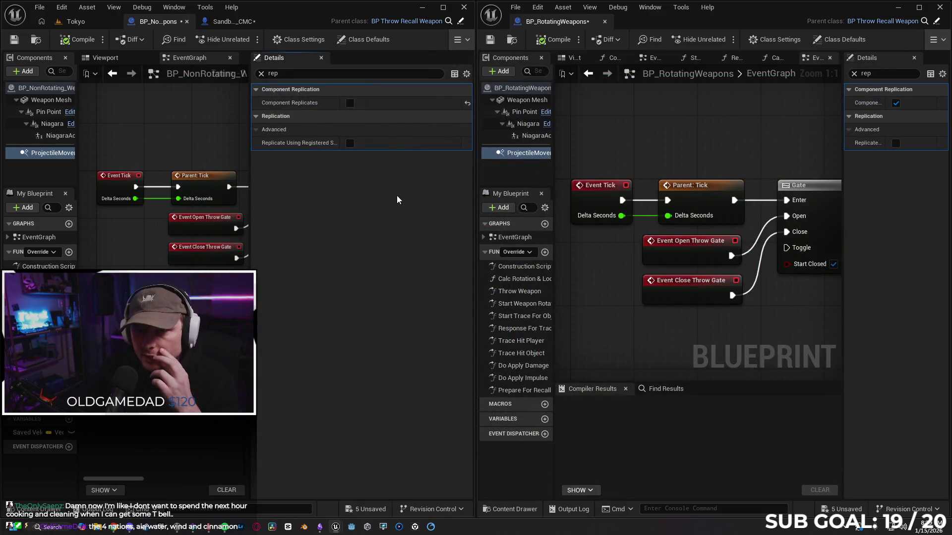
- Re-enable ProjectileMovement replication and turn Call Pre Replication back on in class defaults
{"action": "left_click", "coordinate": [350, 103]}
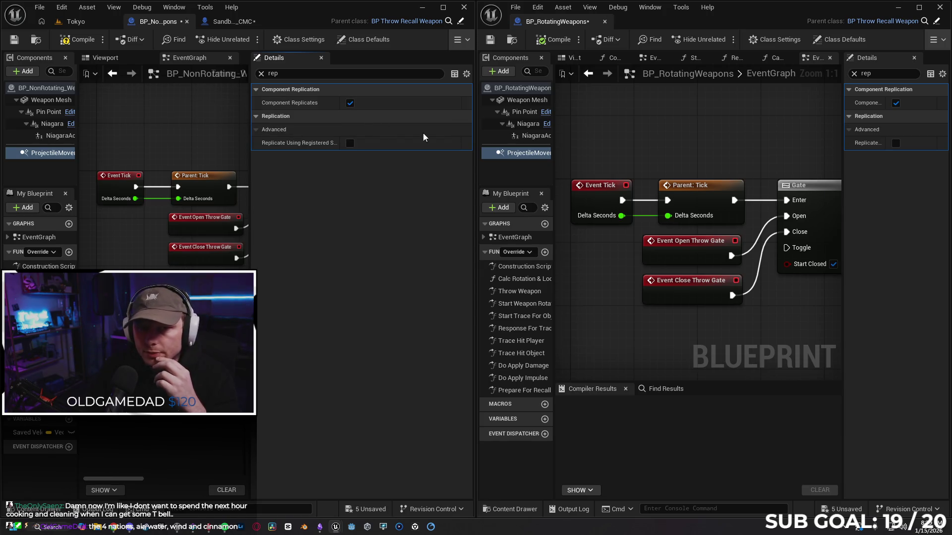
{"action": "left_click", "coordinate": [523, 88]}
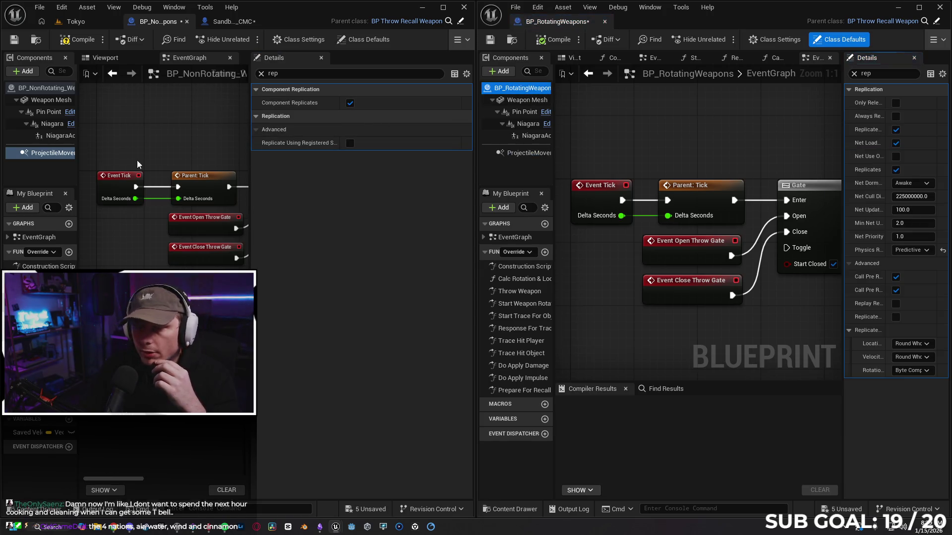
{"action": "left_click", "coordinate": [35, 90]}
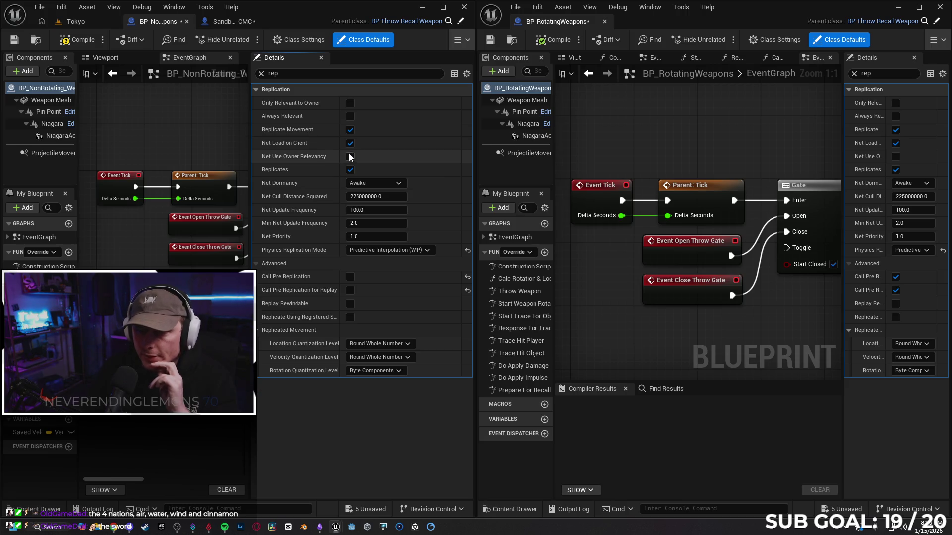
{"action": "left_click", "coordinate": [350, 277]}
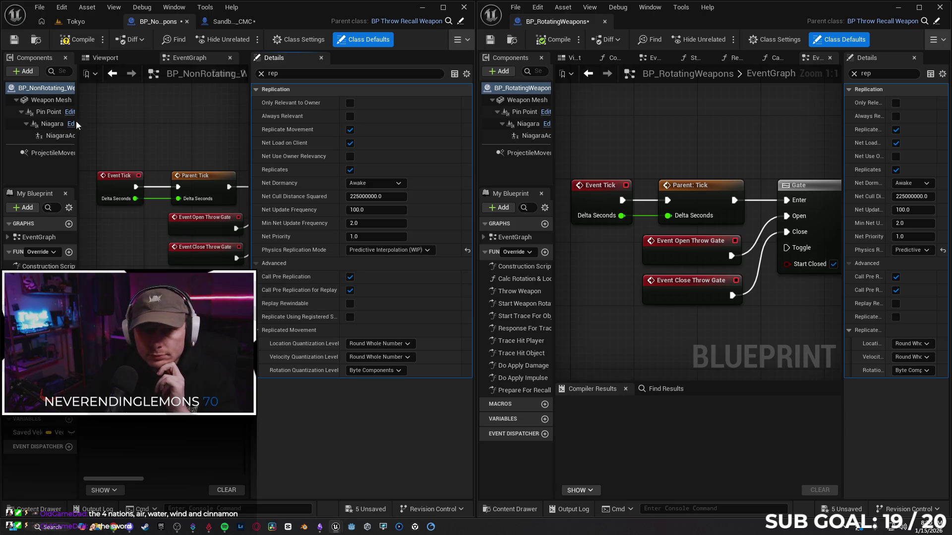
- Re-enable Weapon Mesh physics replication to the autonomous proxy, then compare Pin Point in both blueprints
{"action": "left_click", "coordinate": [49, 99]}
{"action": "left_click", "coordinate": [518, 101]}
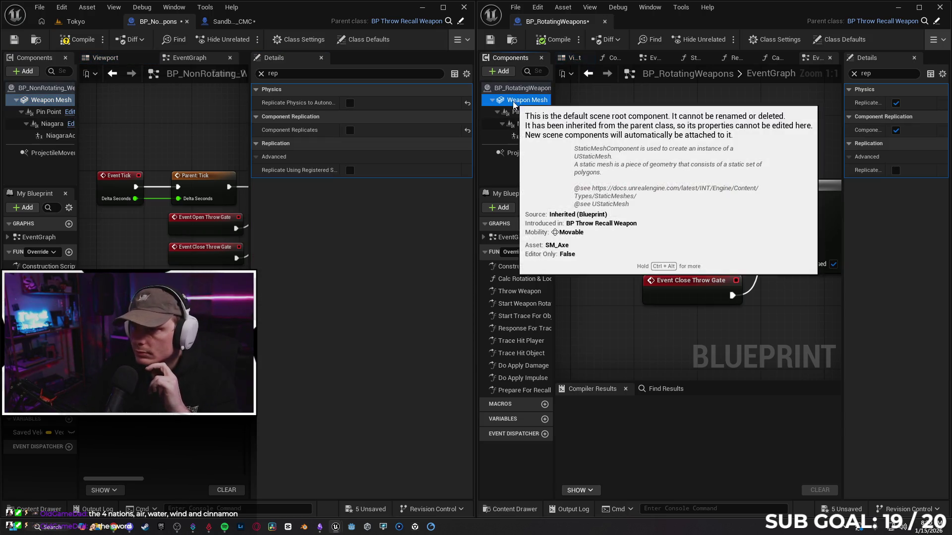
{"action": "left_click", "coordinate": [350, 103]}
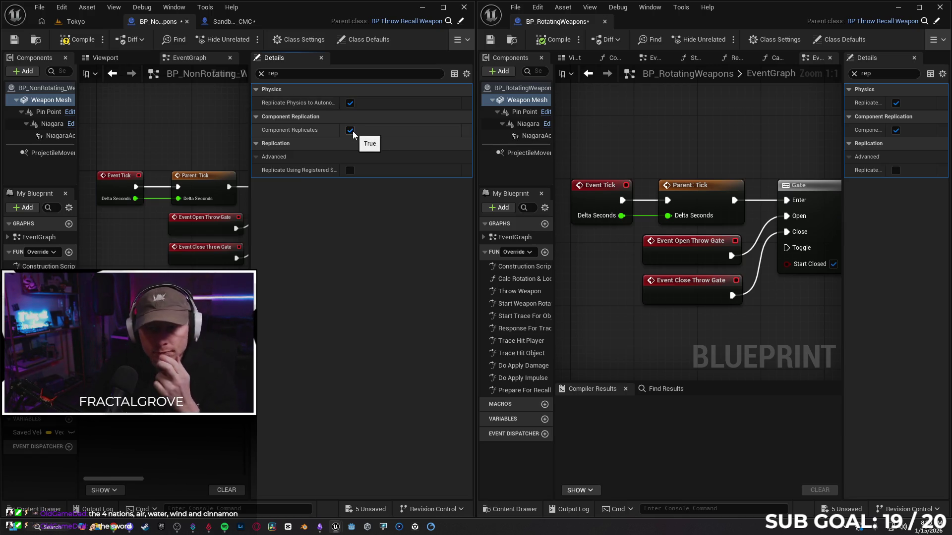
{"action": "left_click", "coordinate": [49, 111]}
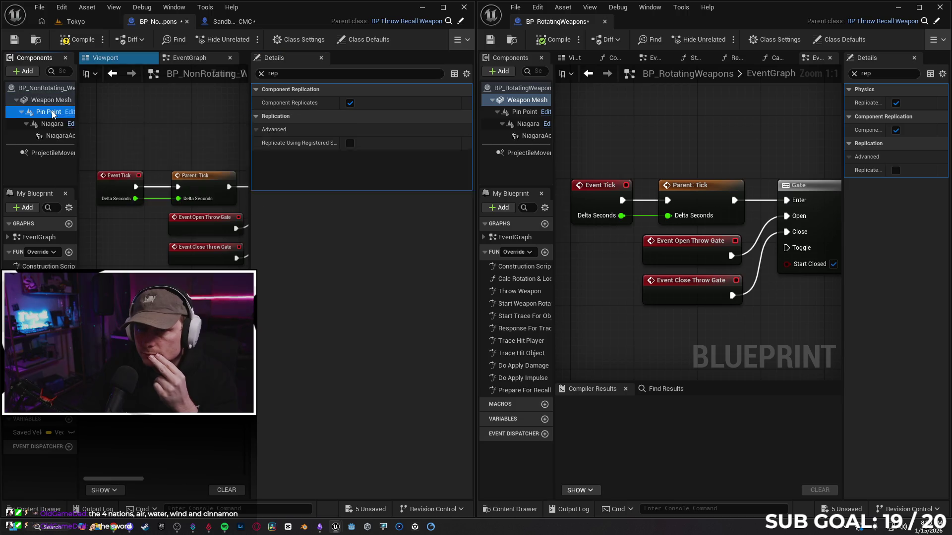
{"action": "left_click", "coordinate": [525, 112]}
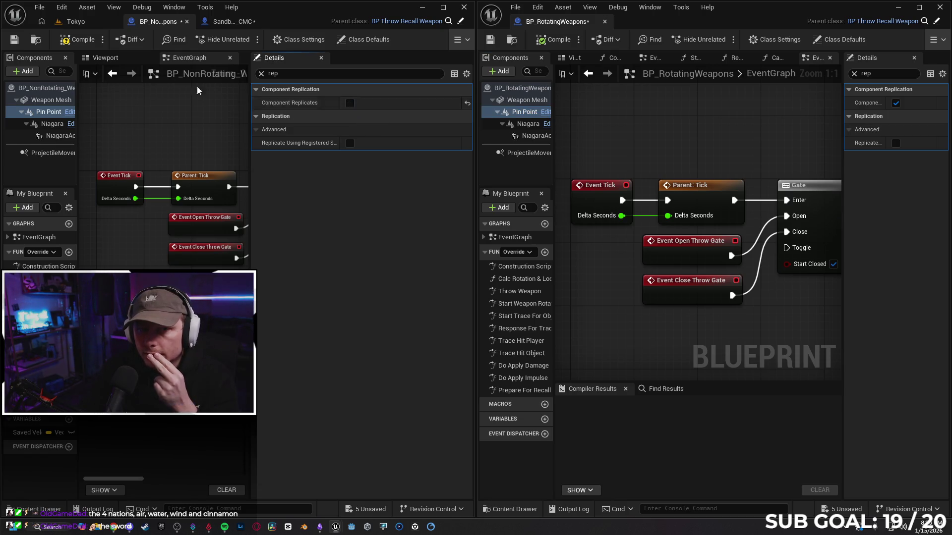
{"action": "left_click", "coordinate": [461, 40]}
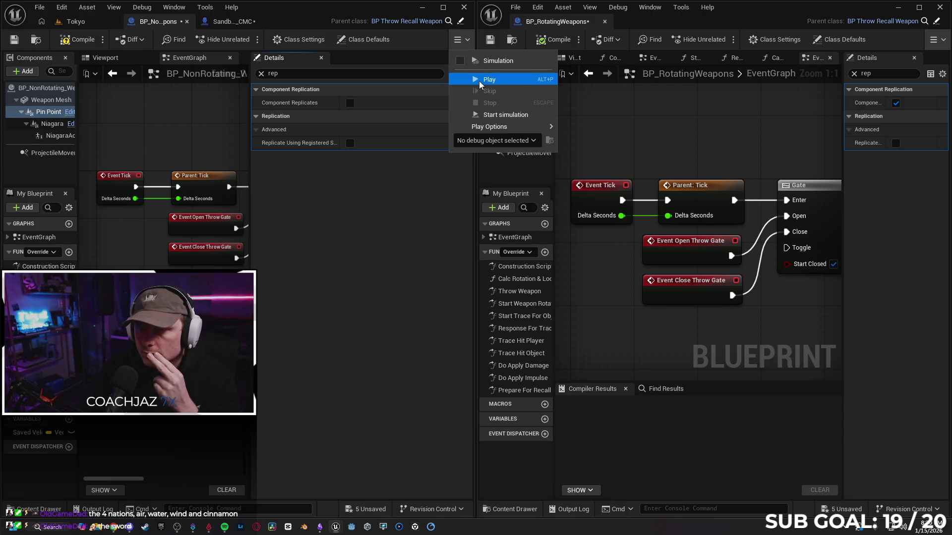
- Run a server-and-client play test, throwing and recalling the orb, then stop it
{"action": "left_click", "coordinate": [438, 129]}
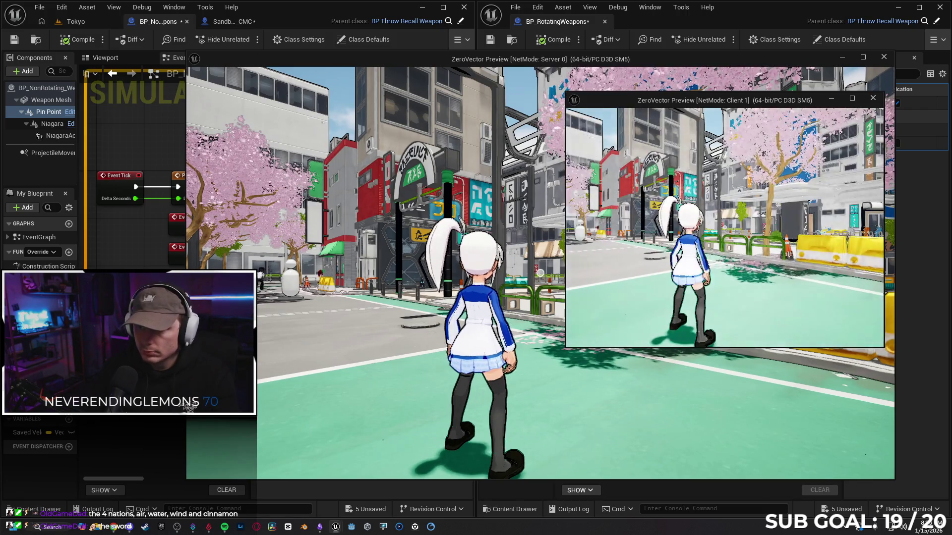
{"action": "key", "text": "w"}
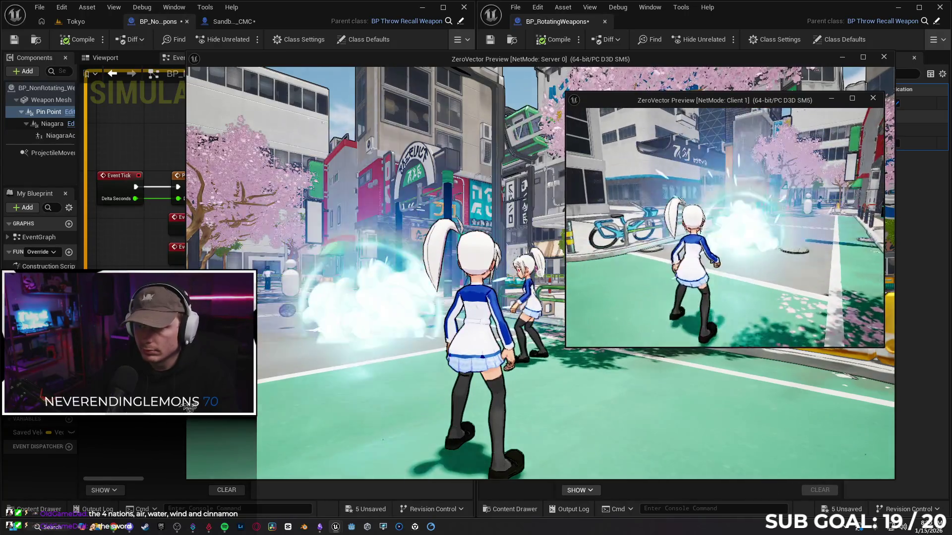
{"action": "key", "text": "a"}
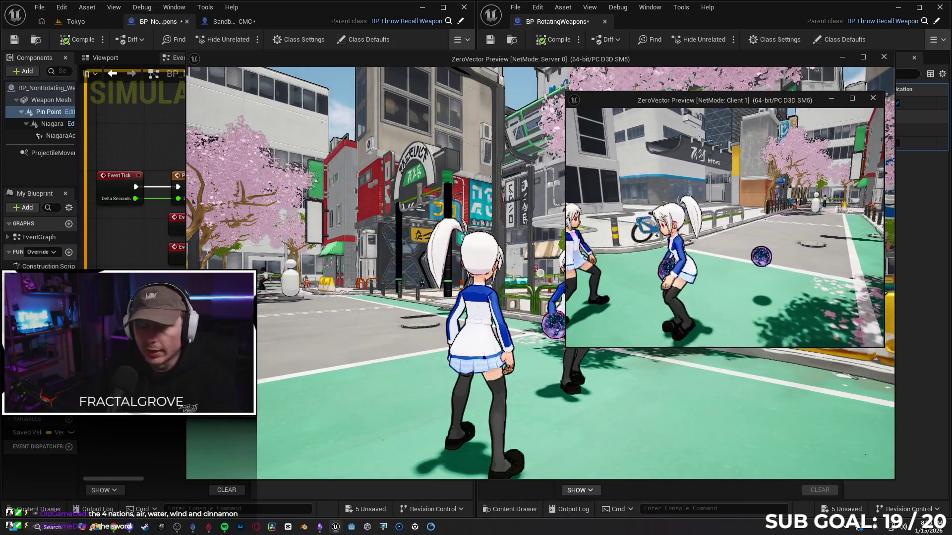
{"action": "key", "text": "Escape"}
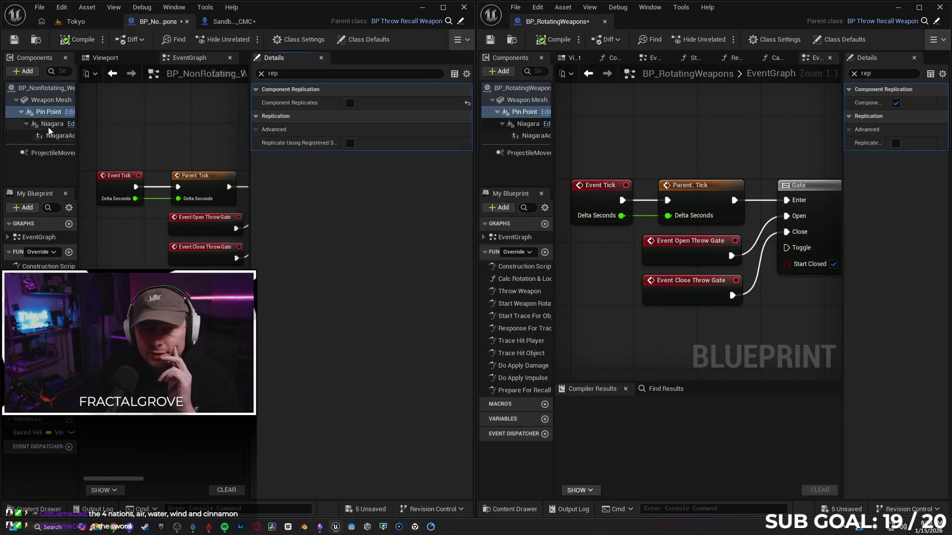
- Toggle ProjectileMovement replication off and on, then turn off the actor's Replicate Movement
{"action": "left_click", "coordinate": [49, 152]}
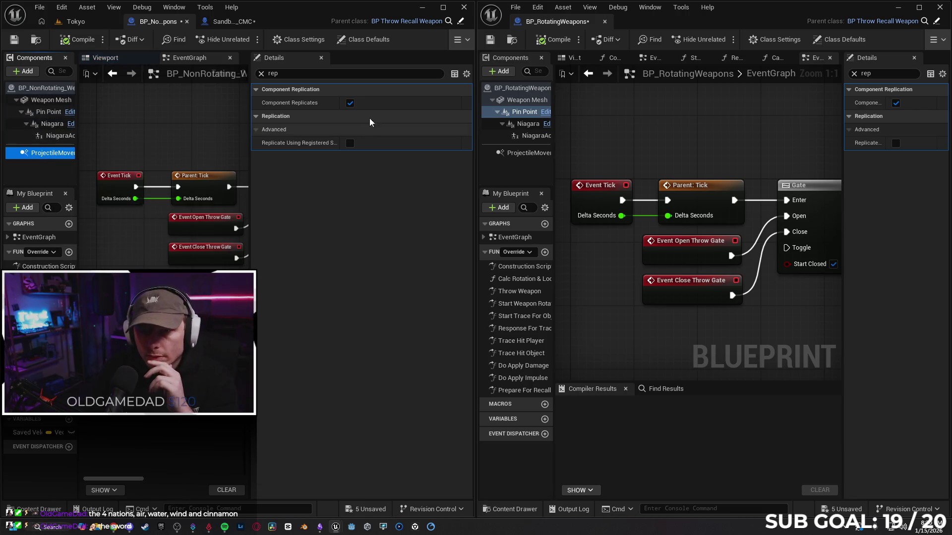
{"action": "left_click", "coordinate": [350, 103]}
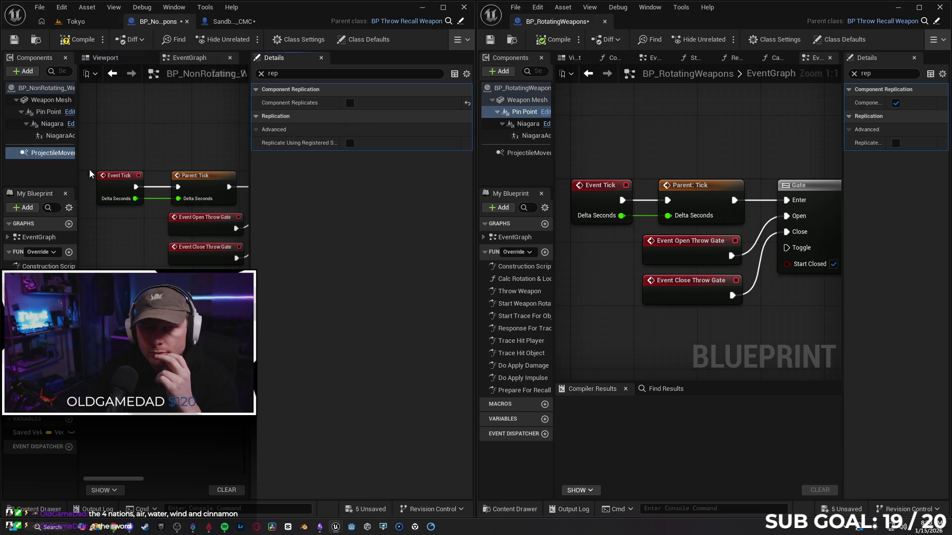
{"action": "left_click", "coordinate": [351, 103]}
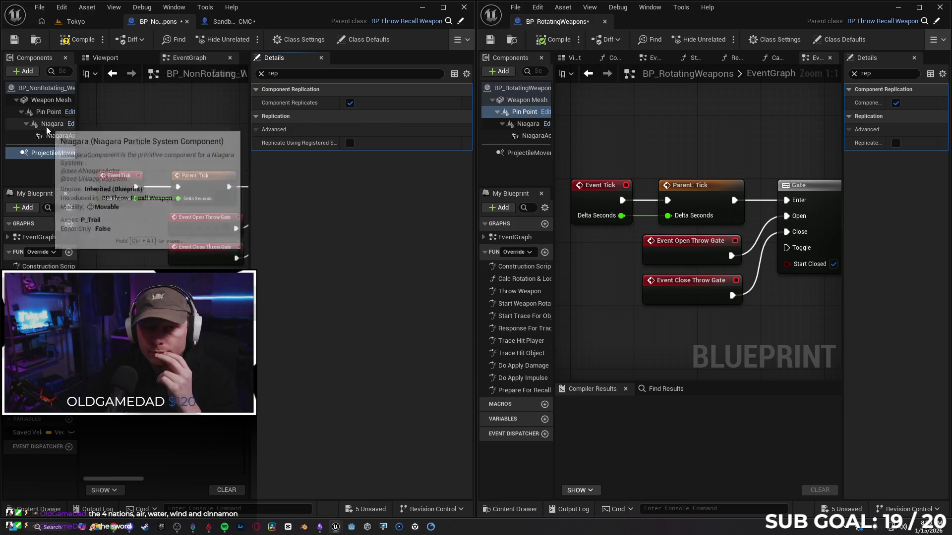
{"action": "left_click", "coordinate": [52, 124]}
{"action": "left_click", "coordinate": [50, 113]}
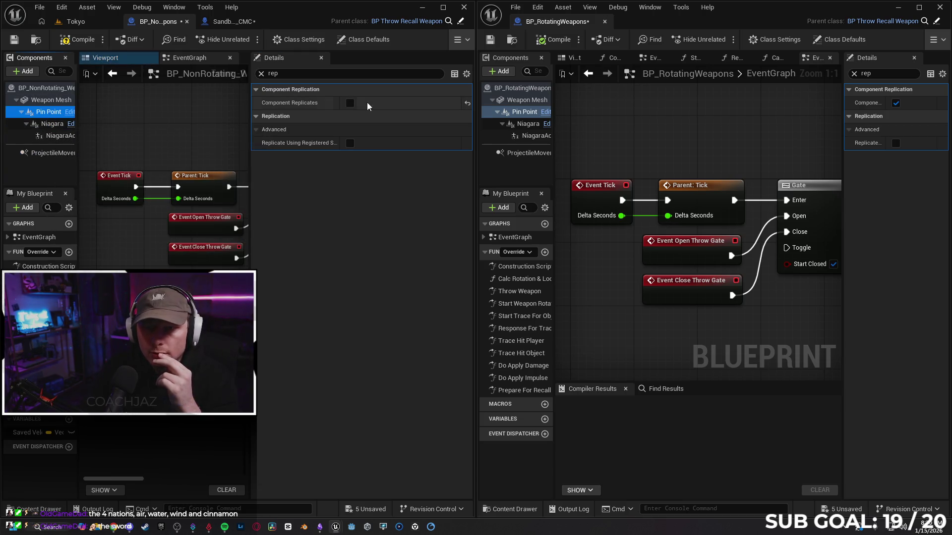
{"action": "left_click", "coordinate": [45, 88]}
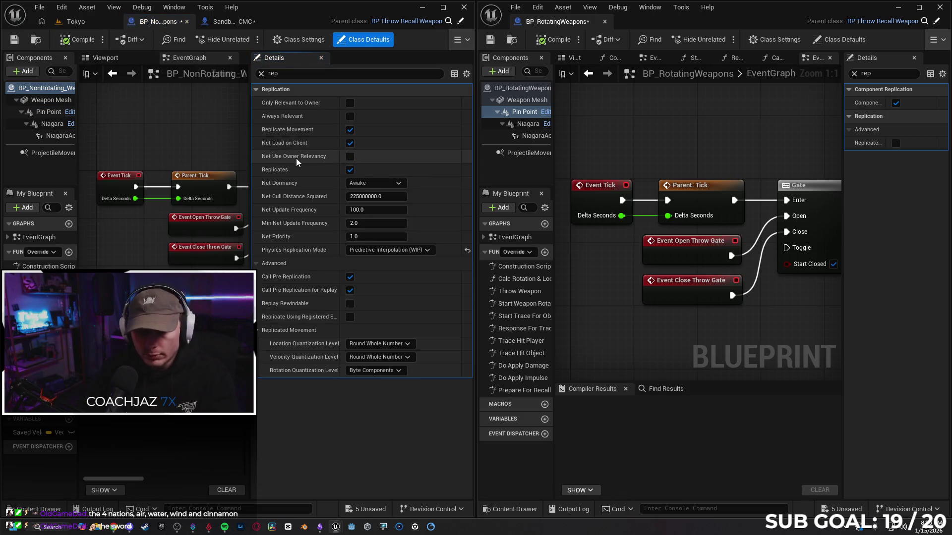
{"action": "left_click", "coordinate": [350, 130]}
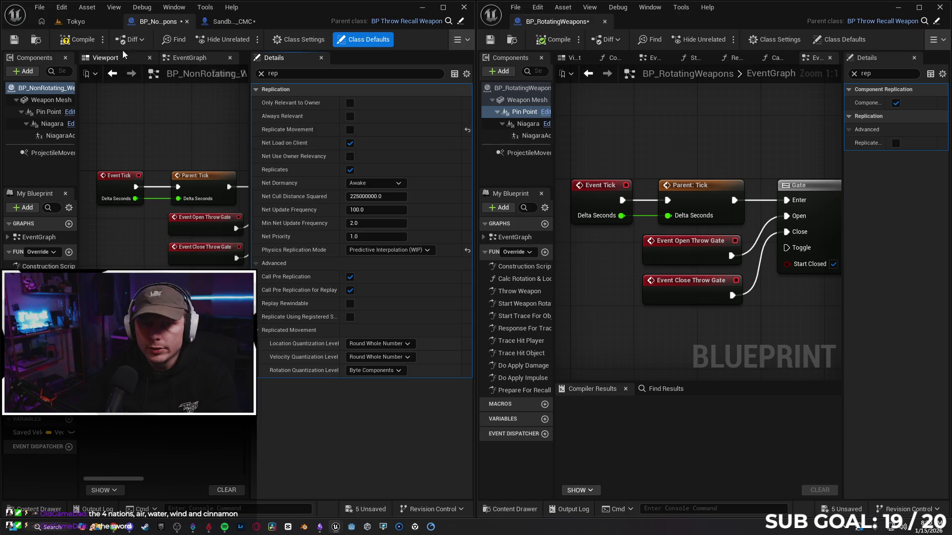
- Undock the BP_NonRotating_Weapons window and minimize the BP_RotatingWeapons editor
{"action": "left_click", "coordinate": [458, 40]}
{"action": "mouse_move", "coordinate": [307, 14]}
{"action": "left_mouse_down"}
{"action": "mouse_move", "coordinate": [304, 35]}
{"action": "mouse_move", "coordinate": [356, 84]}
{"action": "mouse_move", "coordinate": [341, 77]}
{"action": "mouse_move", "coordinate": [328, 119]}
{"action": "mouse_move", "coordinate": [436, 14]}
{"action": "left_mouse_up"}
{"action": "left_click", "coordinate": [891, 10]}
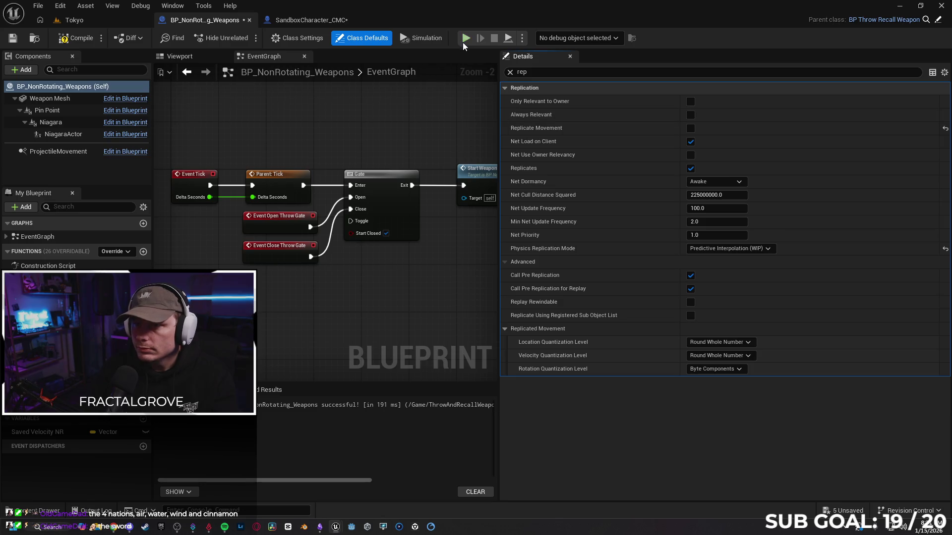
- Set Net Mode to Play As Client and run a quick orb-throwing play test
{"action": "left_click", "coordinate": [523, 38]}
{"action": "left_click", "coordinate": [620, 228]}
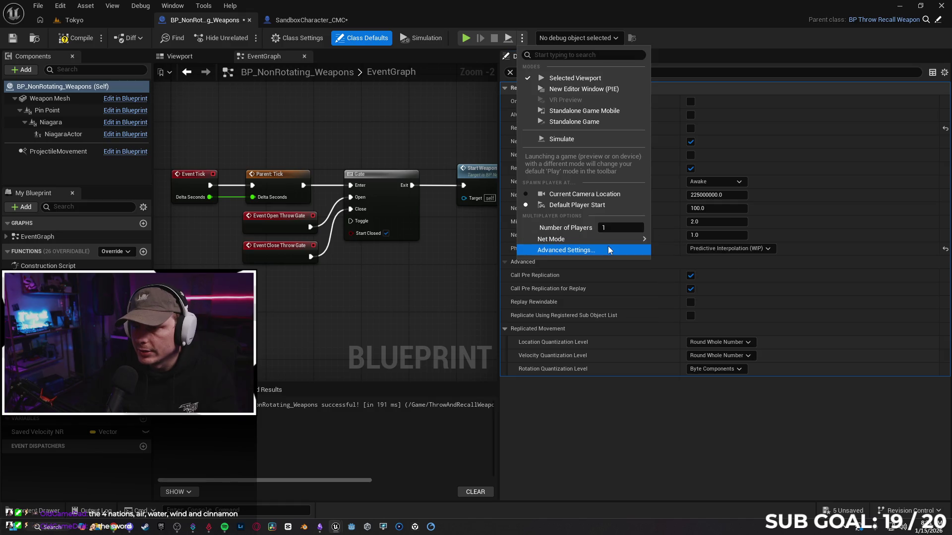
{"action": "mouse_move", "coordinate": [611, 239]}
{"action": "left_click", "coordinate": [694, 263]}
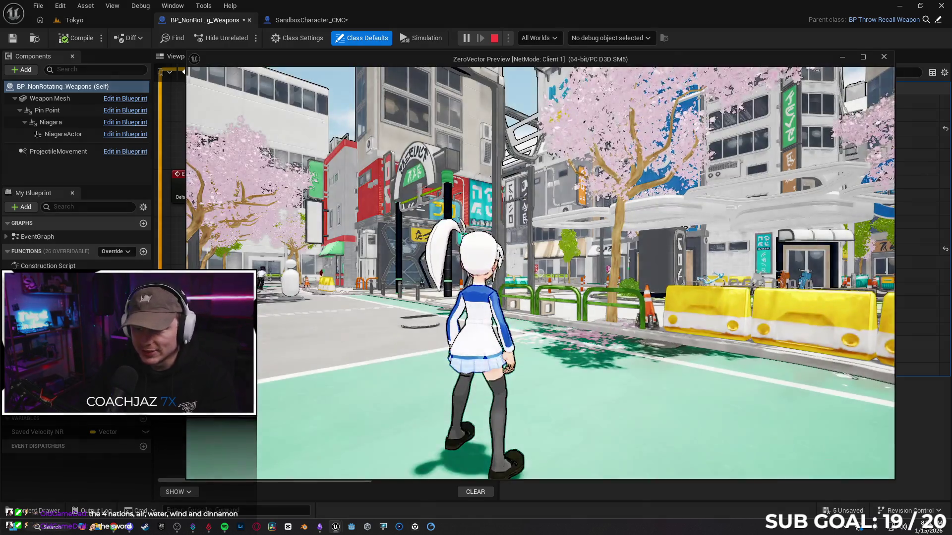
{"action": "key", "text": "w"}
{"action": "left_click", "coordinate": [519, 288]}
{"action": "key", "text": "Escape"}
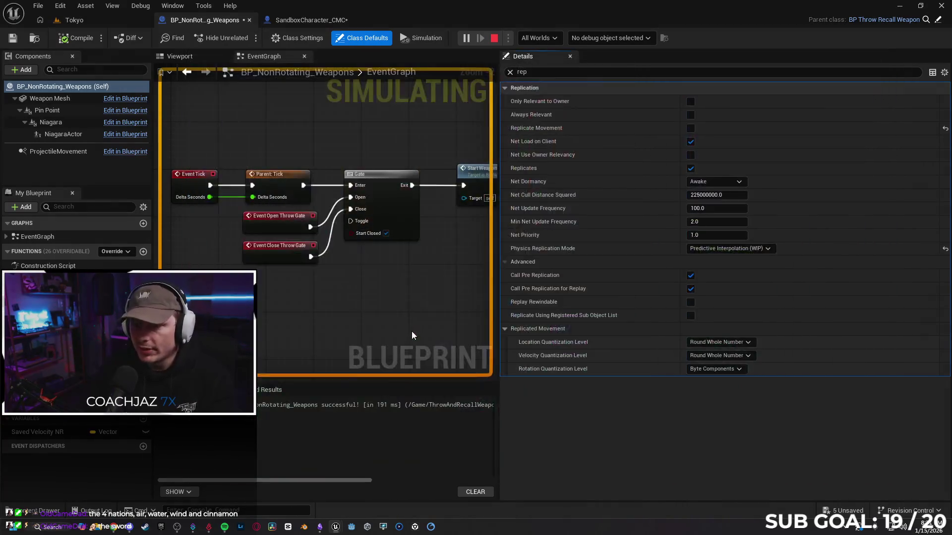
{"action": "left_click", "coordinate": [609, 158]}
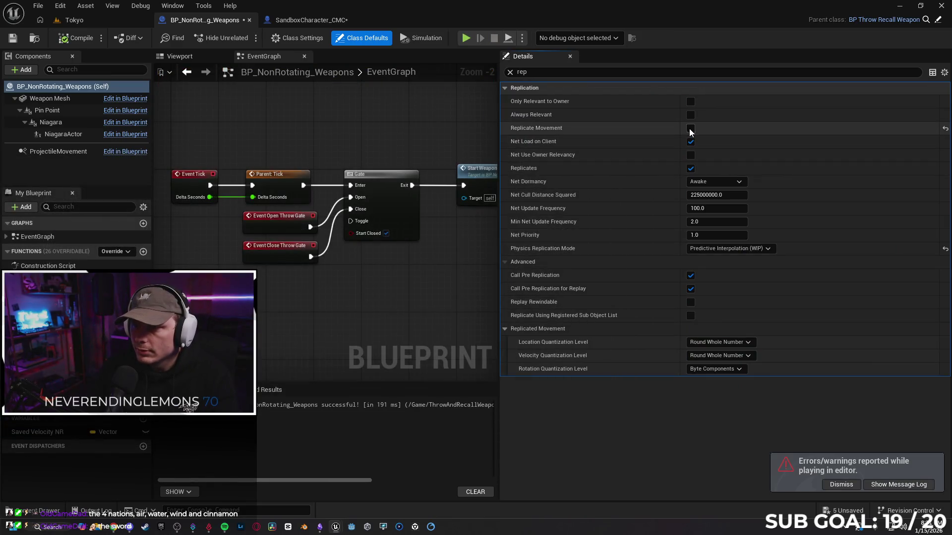
- Test with Net Load on Client off, restore it, turn off Replicates, and relaunch the client test
{"action": "left_click", "coordinate": [689, 143]}
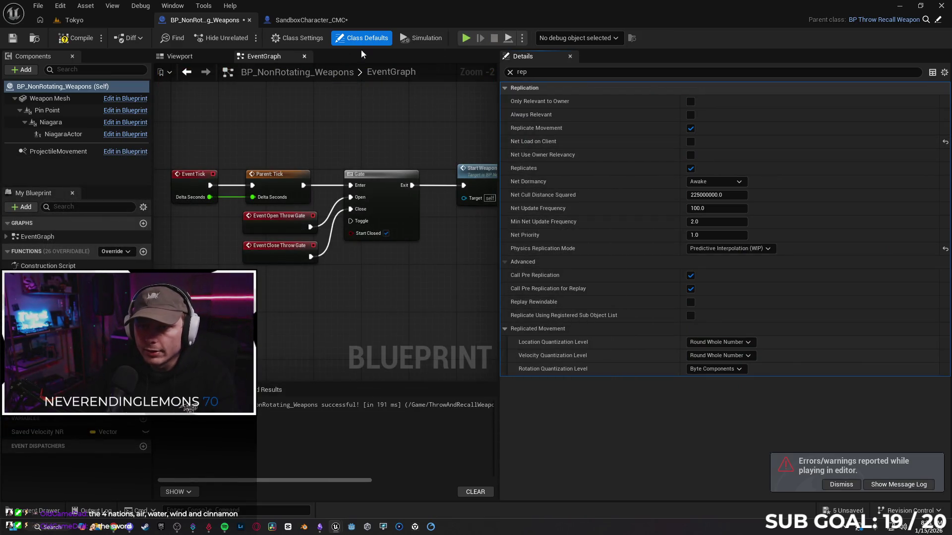
{"action": "key", "text": "alt+p"}
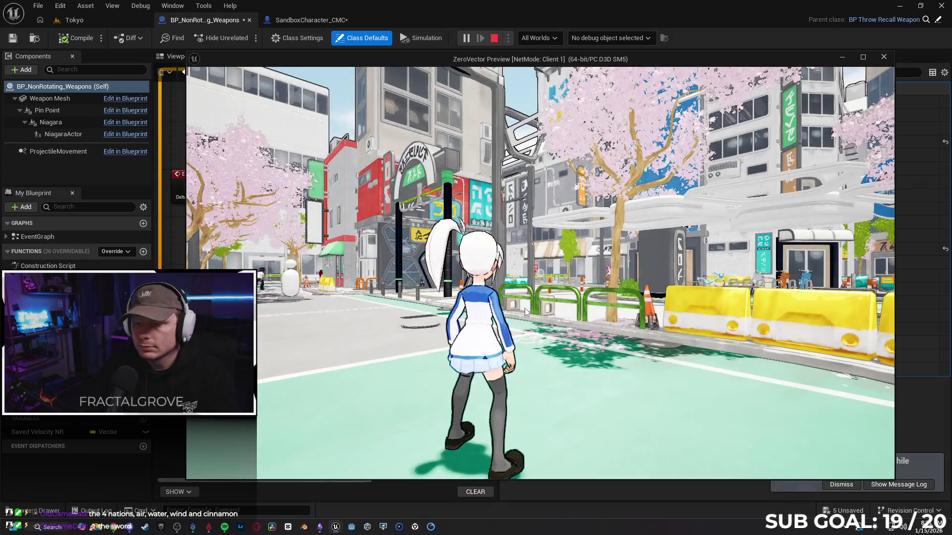
{"action": "key", "text": "Escape"}
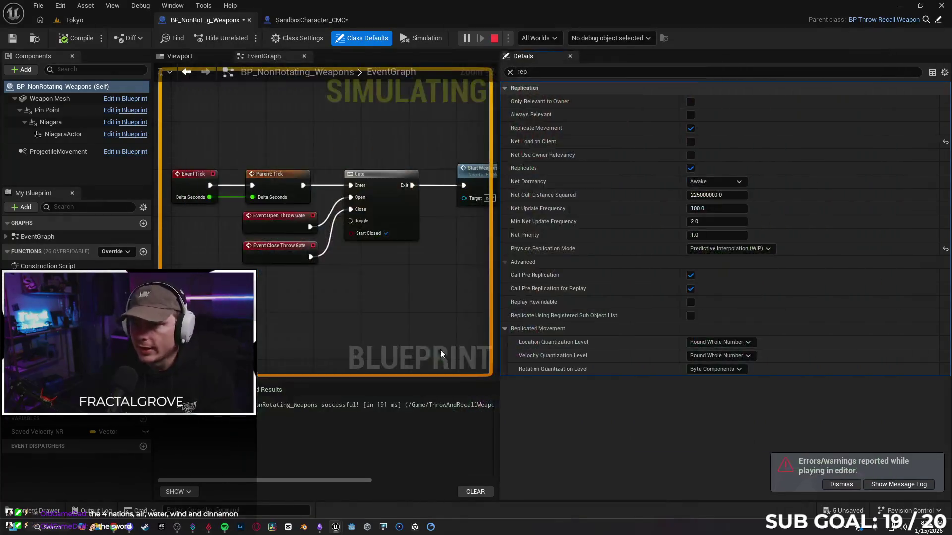
{"action": "left_click", "coordinate": [691, 141]}
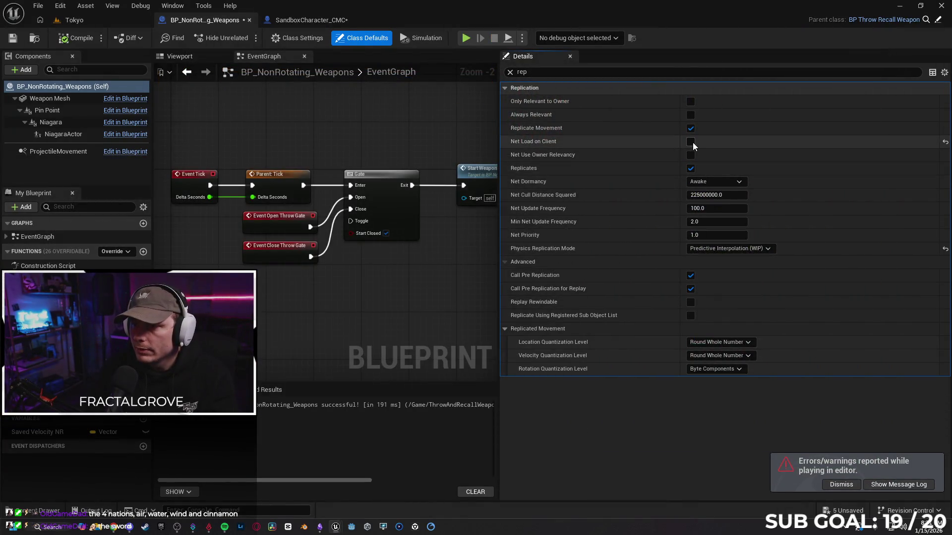
{"action": "left_click", "coordinate": [690, 168]}
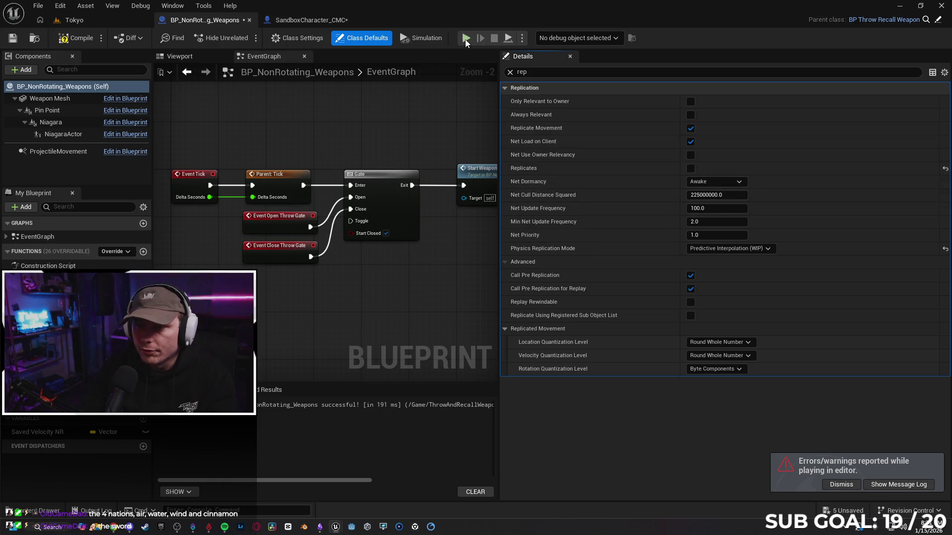
{"action": "key", "text": "alt+p"}
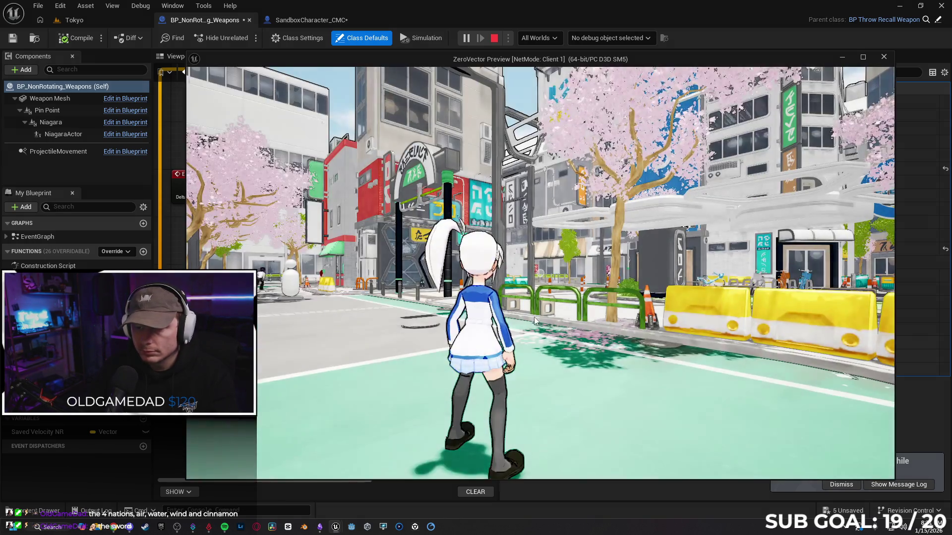
- Run the character forward in the client window and throw the purple orb toward the bikes
{"action": "left_click", "coordinate": [534, 317]}
{"action": "key", "text": "w"}
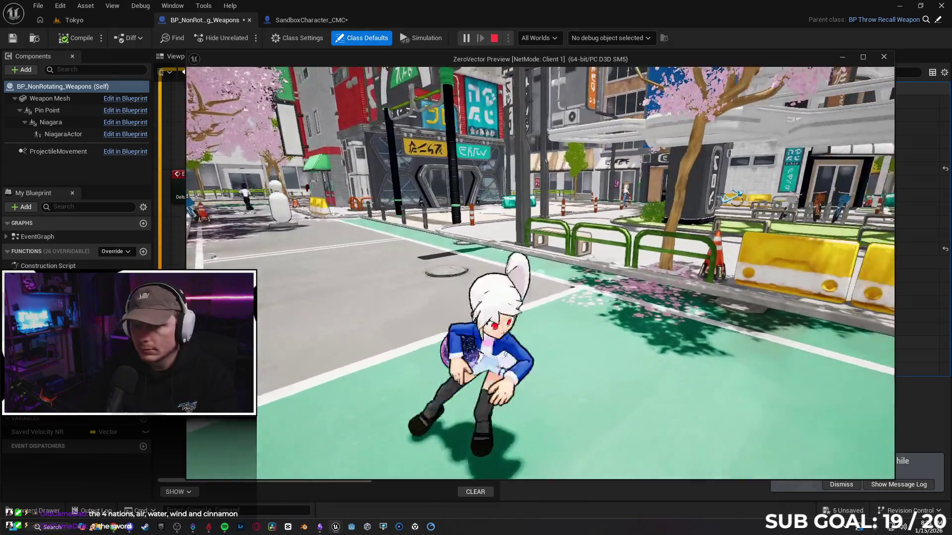
{"action": "left_click", "coordinate": [534, 317]}
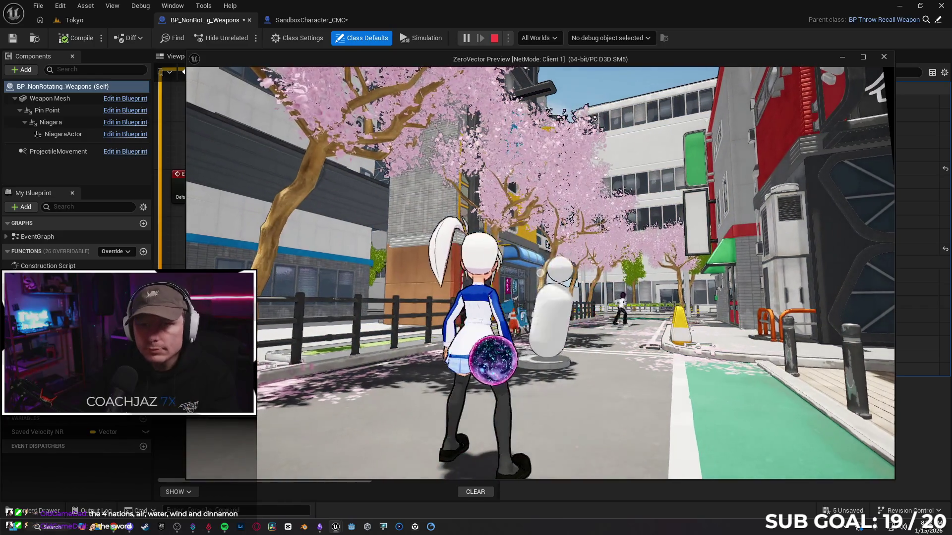
- End the preview, turn off Replicates on BP_RotatingWeapons, compile it and close its editor
{"action": "left_click", "coordinate": [435, 305]}
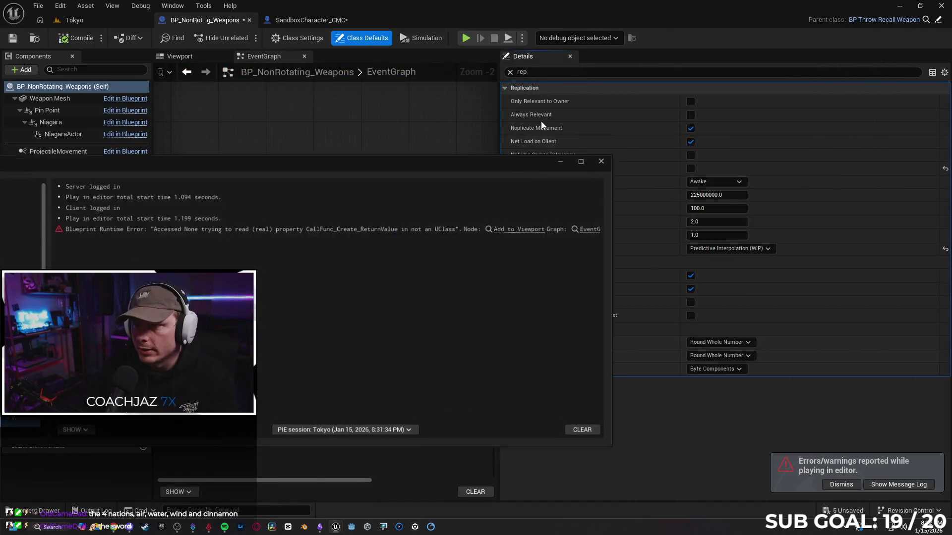
{"action": "left_click", "coordinate": [610, 158]}
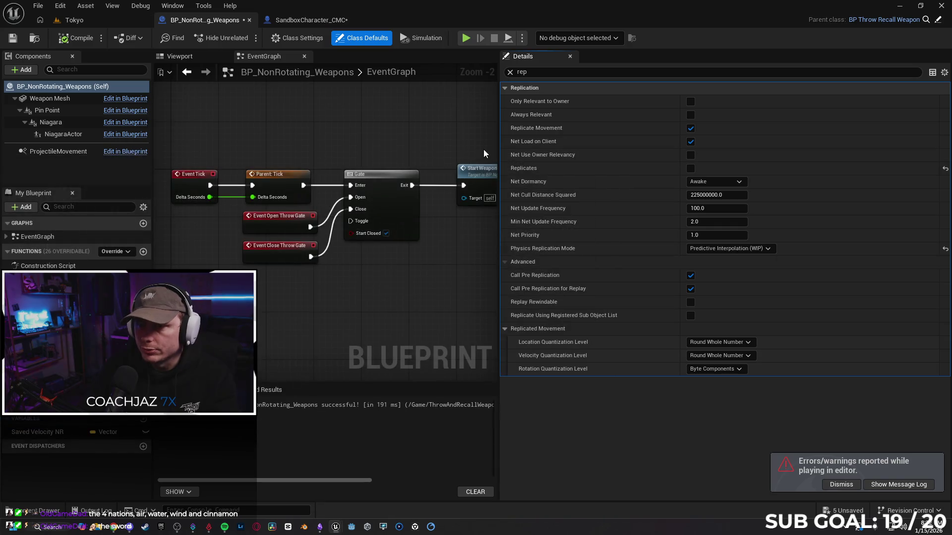
{"action": "mouse_move", "coordinate": [335, 530]}
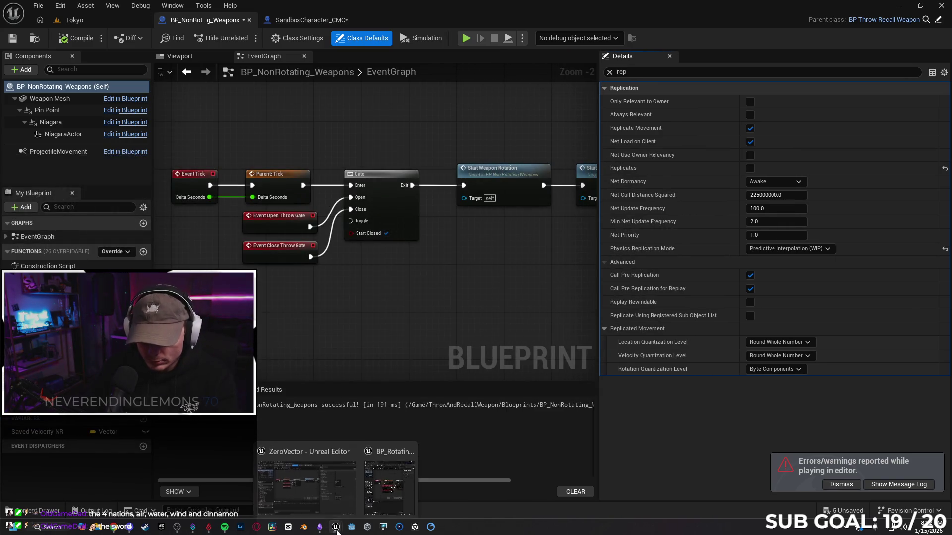
{"action": "left_click", "coordinate": [391, 446]}
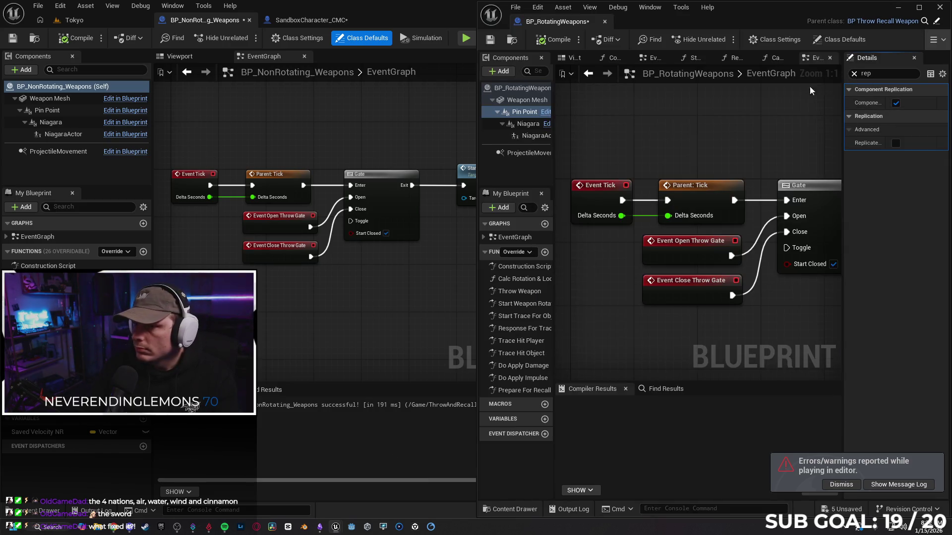
{"action": "left_click", "coordinate": [521, 88]}
{"action": "left_click", "coordinate": [896, 170]}
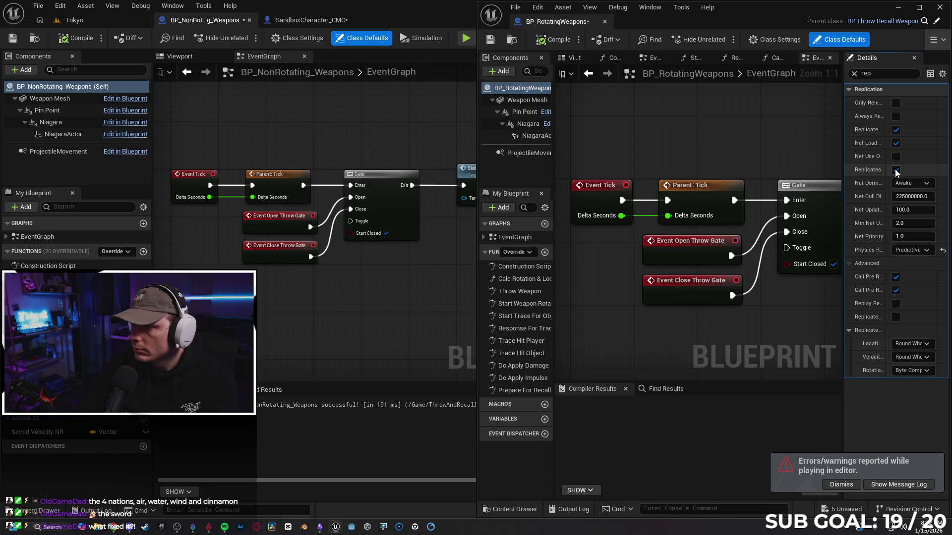
{"action": "left_click", "coordinate": [551, 43]}
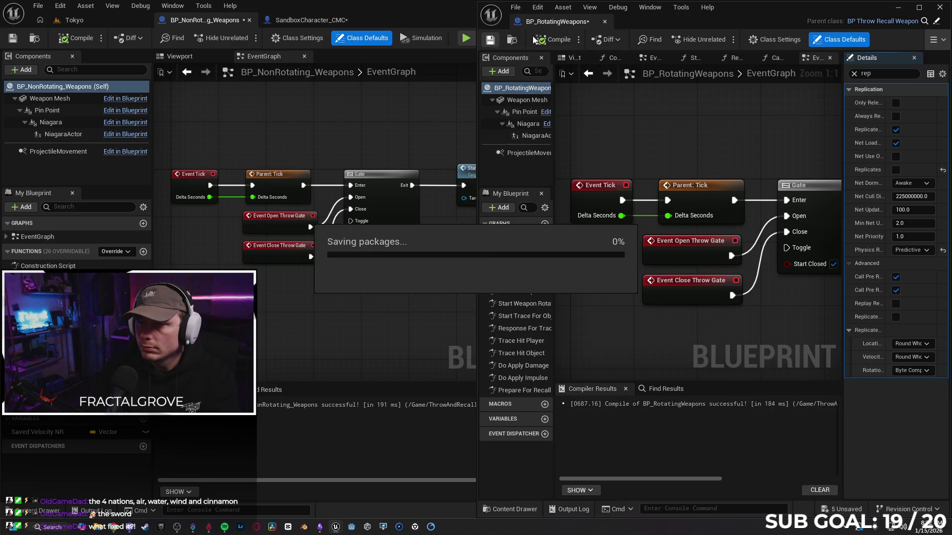
{"action": "left_click", "coordinate": [605, 22]}
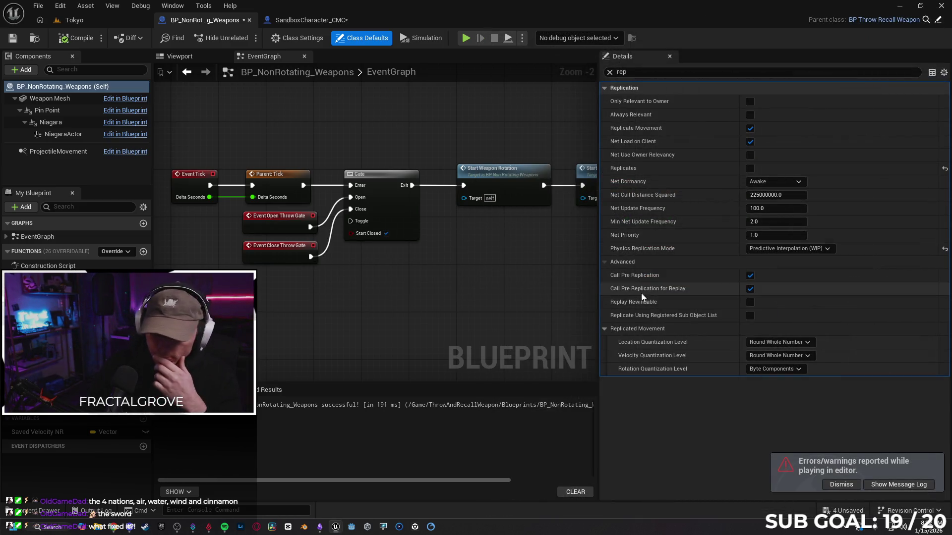
- Widen the BP_NonRotating_Weapons event graph area and bring up the play-in-editor options
{"action": "left_click_drag", "start_coordinate": [603, 295], "coordinate": [714, 300]}
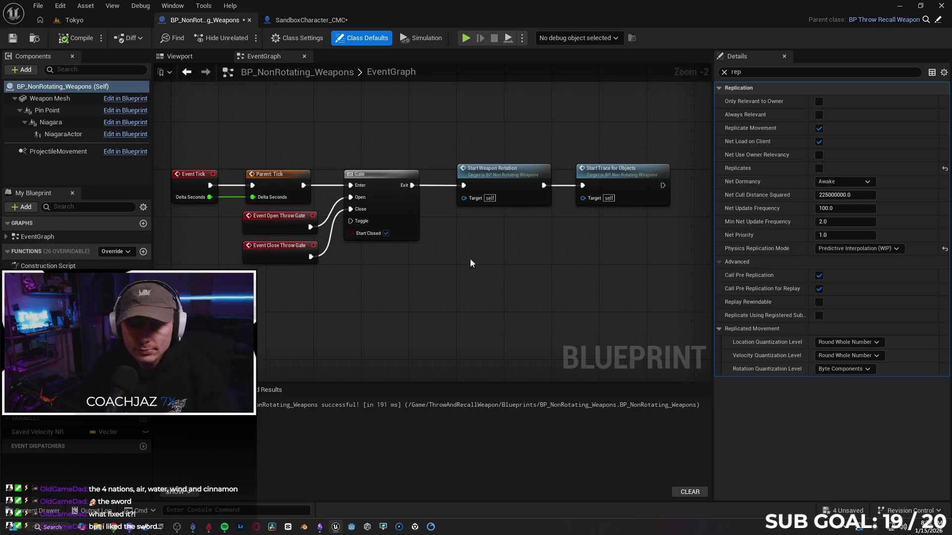
{"action": "key", "text": "Home"}
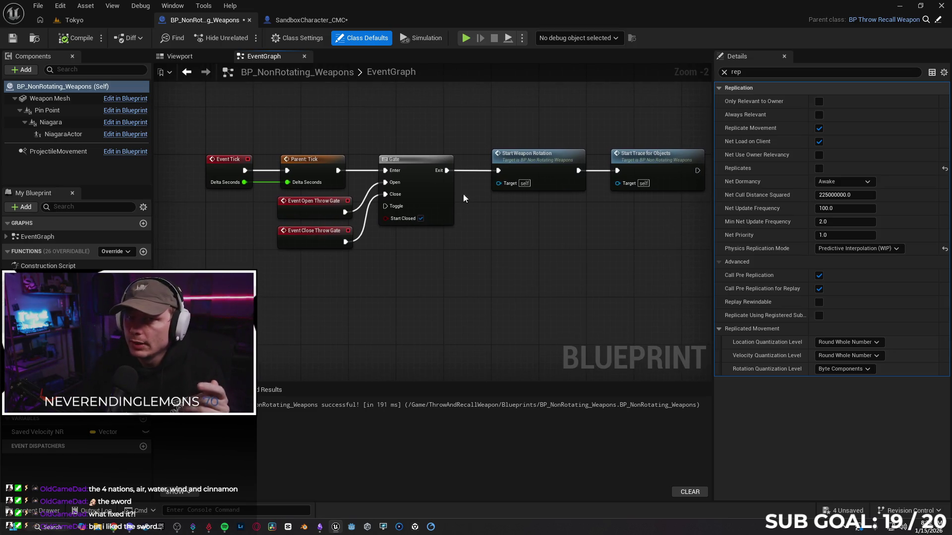
{"action": "left_click", "coordinate": [521, 38]}
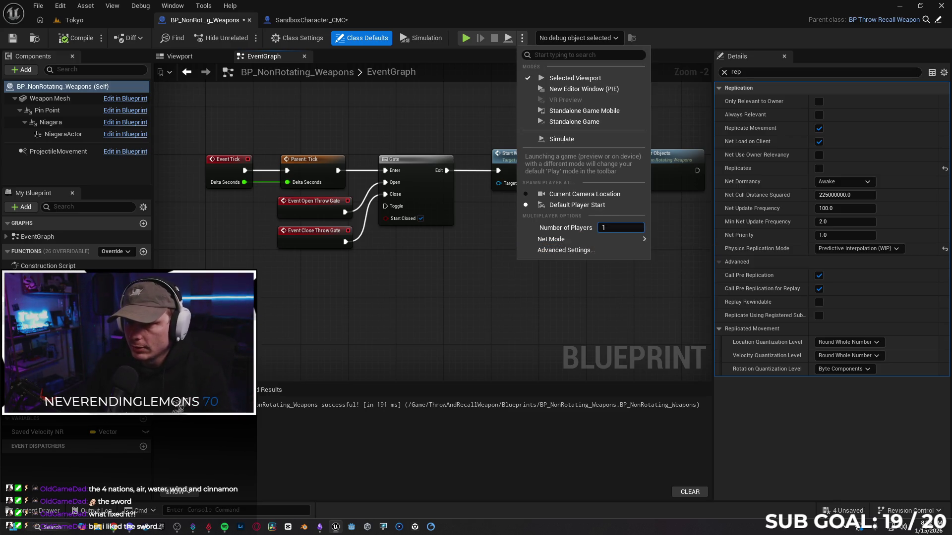
- Set Number of Players to 2 and choose the Net Mode for the test
{"action": "left_click", "coordinate": [616, 228]}
{"action": "mouse_move", "coordinate": [614, 242]}
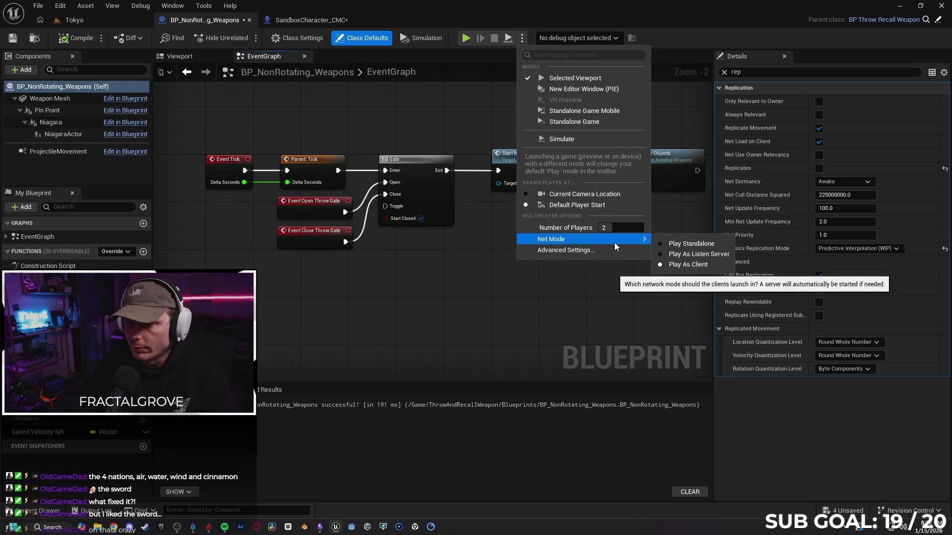
{"action": "left_click", "coordinate": [674, 253]}
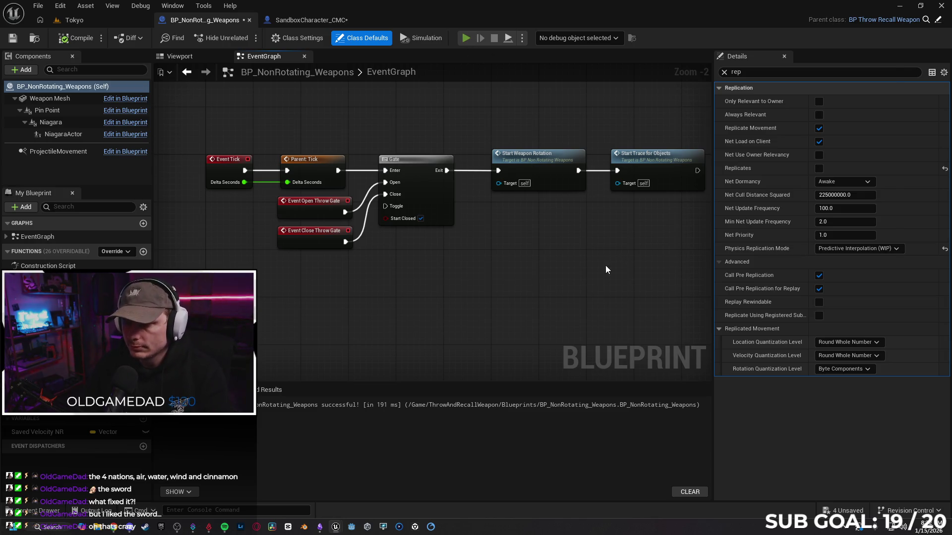
- Run the multiplayer test, moving the client character and spawning its weapon, then stop it
{"action": "key", "text": "alt+p"}
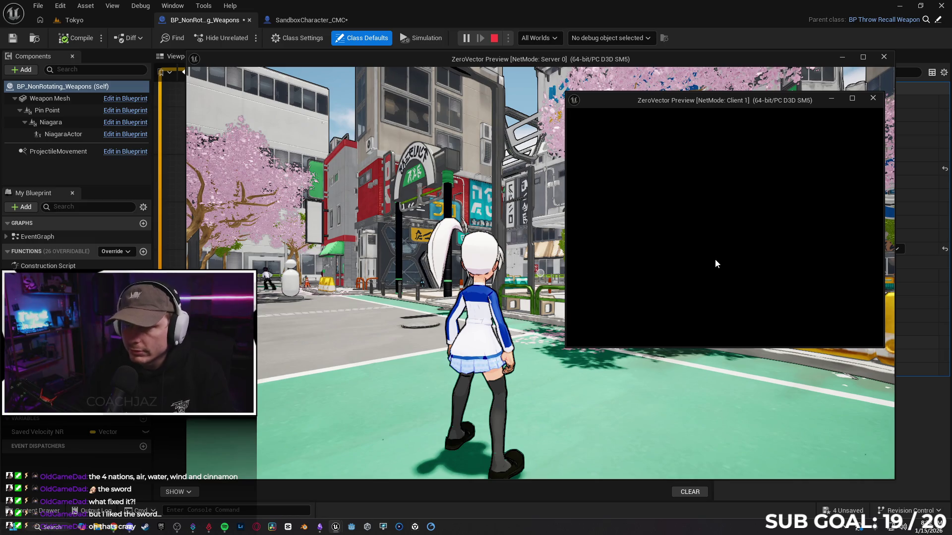
{"action": "key", "text": "w"}
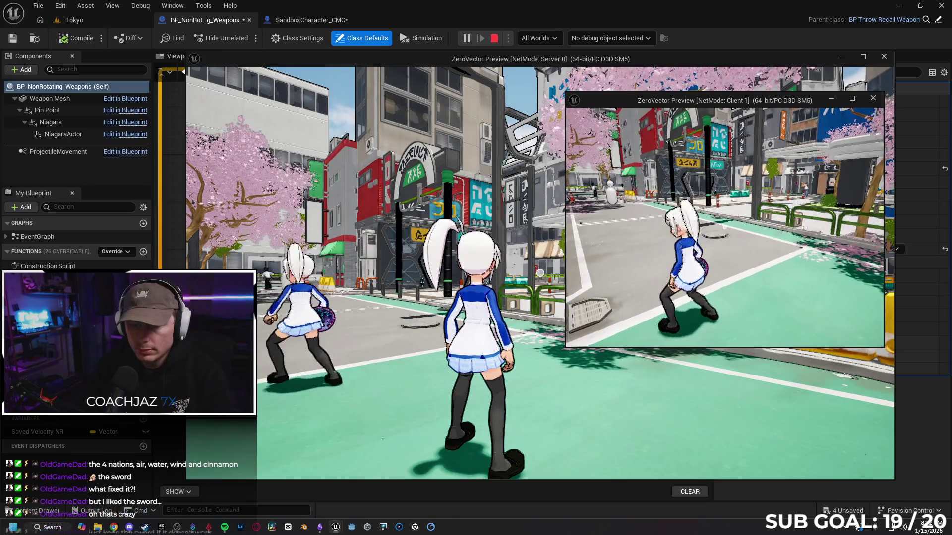
{"action": "key", "text": "e"}
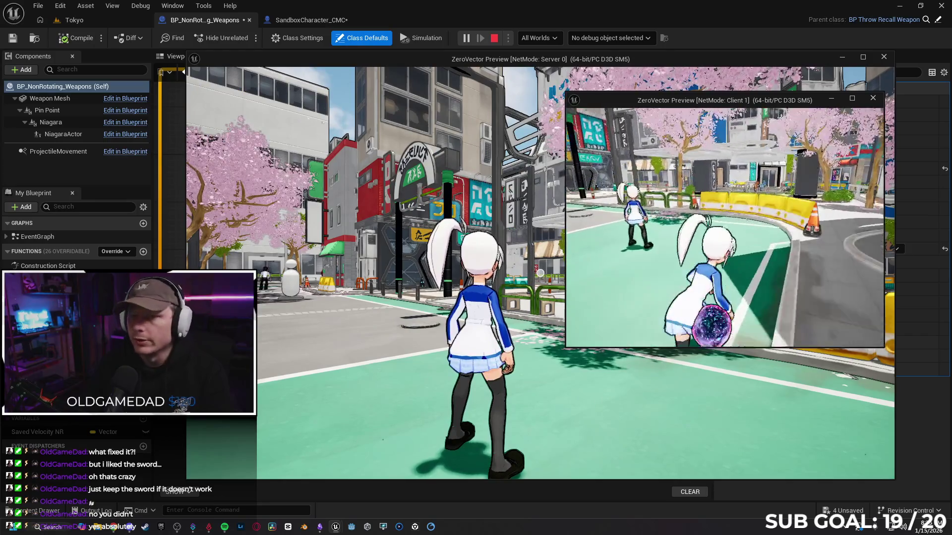
{"action": "key", "text": "Escape"}
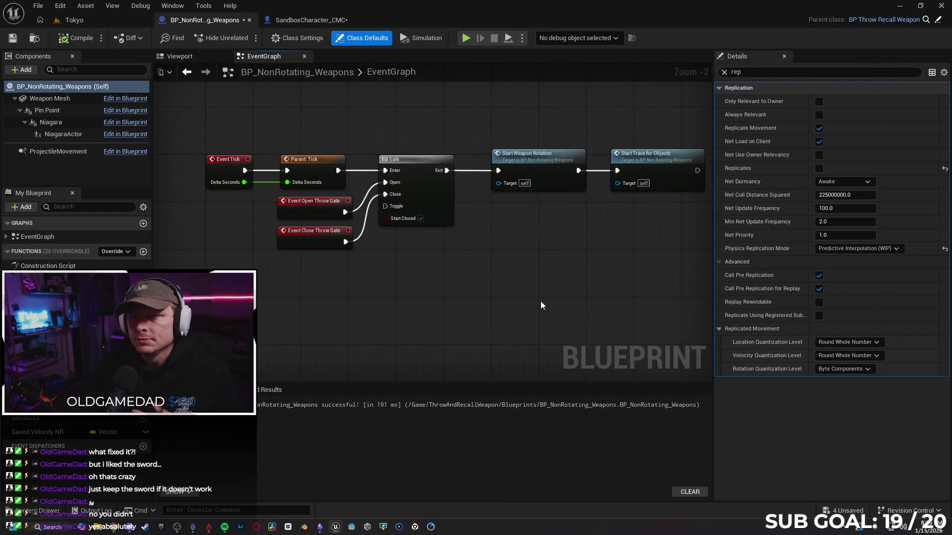
- Close the SandboxCharacter_CMC and BP_NonRotating_Weapons blueprint editors
{"action": "left_click", "coordinate": [300, 18]}
{"action": "left_click", "coordinate": [13, 38]}
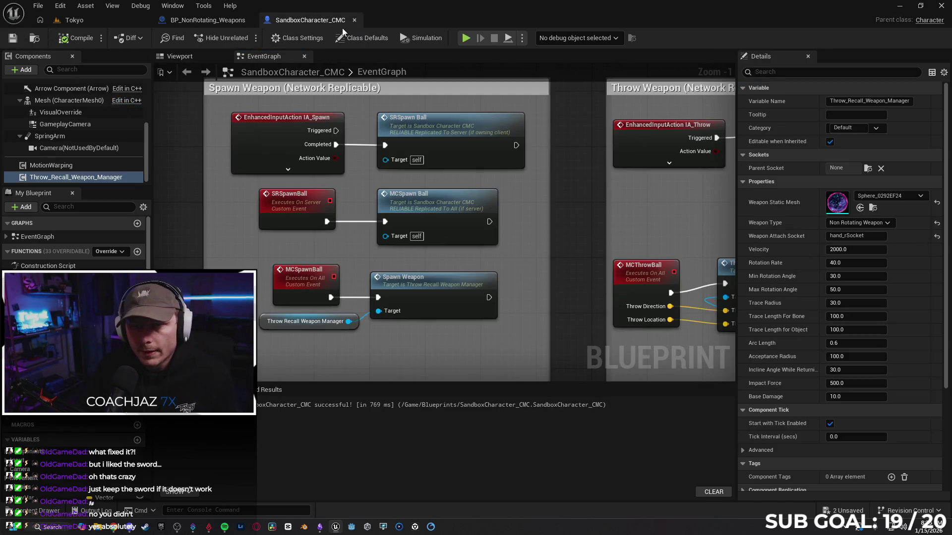
{"action": "left_click", "coordinate": [354, 20]}
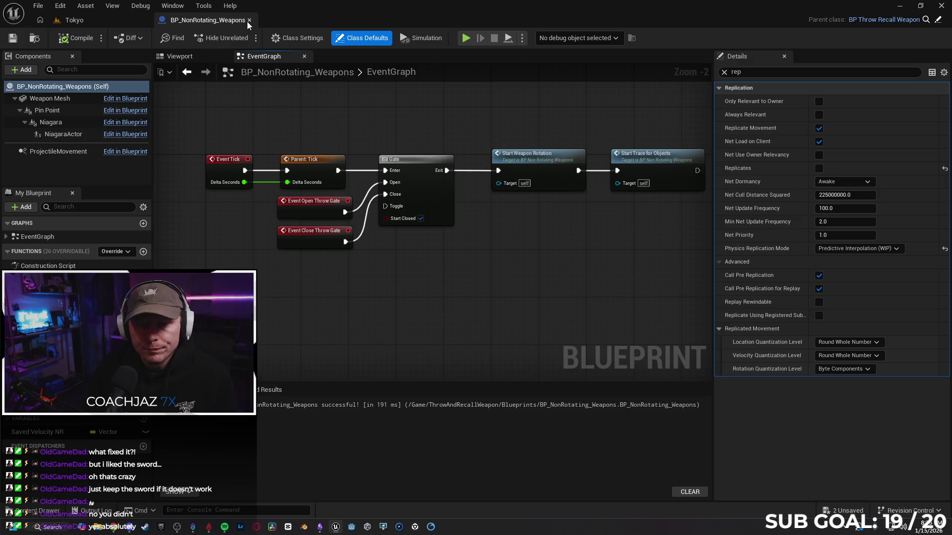
{"action": "left_click", "coordinate": [248, 21]}
- Zip the project over ZeroVector.zip in Unreal Projects\Backups, confirming the replacement
{"action": "left_click", "coordinate": [41, 8]}
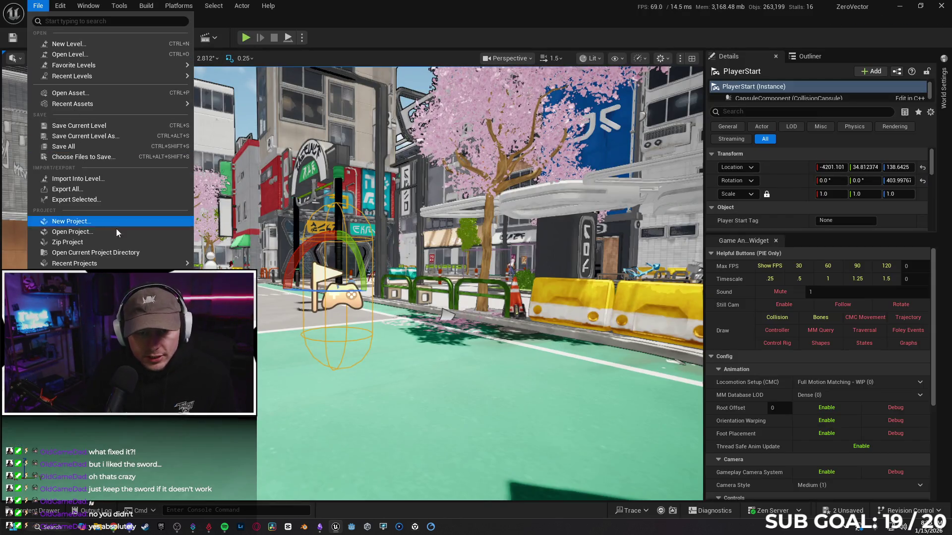
{"action": "left_click", "coordinate": [69, 242]}
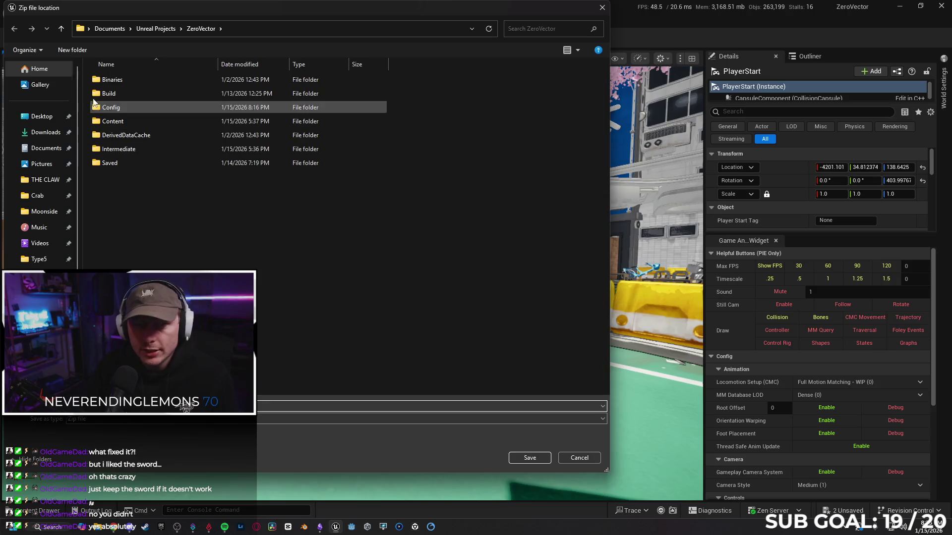
{"action": "left_click", "coordinate": [158, 28]}
{"action": "double_click", "coordinate": [136, 79]}
{"action": "left_click", "coordinate": [143, 95]}
{"action": "key", "text": "Return"}
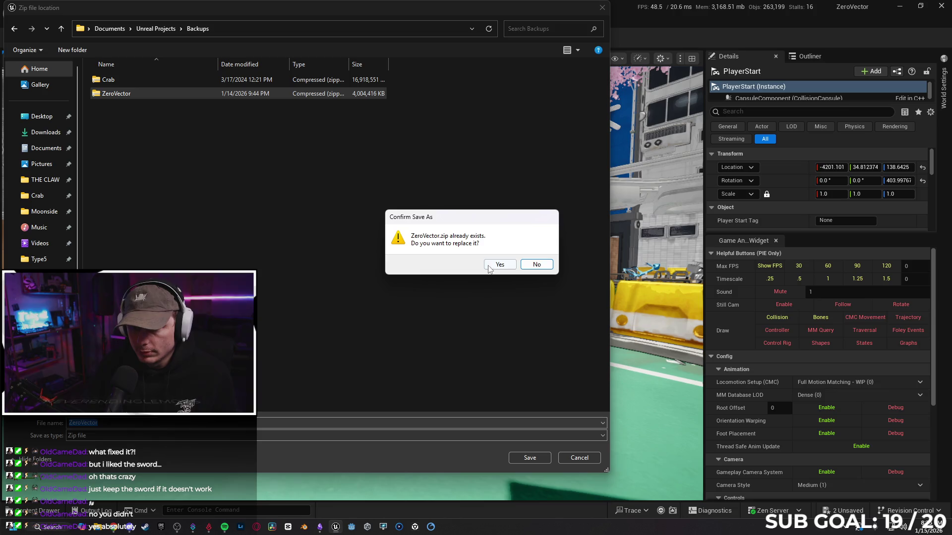
{"action": "left_click", "coordinate": [494, 261]}
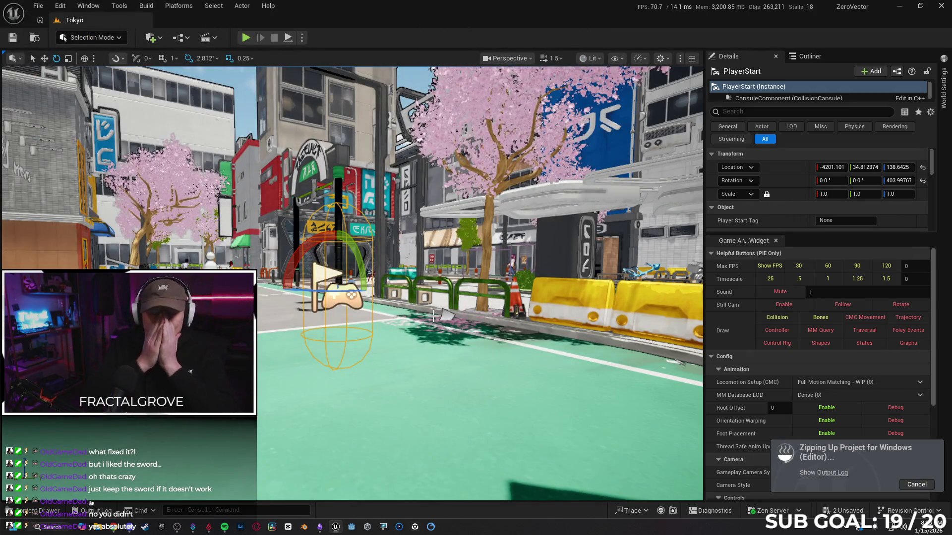
- Switch to the Reddit post and begin a comment headed 'UPDATE'
{"action": "left_click", "coordinate": [111, 528]}
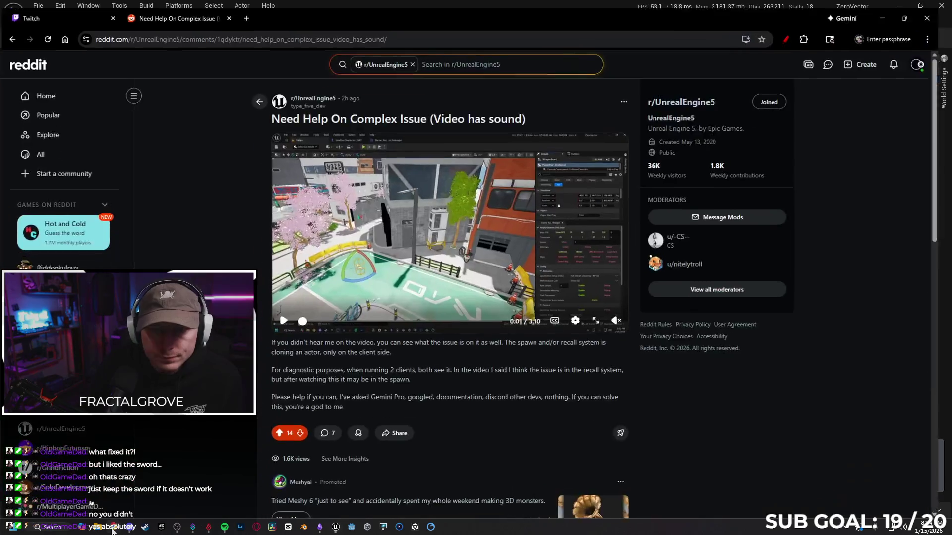
{"action": "scroll", "coordinate": [319, 251], "scroll_direction": "down", "scroll_amount": 6}
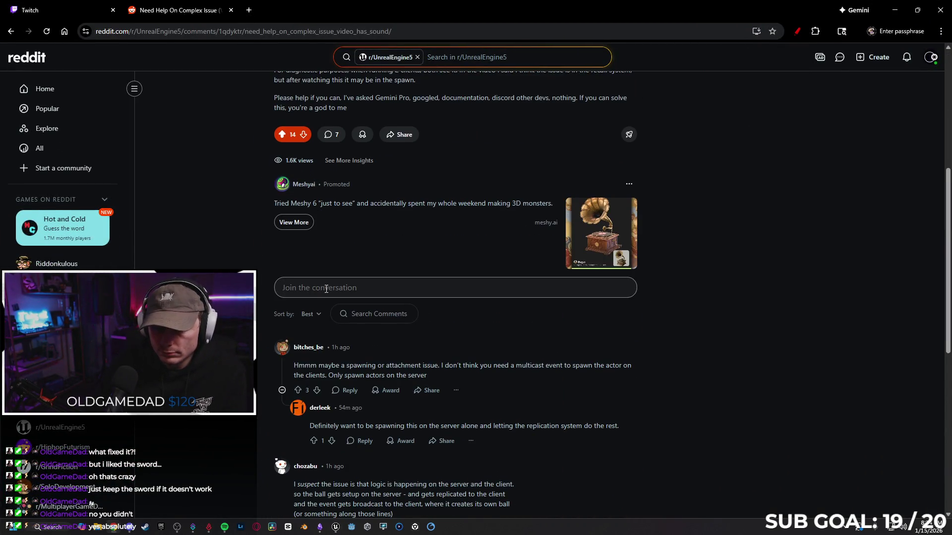
{"action": "left_click", "coordinate": [326, 291]}
{"action": "type", "text": "UPDATE"}
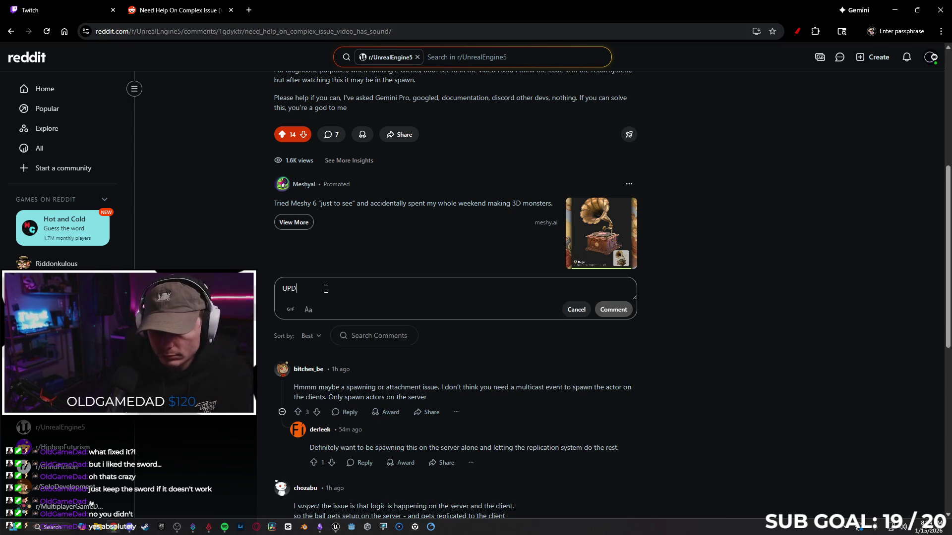
{"action": "scroll", "coordinate": [416, 206], "scroll_direction": "up", "scroll_amount": 5}
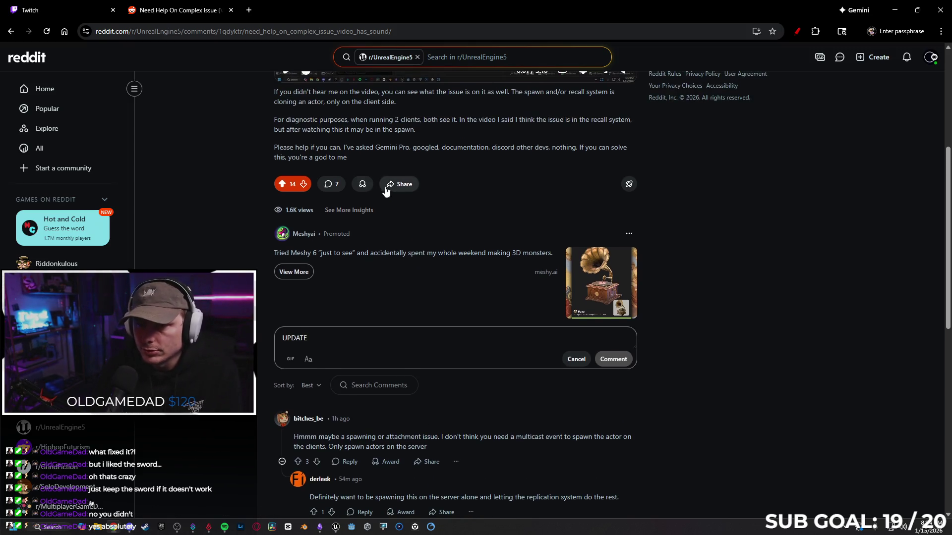
{"action": "scroll", "coordinate": [518, 323], "scroll_direction": "up", "scroll_amount": 1}
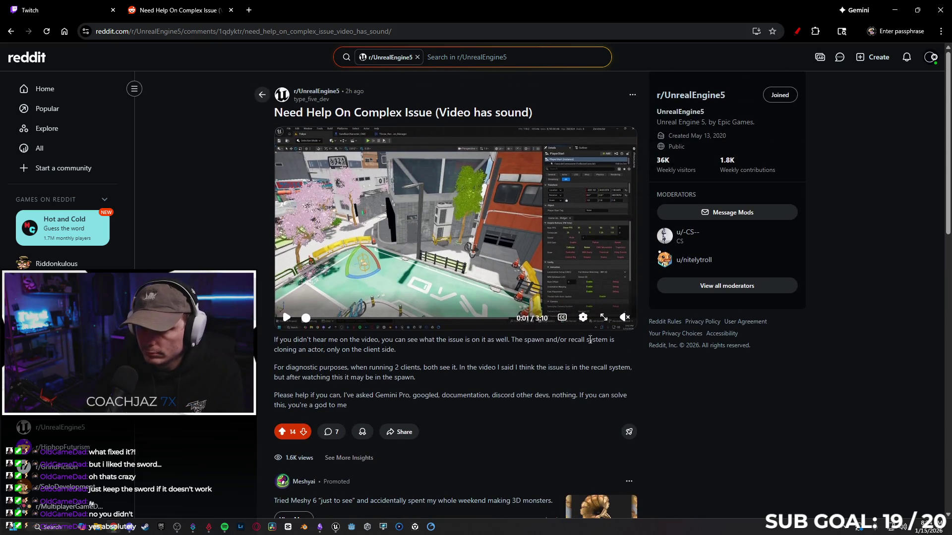
{"action": "scroll", "coordinate": [454, 332], "scroll_direction": "down", "scroll_amount": 4}
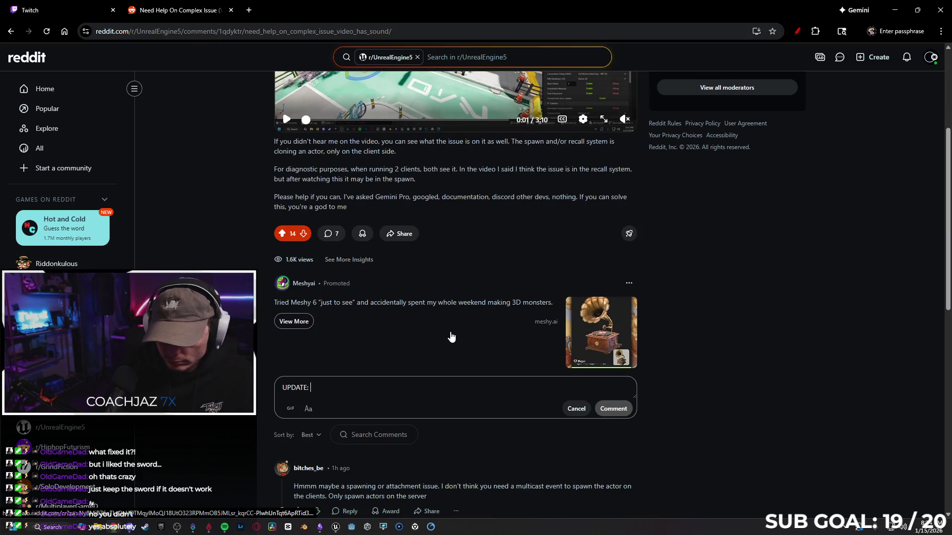
{"action": "type", "text": "UPDATE: I figured it ou"}
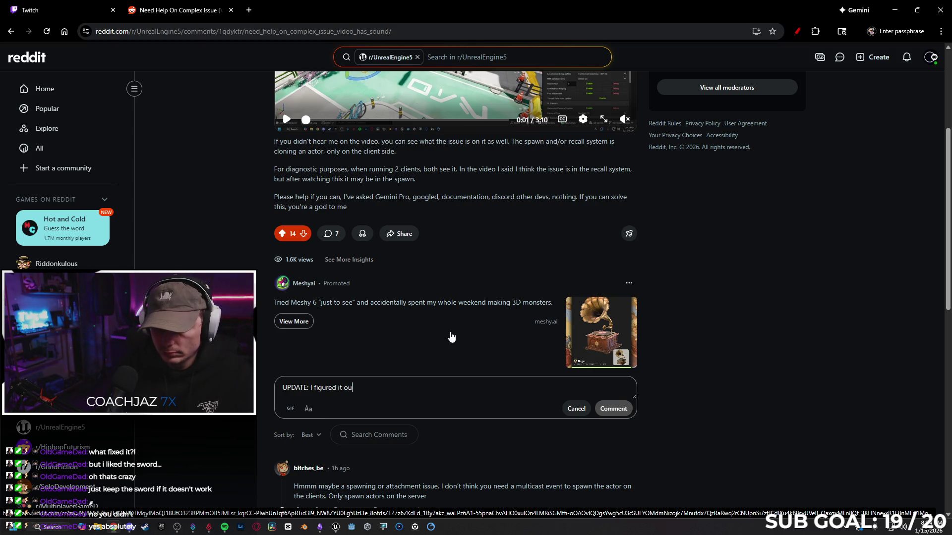
{"action": "type", "text": "t."}
{"action": "key", "text": "Return"}
- Write the explanation that both the BP and the function were replicating the ball, fixing typos
{"action": "type", "text": "In this system, there i"}
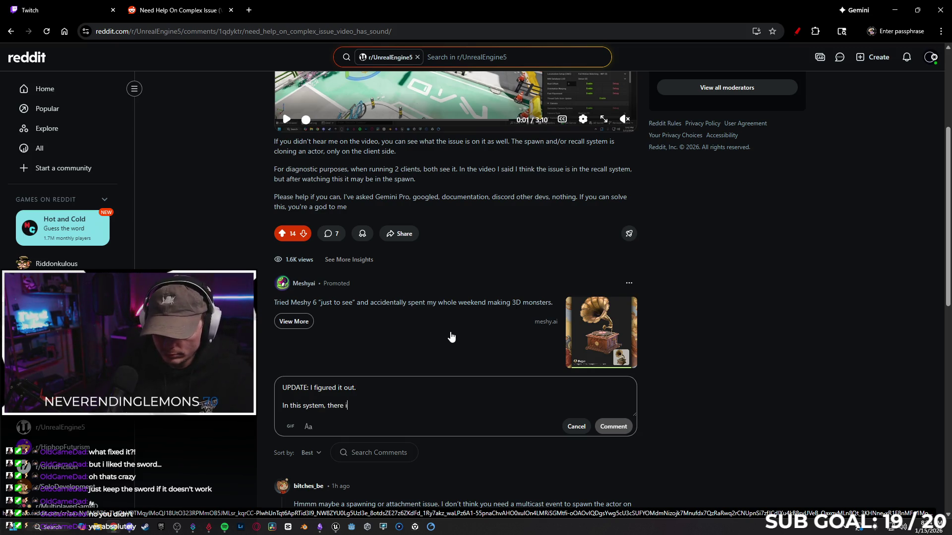
{"action": "type", "text": "s a B"}
{"action": "type", "text": " fir"}
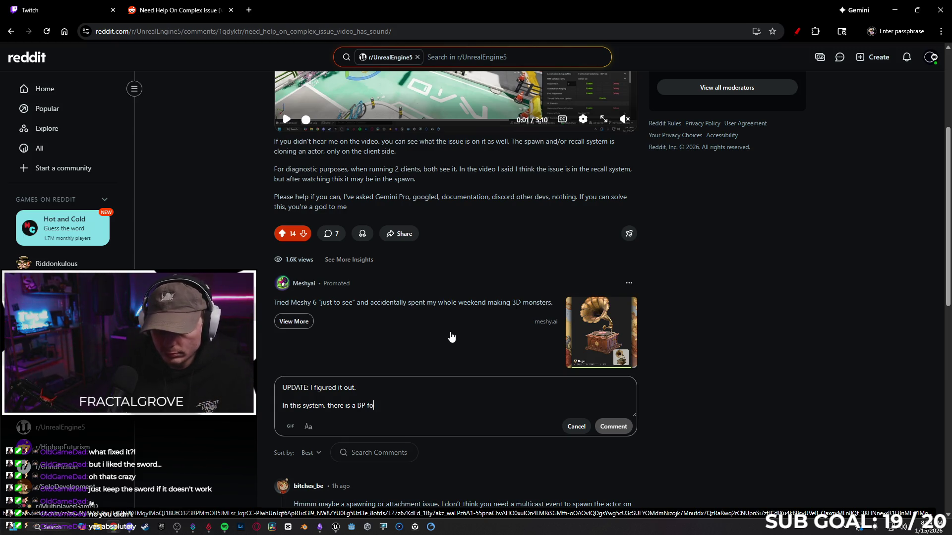
{"action": "key", "text": "BackSpace"}
{"action": "type", "text": "r each"}
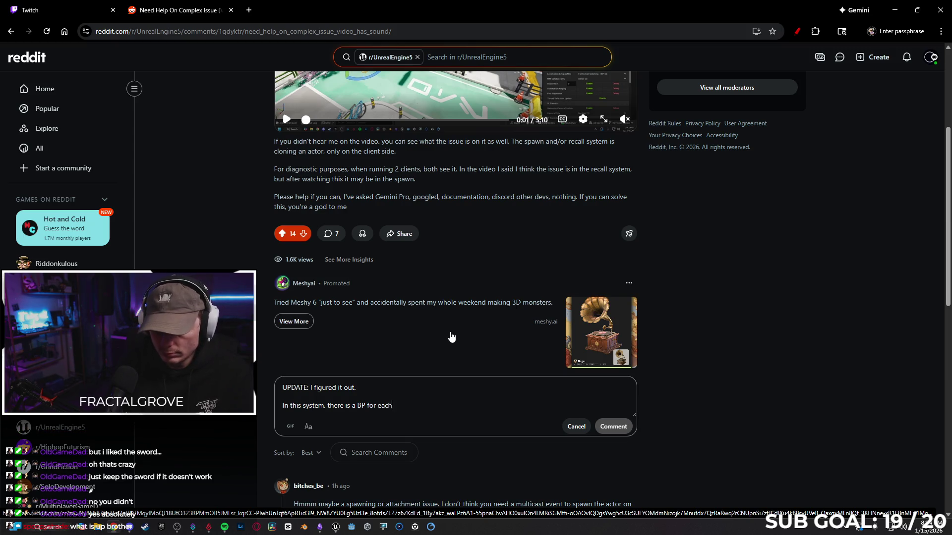
{"action": "type", "text": "weapon option"}
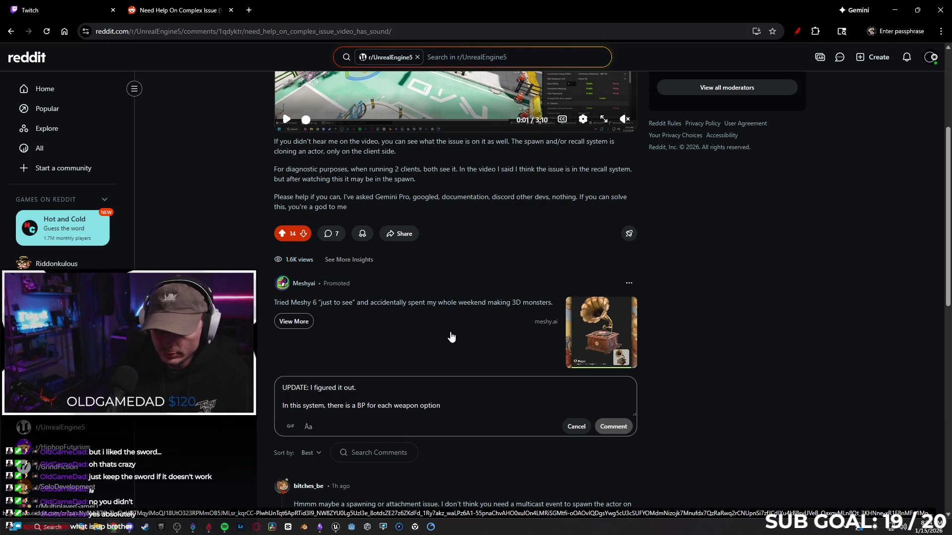
{"action": "type", "text": ". T"}
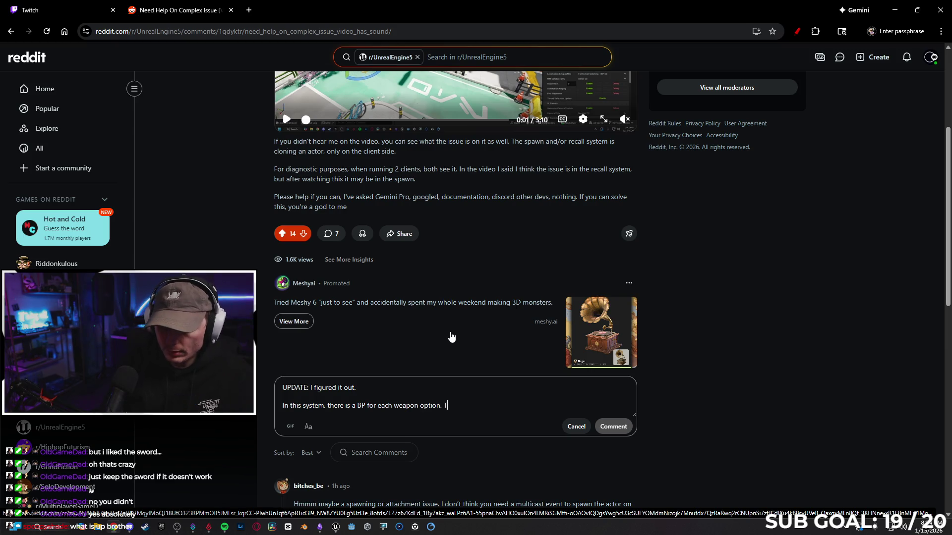
{"action": "type", "text": "here is also a"}
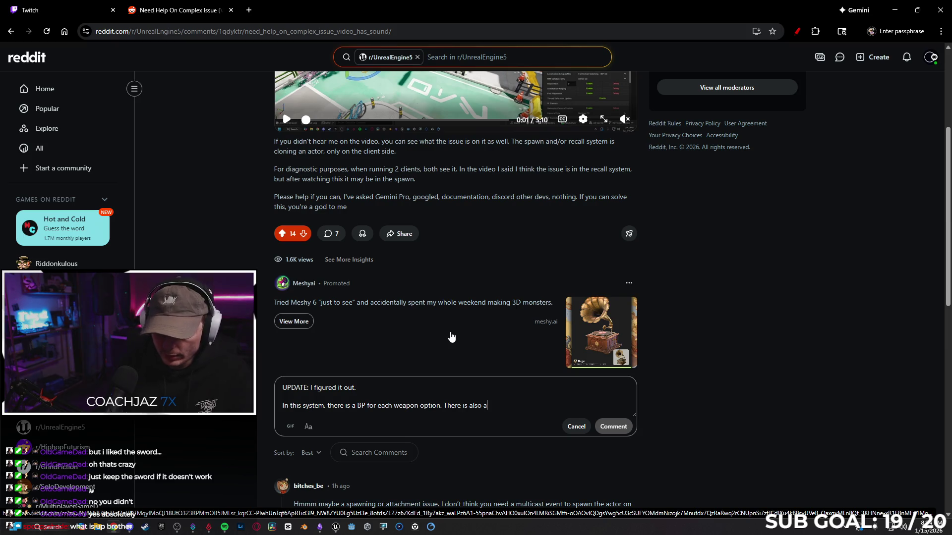
{"action": "type", "text": "in th"}
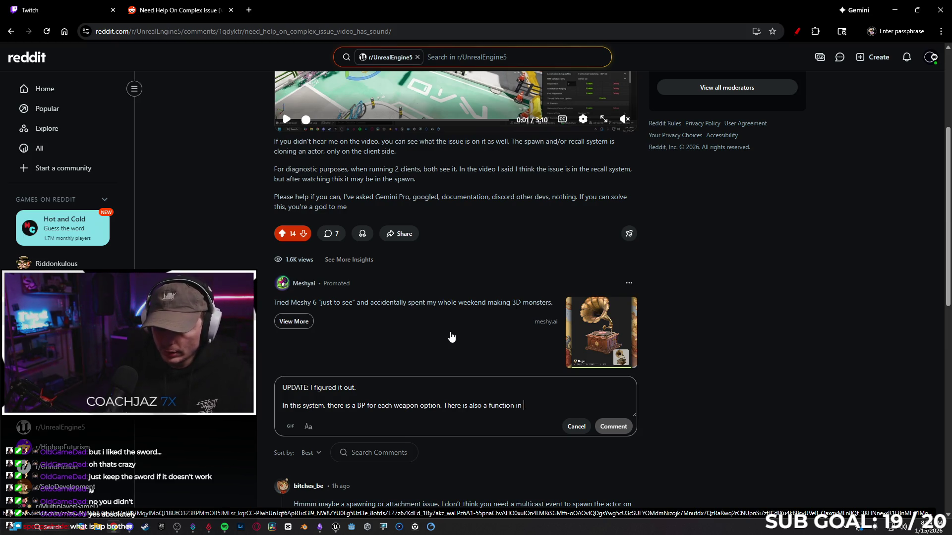
{"action": "type", "text": "e main character BP that calls"}
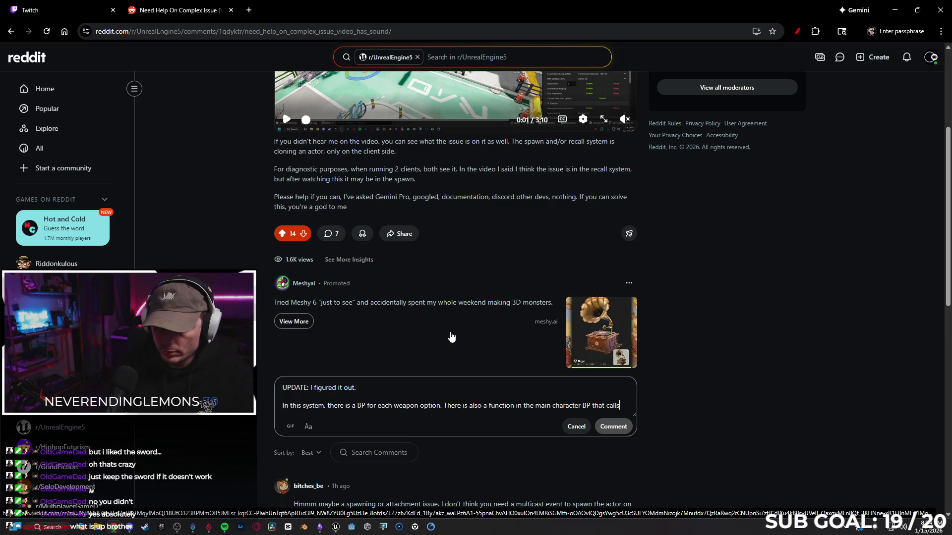
{"action": "type", "text": " that data."}
{"action": "key", "text": "Return"}
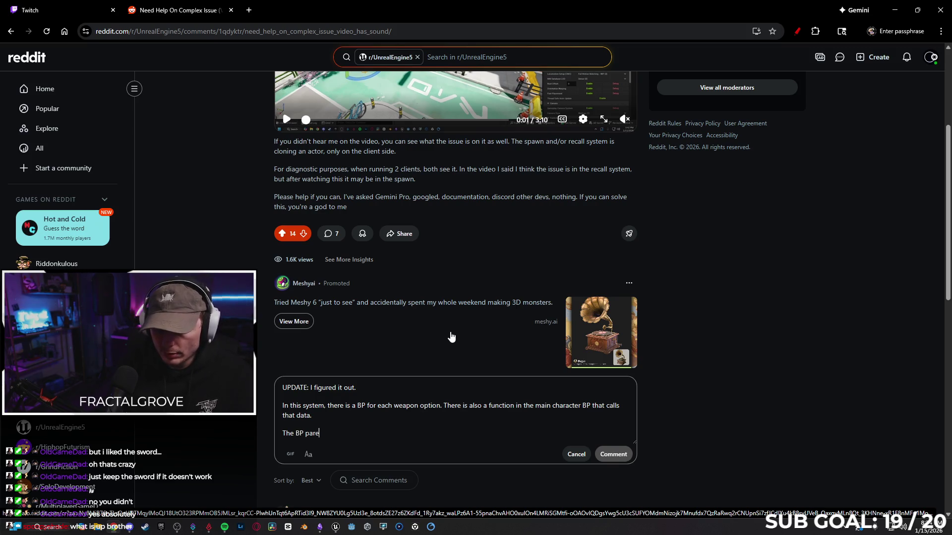
{"action": "type", "text": "level of the weapon wasd"}
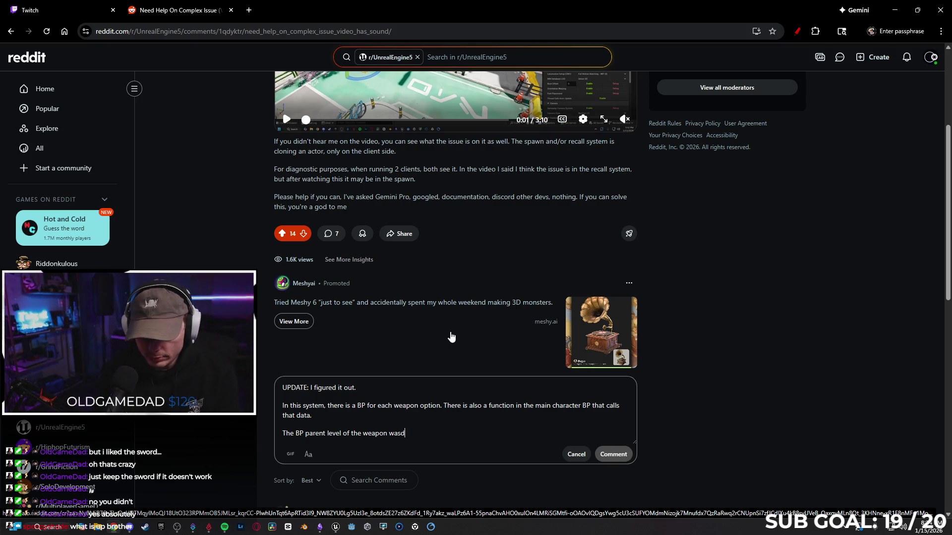
{"action": "type", "text": "set to “Rep"}
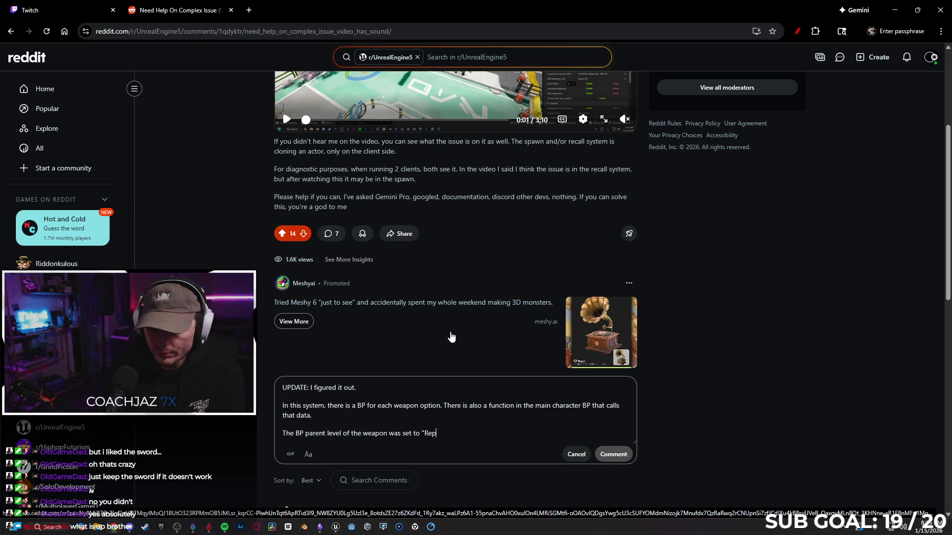
{"action": "type", "text": "ates"}
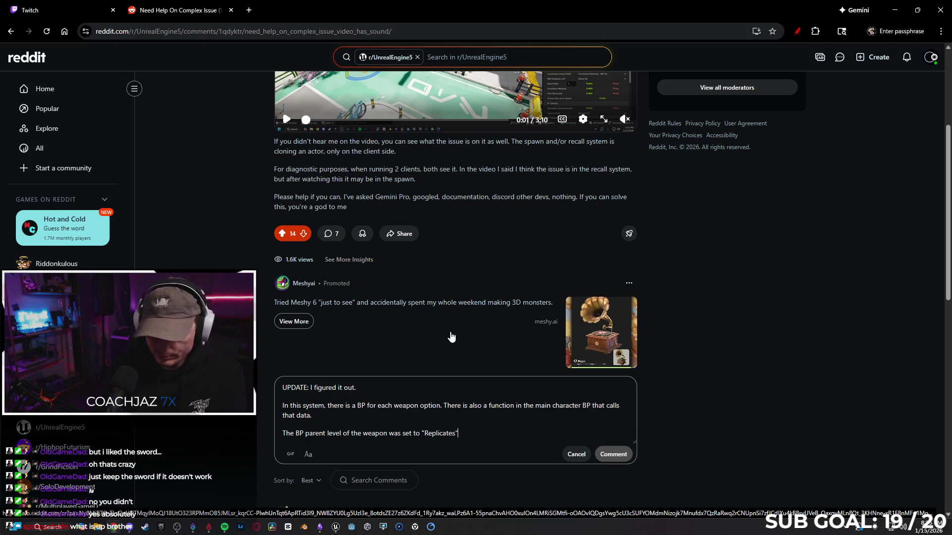
{"action": "type", "text": "turning that off fixed it. It"}
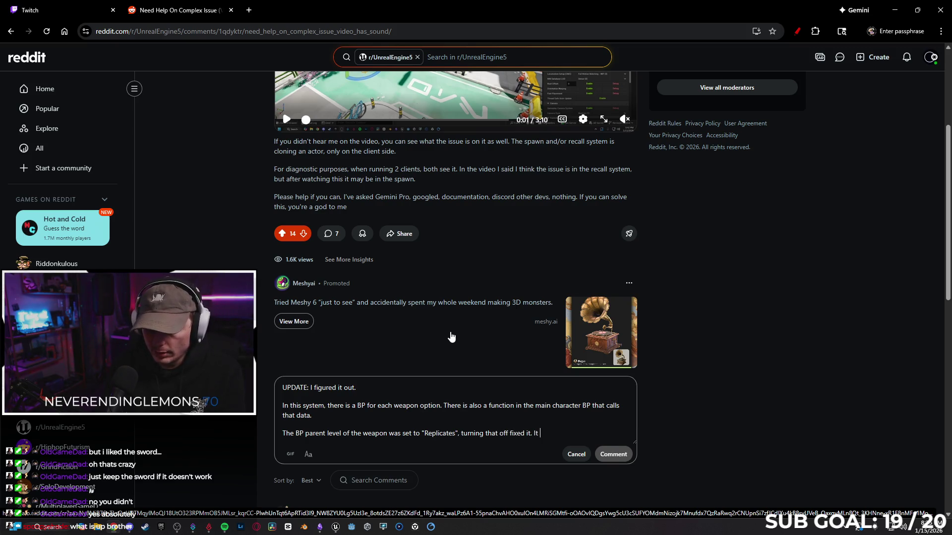
{"action": "type", "text": "s thatb"}
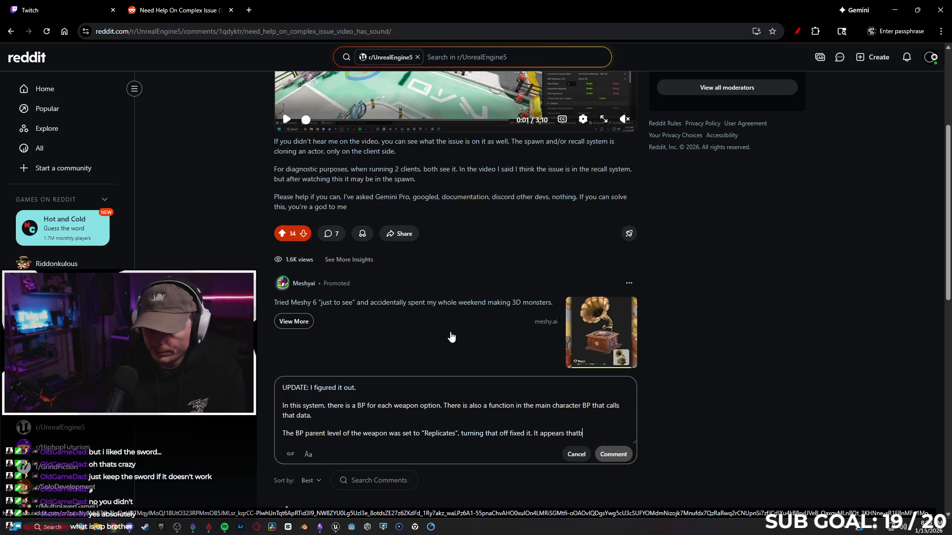
{"action": "key", "text": "BackSpace"}
{"action": "type", "text": "both the BP "}
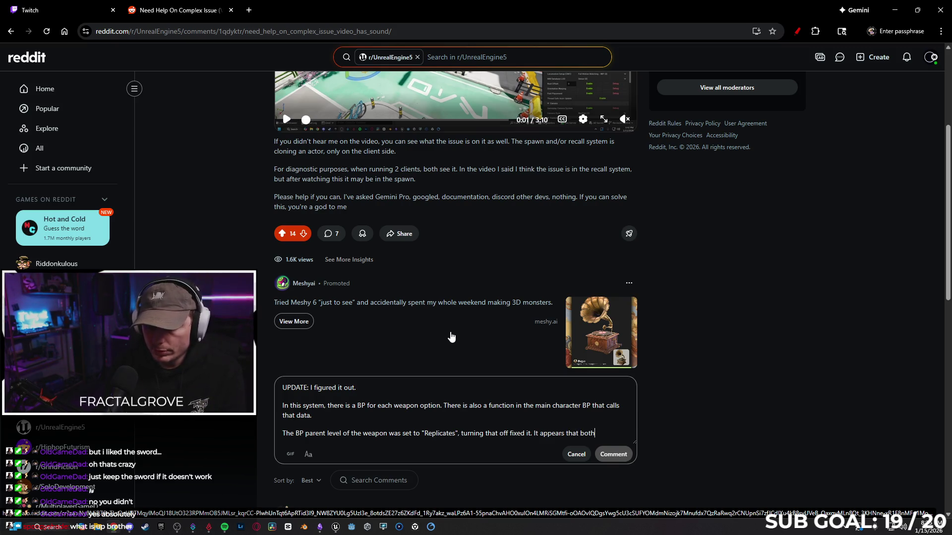
{"action": "type", "text": "and "}
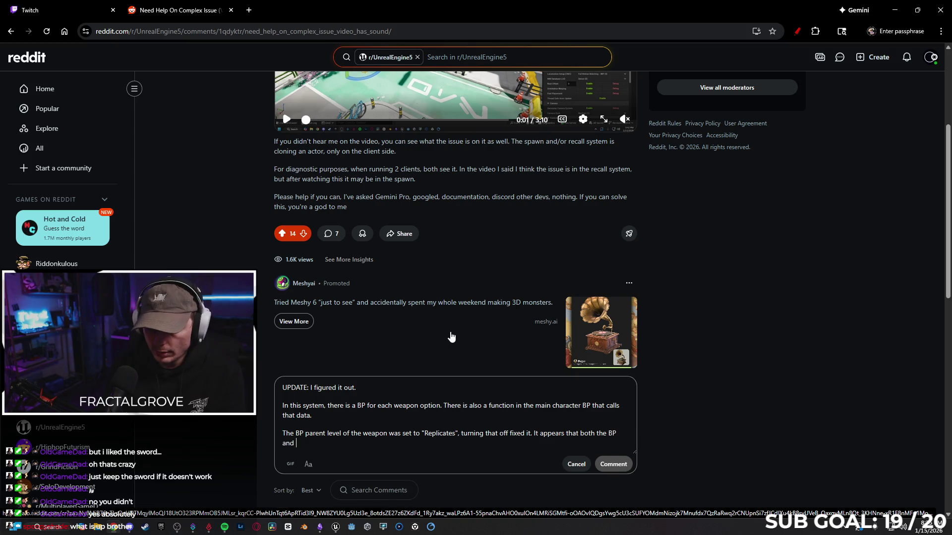
{"action": "type", "text": "the funct"}
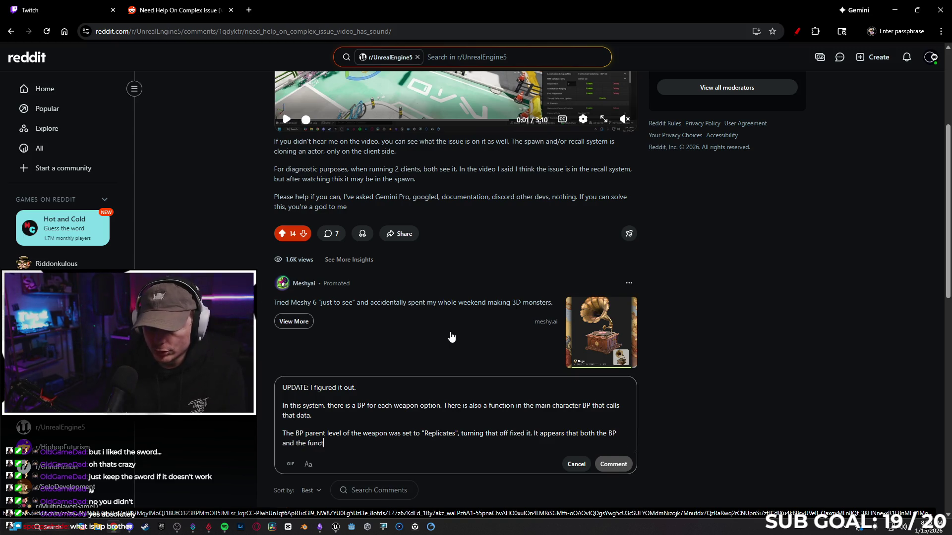
{"action": "type", "text": "ion were replicate"}
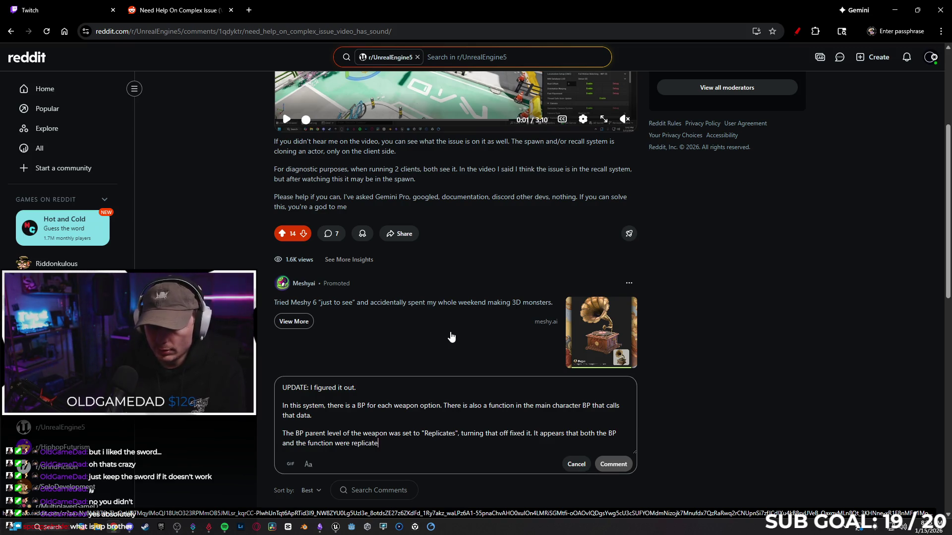
{"action": "key", "text": "BackSpace"}
{"action": "key", "text": "BackSpace"}
{"action": "key", "text": "BackSpace"}
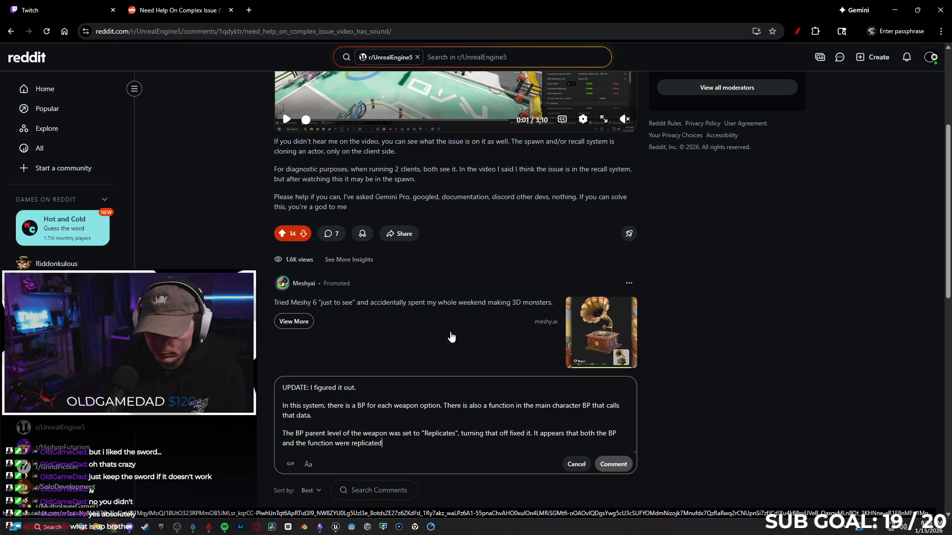
{"action": "type", "text": "g the ball"}
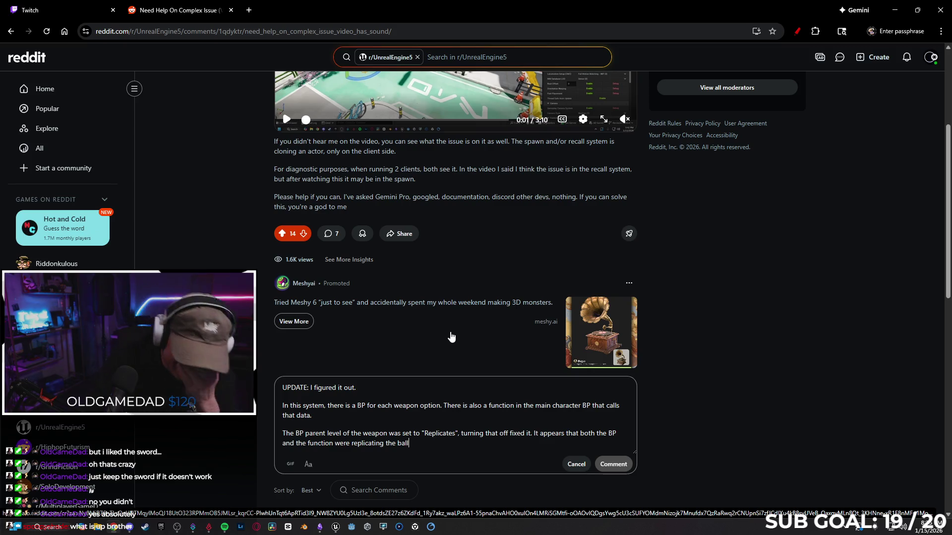
- Review the comment and post the UPDATE on the thread
{"action": "scroll", "coordinate": [451, 337], "scroll_direction": "down", "scroll_amount": 13}
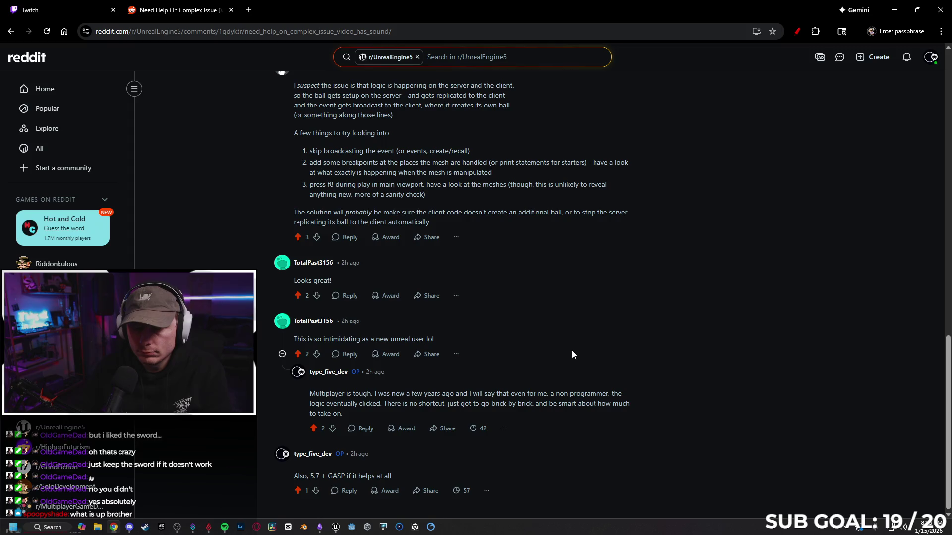
{"action": "scroll", "coordinate": [616, 375], "scroll_direction": "up", "scroll_amount": 5}
{"action": "scroll", "coordinate": [619, 372], "scroll_direction": "up", "scroll_amount": 7}
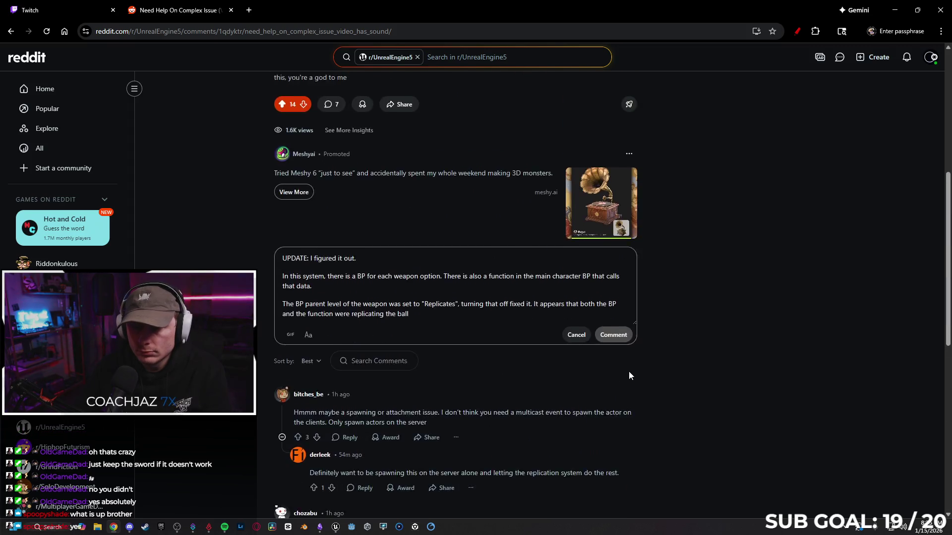
{"action": "left_click", "coordinate": [615, 485]}
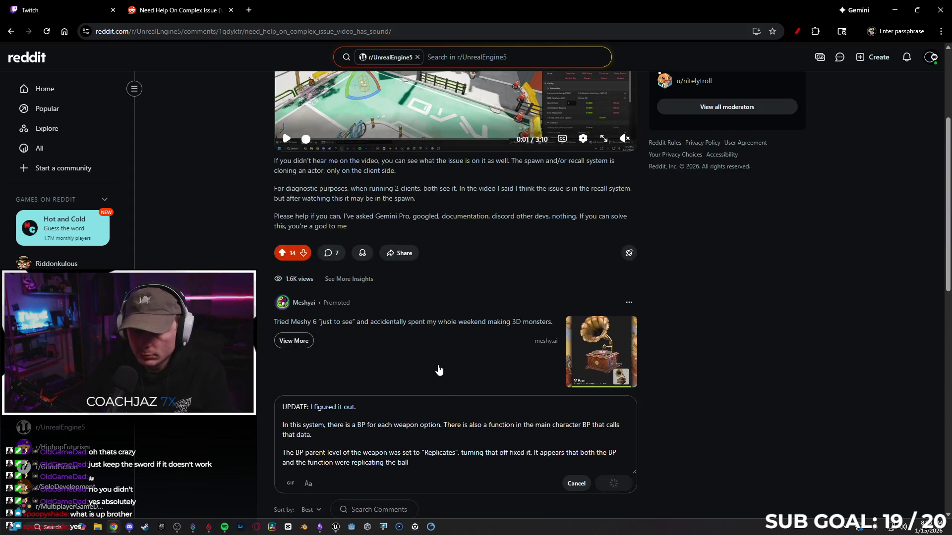
- Reload the Reddit post until the new UPDATE comment appears among its 8 comments
{"action": "scroll", "coordinate": [425, 369], "scroll_direction": "up", "scroll_amount": 4}
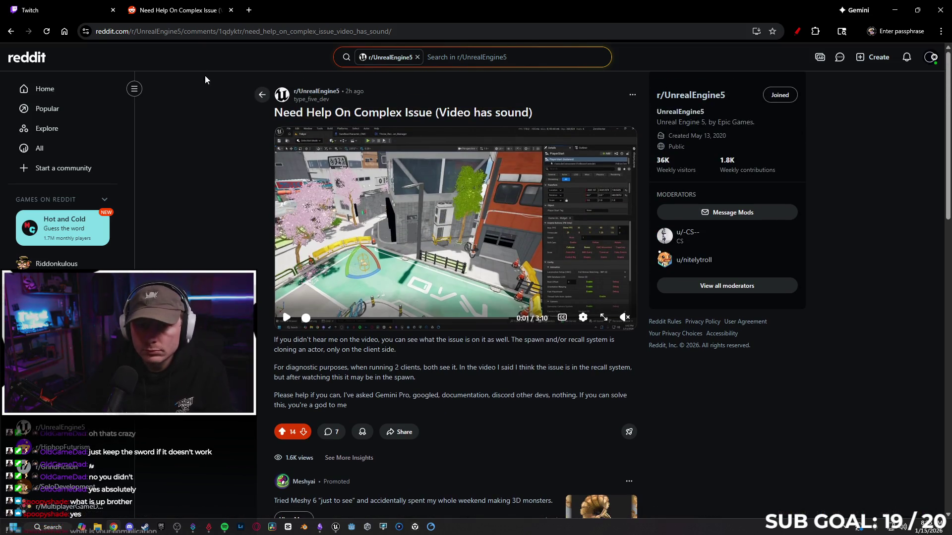
{"action": "left_click", "coordinate": [39, 149]}
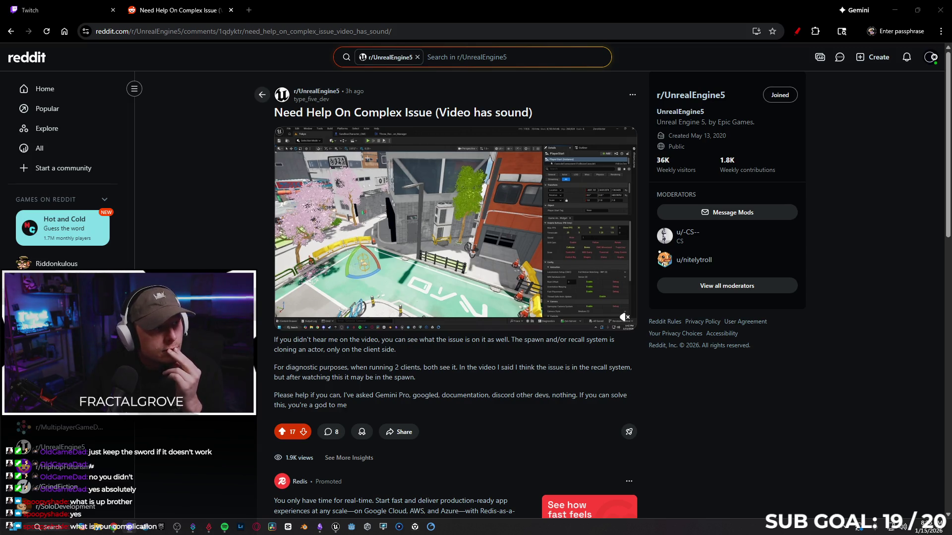
{"action": "scroll", "coordinate": [422, 323], "scroll_direction": "down", "scroll_amount": 15}
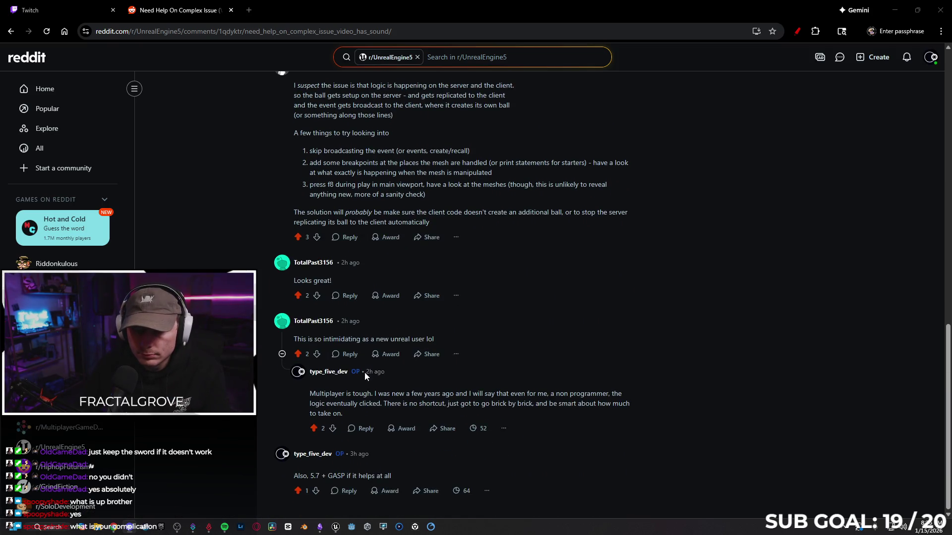
{"action": "scroll", "coordinate": [434, 362], "scroll_direction": "up", "scroll_amount": 6}
{"action": "scroll", "coordinate": [434, 359], "scroll_direction": "up", "scroll_amount": 7}
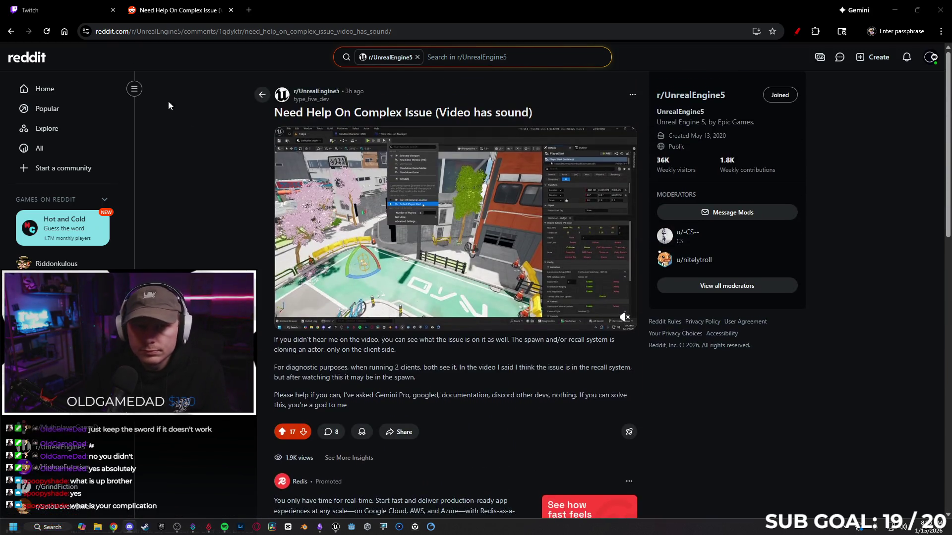
{"action": "left_click", "coordinate": [46, 31]}
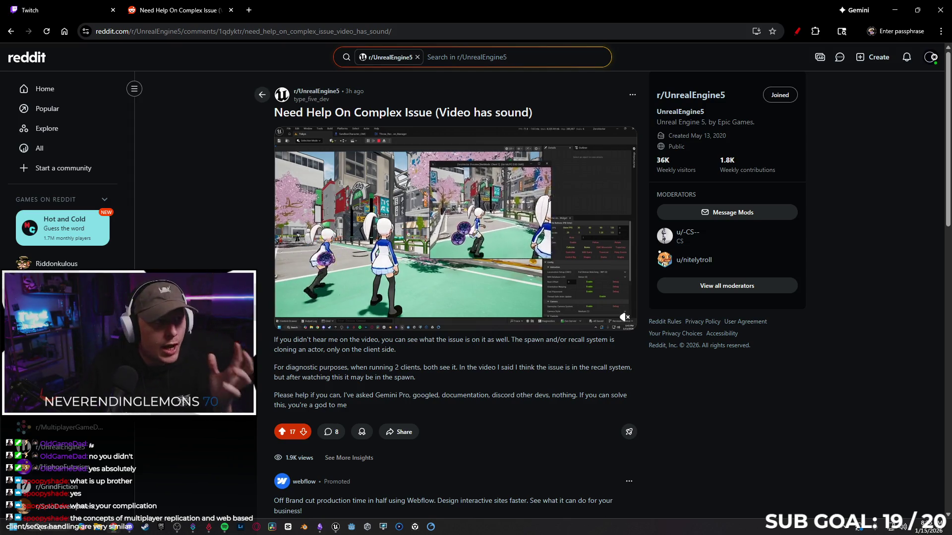
- Select and copy the UPDATE comment's text at the end of the thread
{"action": "scroll", "coordinate": [279, 296], "scroll_direction": "down", "scroll_amount": 10}
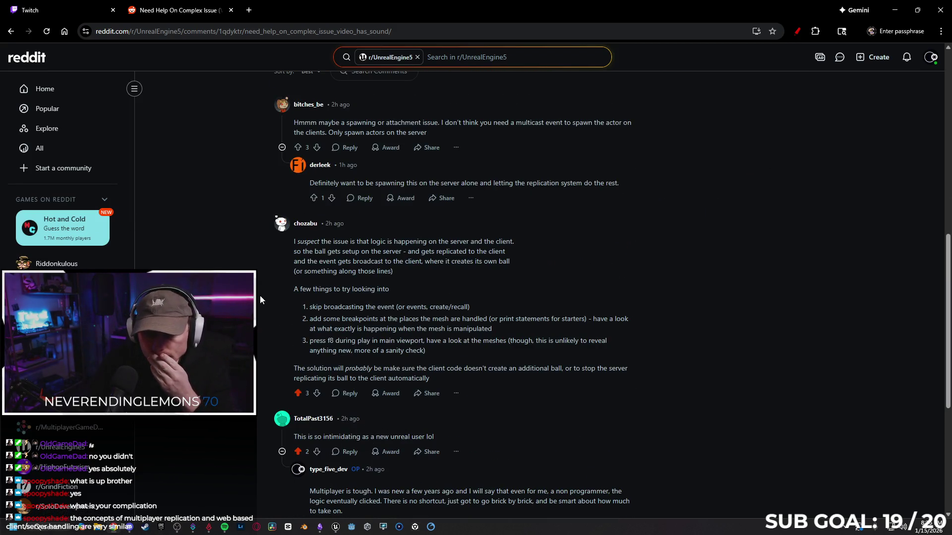
{"action": "scroll", "coordinate": [261, 296], "scroll_direction": "down", "scroll_amount": 5}
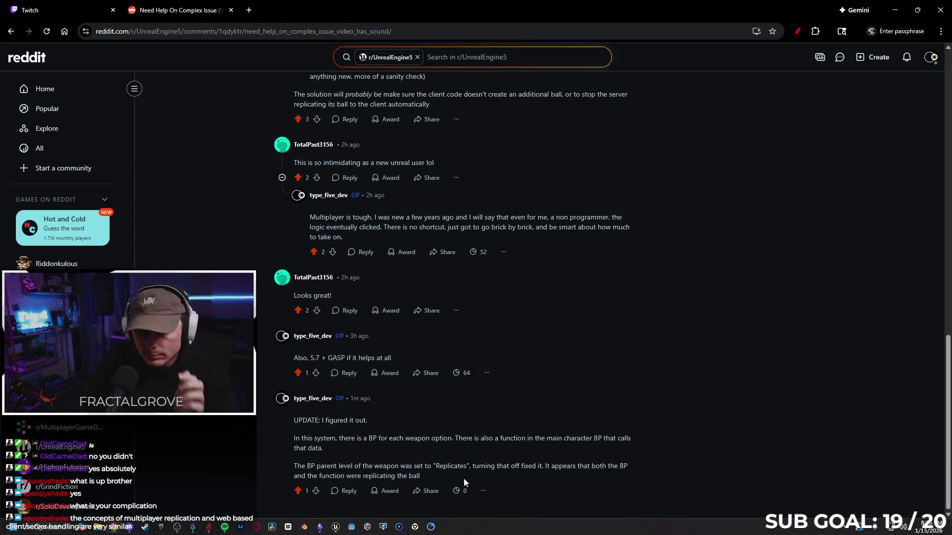
{"action": "left_click_drag", "start_coordinate": [423, 477], "coordinate": [288, 425]}
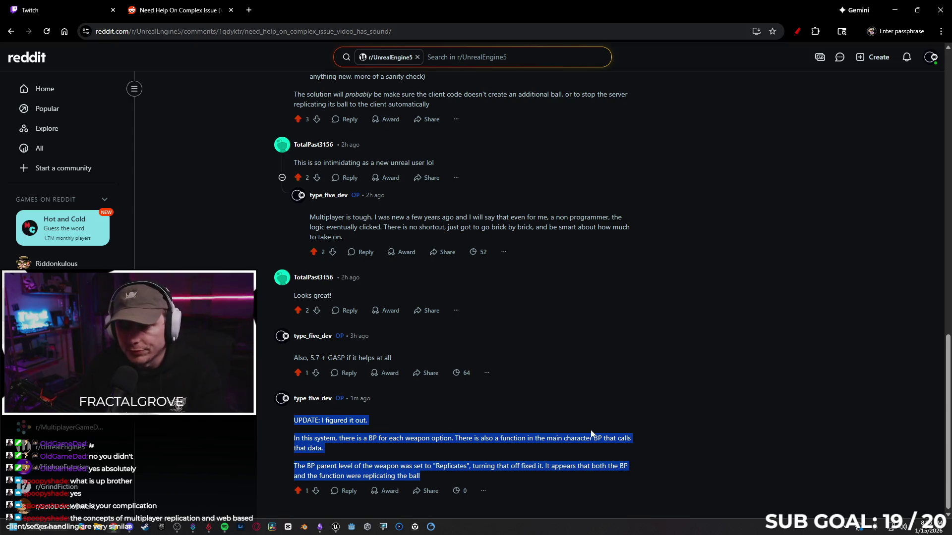
{"action": "scroll", "coordinate": [594, 422], "scroll_direction": "up", "scroll_amount": 15}
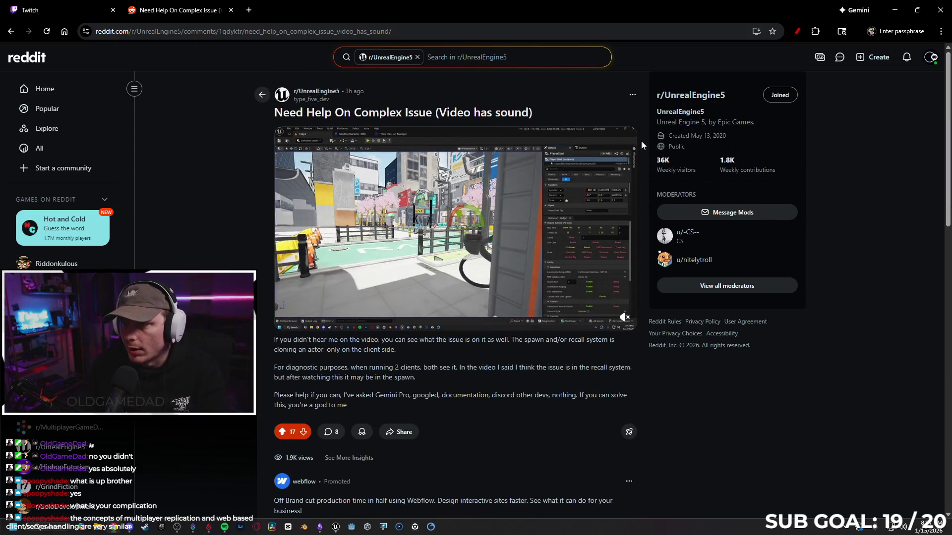
{"action": "left_click", "coordinate": [412, 57]}
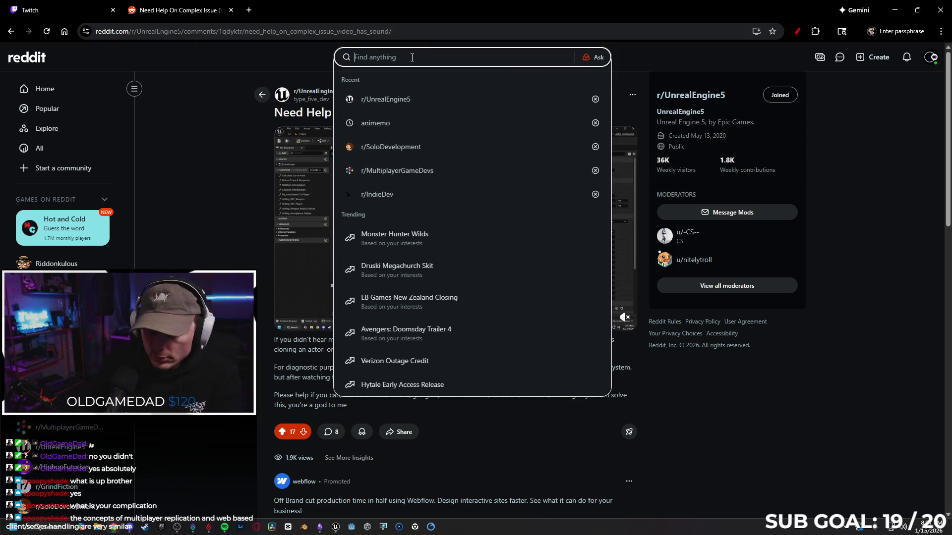
- Go to r/MultiplayerGameDevs and open the crossposted 'Need Help On Complex Issue' post
{"action": "left_click", "coordinate": [409, 174]}
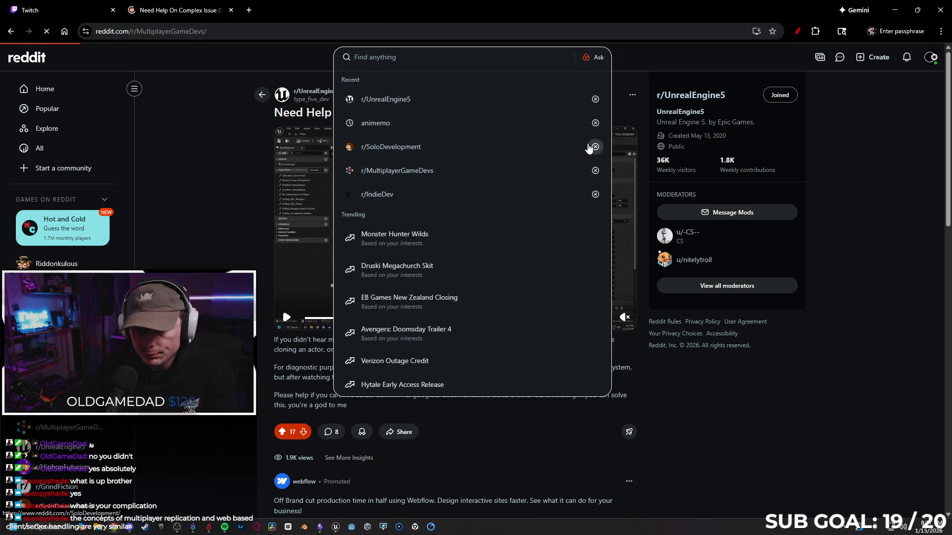
{"action": "scroll", "coordinate": [253, 198], "scroll_direction": "down", "scroll_amount": 2}
{"action": "scroll", "coordinate": [241, 204], "scroll_direction": "down", "scroll_amount": 2}
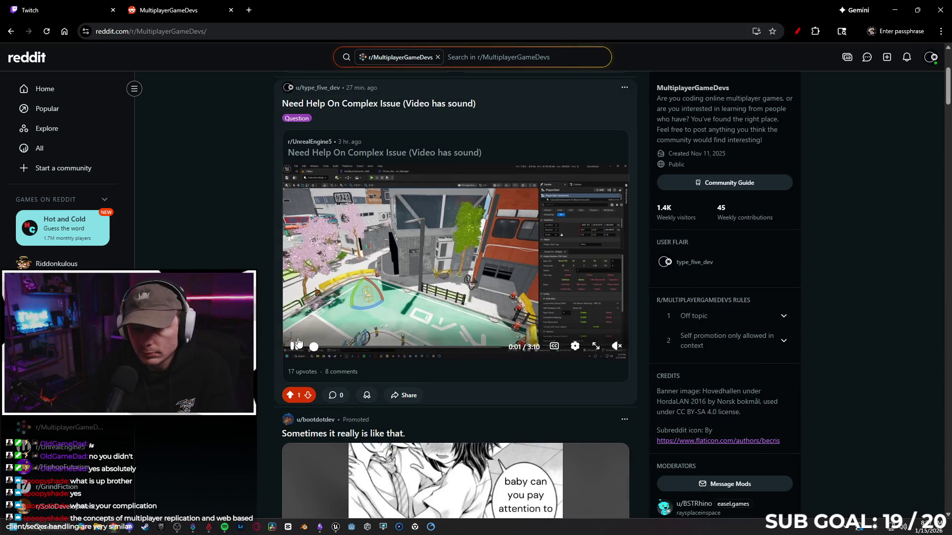
{"action": "left_click", "coordinate": [406, 342]}
- Post the pasted UPDATE comment on the crosspost with its blank first line removed
{"action": "scroll", "coordinate": [406, 342], "scroll_direction": "down", "scroll_amount": 3}
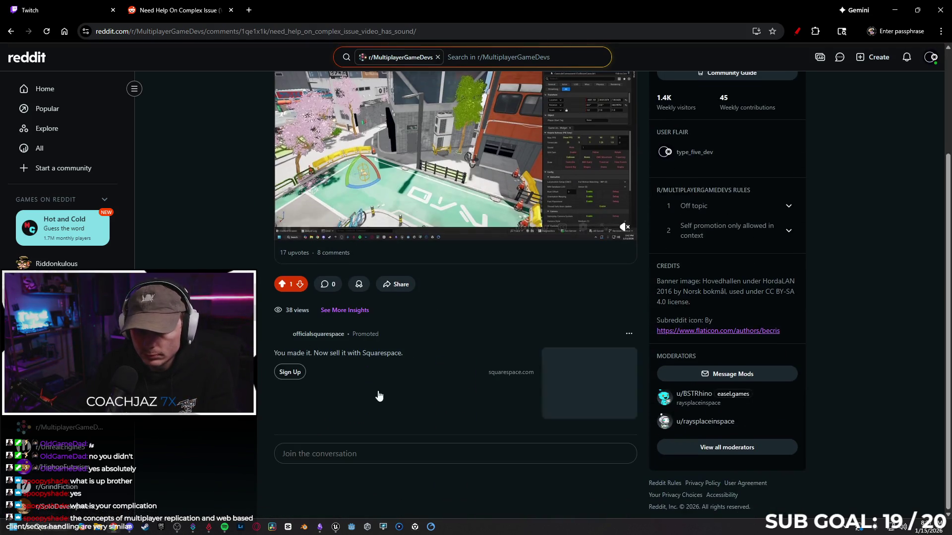
{"action": "scroll", "coordinate": [308, 310], "scroll_direction": "down", "scroll_amount": 4}
{"action": "left_click", "coordinate": [280, 276]}
{"action": "key", "text": "BackSpace"}
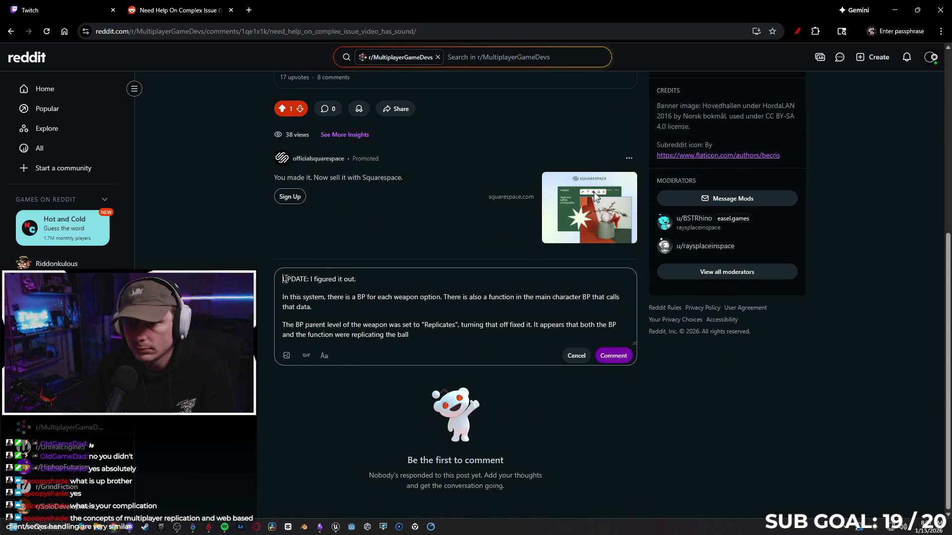
{"action": "left_click", "coordinate": [603, 365]}
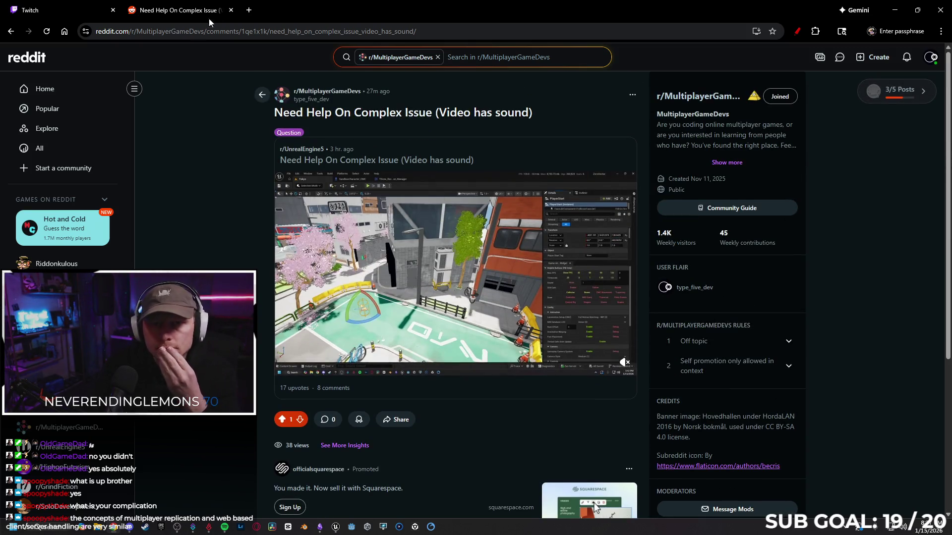
{"action": "left_click", "coordinate": [231, 10]}
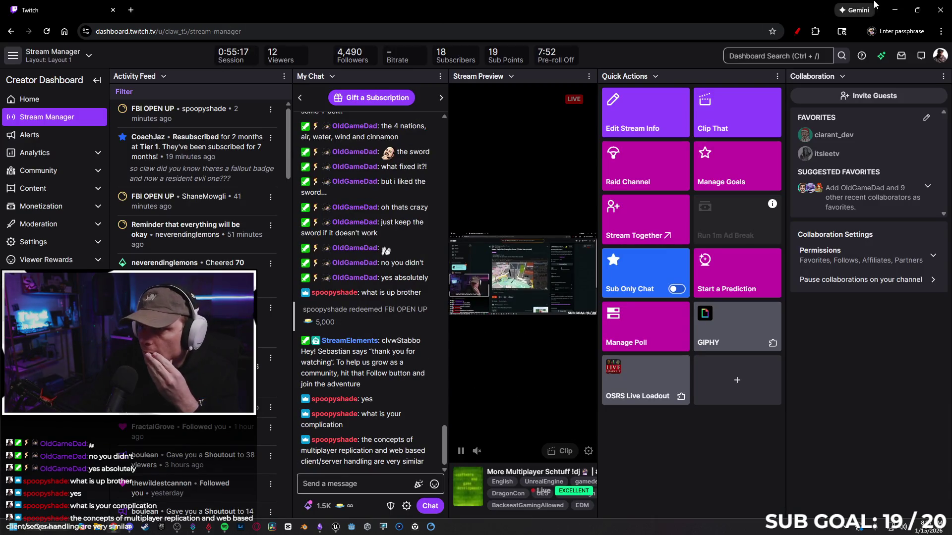
- Minimize the browser to return to the Unreal Editor's Tokyo level
{"action": "left_click", "coordinate": [895, 10]}
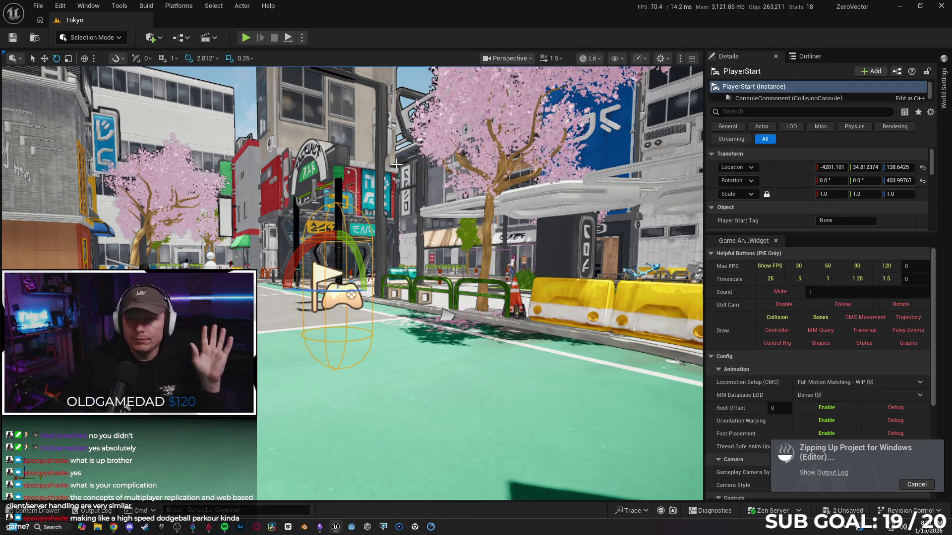
- Set the play net mode to Play Offline and centre the view on the street's PlayerStart
{"action": "left_click", "coordinate": [305, 38]}
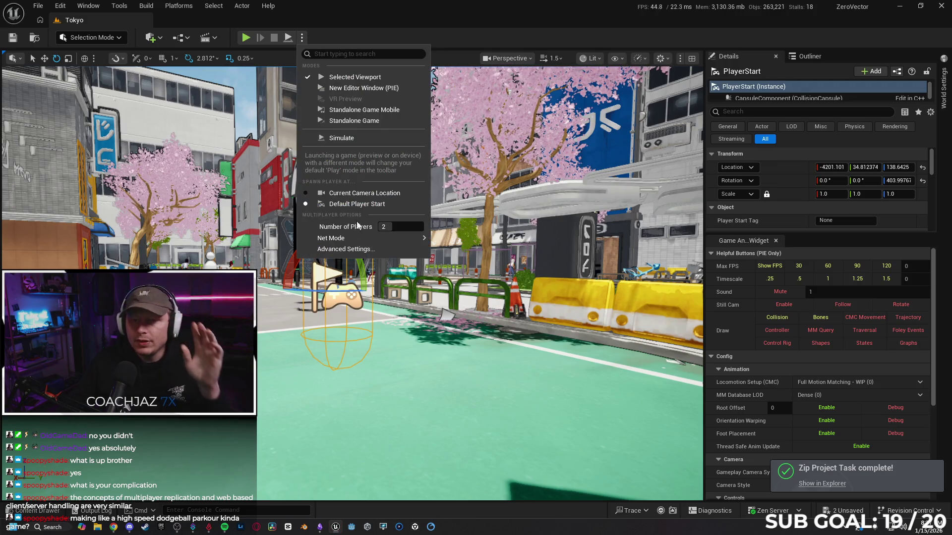
{"action": "left_click", "coordinate": [386, 227]}
{"action": "mouse_move", "coordinate": [391, 237]}
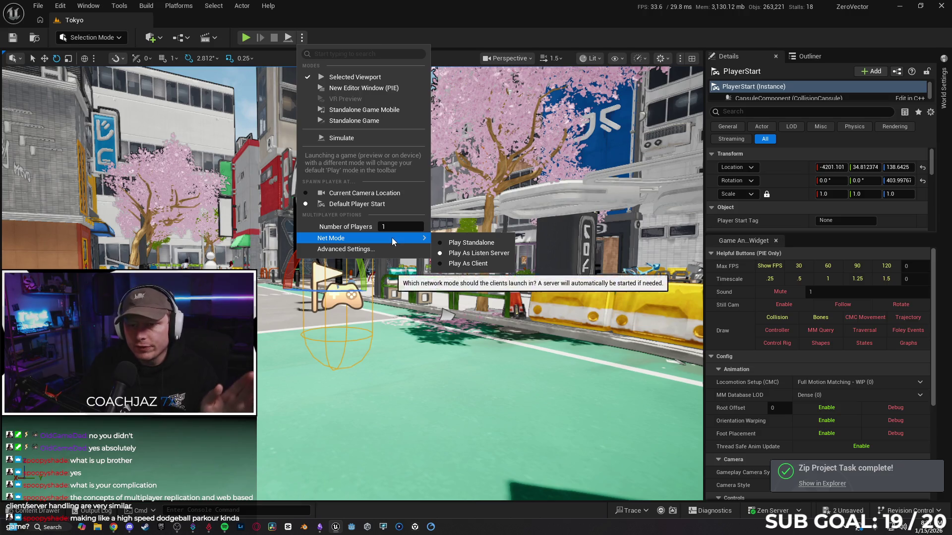
{"action": "left_click", "coordinate": [463, 240]}
{"action": "left_click_drag", "start_coordinate": [463, 241], "coordinate": [472, 270]}
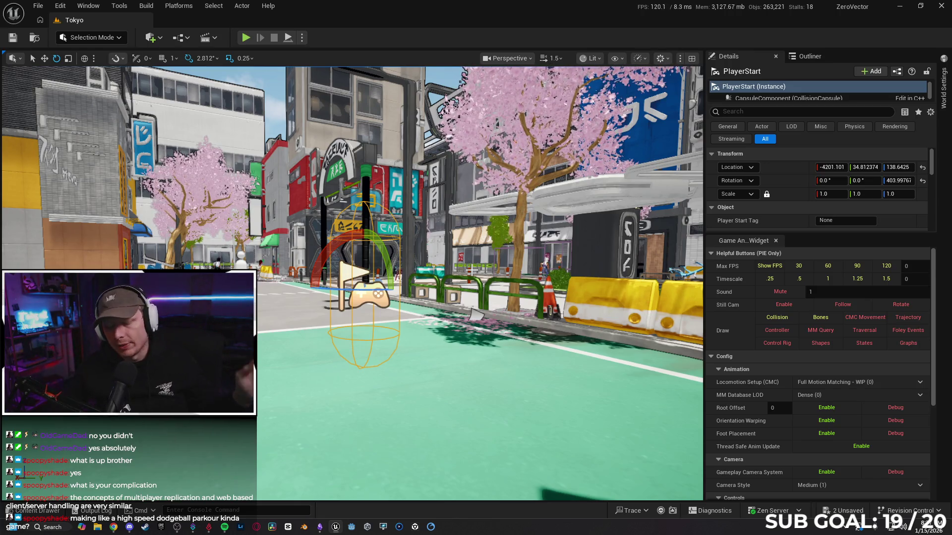
{"action": "key", "text": "F11"}
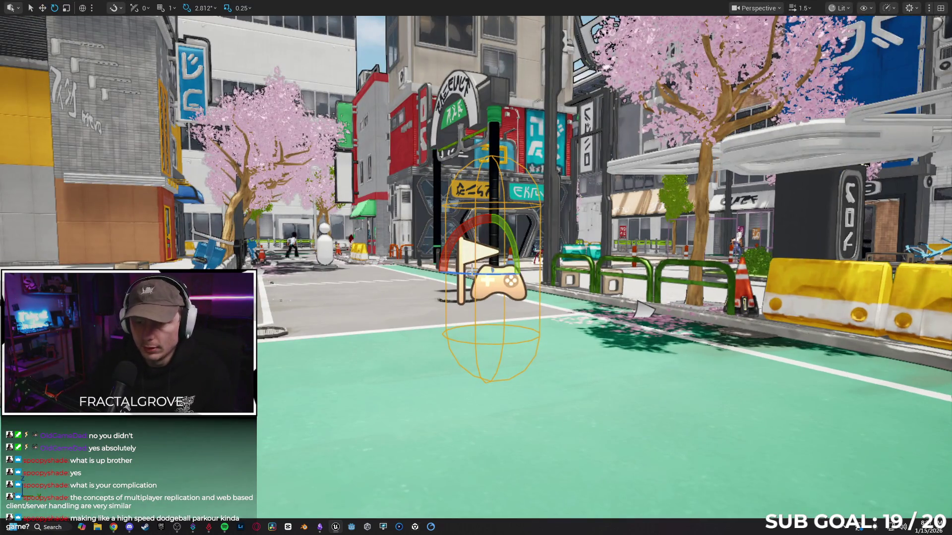
- Start Play In Editor and run, flip-jump and throw the glowing ball down the street
{"action": "key", "text": "alt+p"}
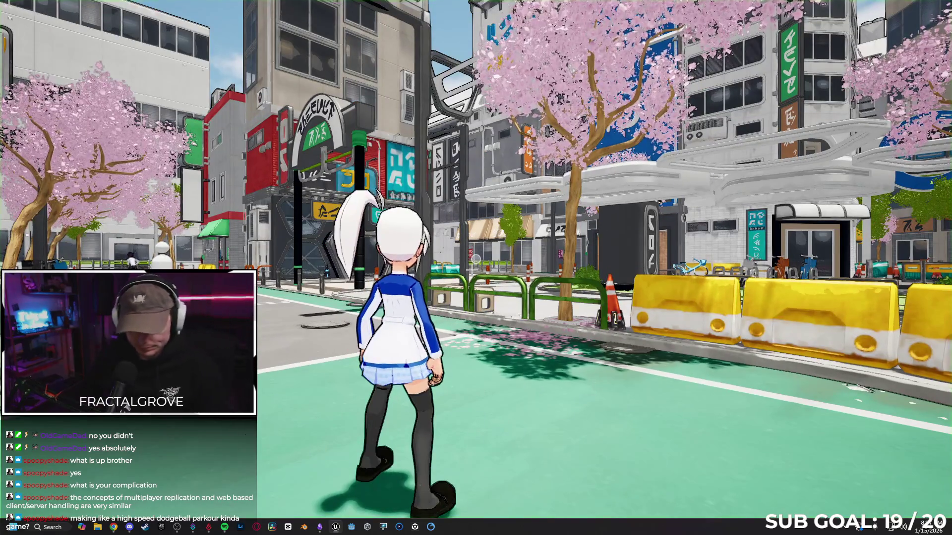
{"action": "key", "text": "w"}
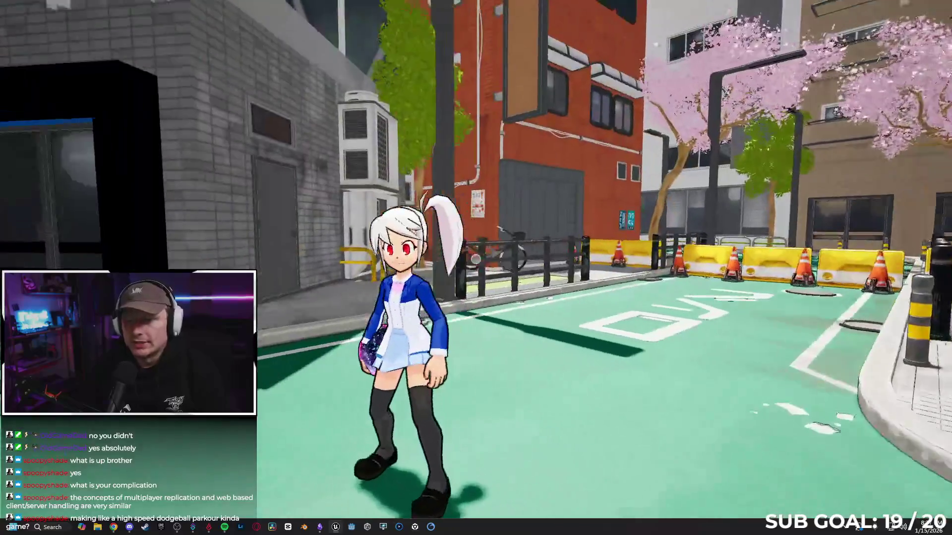
{"action": "key", "text": "w"}
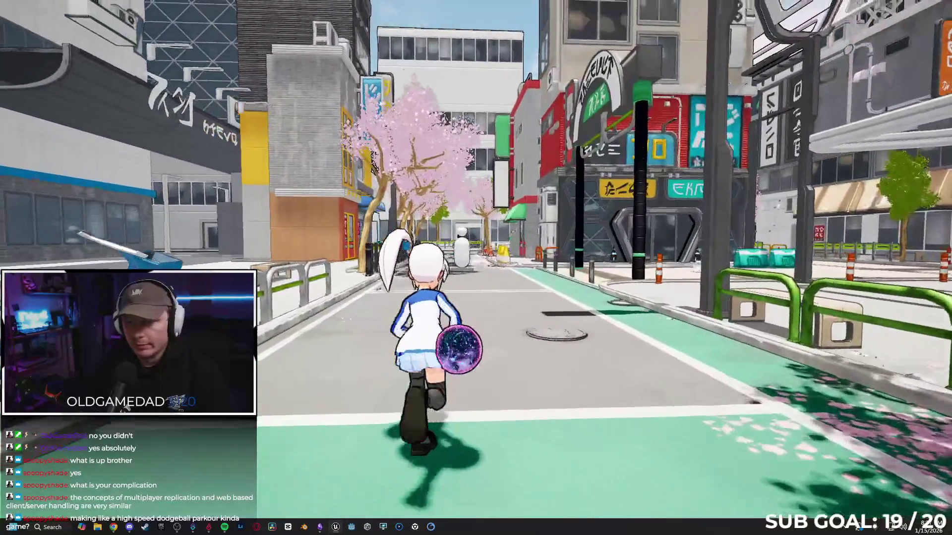
{"action": "key", "text": "space"}
{"action": "key", "text": "w"}
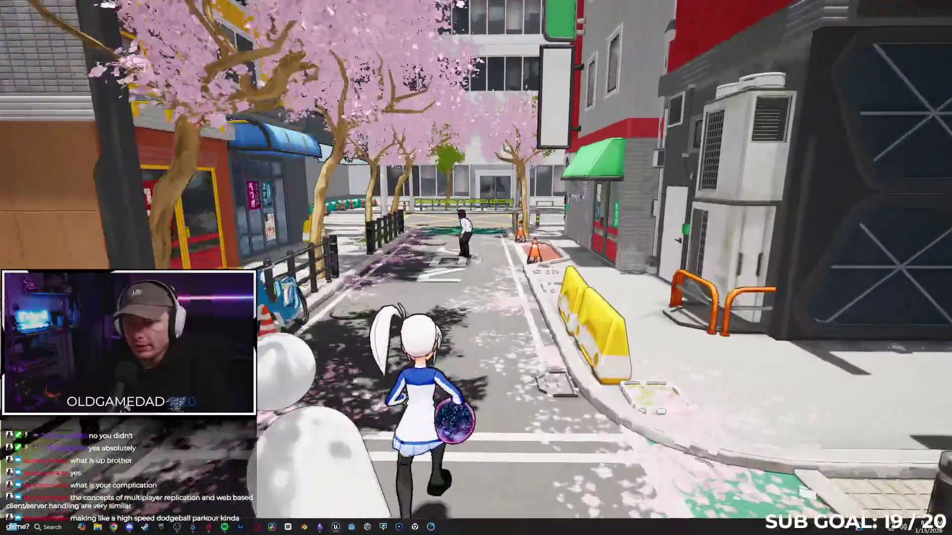
{"action": "key", "text": "w"}
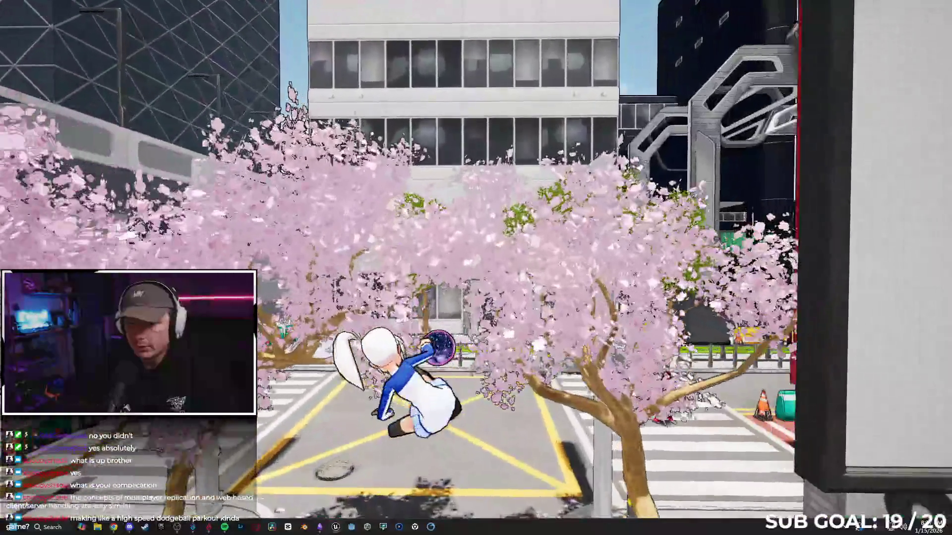
{"action": "key", "text": "w"}
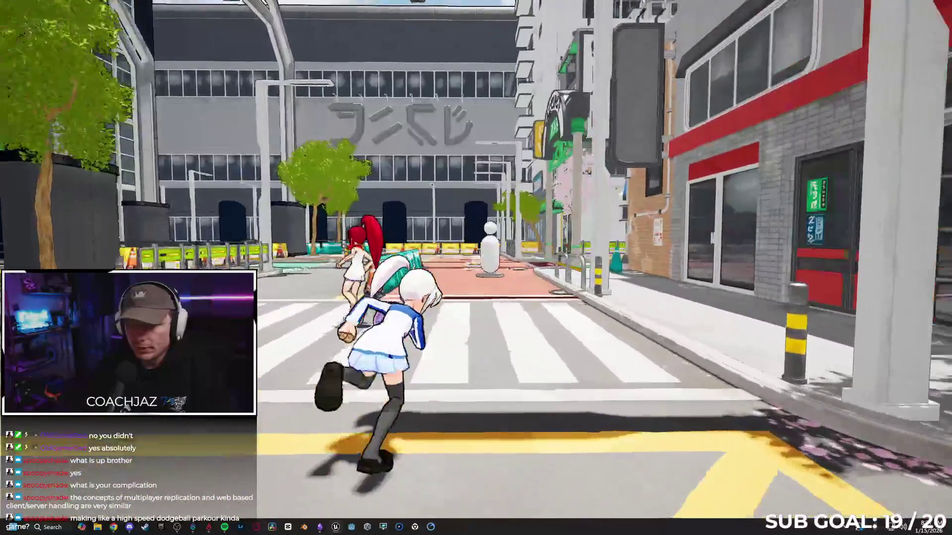
{"action": "key", "text": "w"}
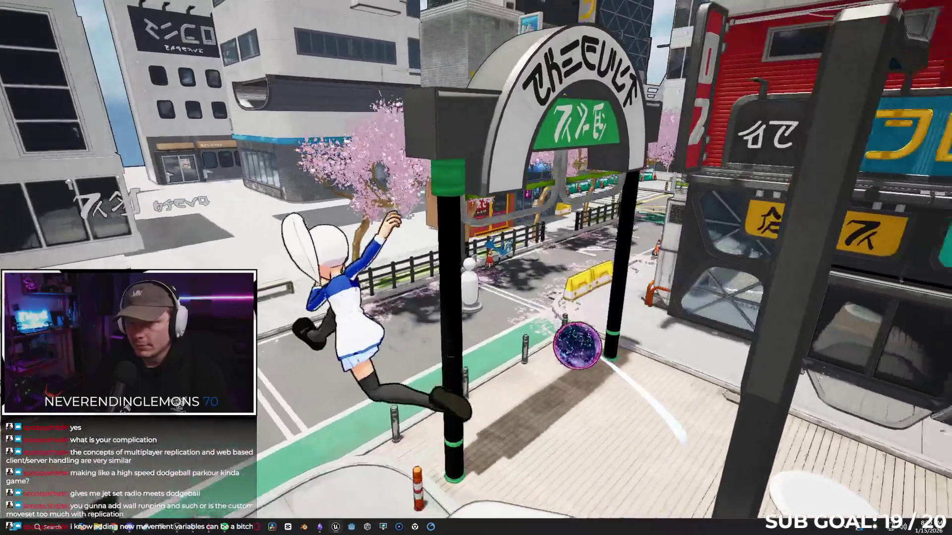
- Run down the street, slide and leap up onto the fenced cherry-tree plaza
{"action": "key", "text": "w"}
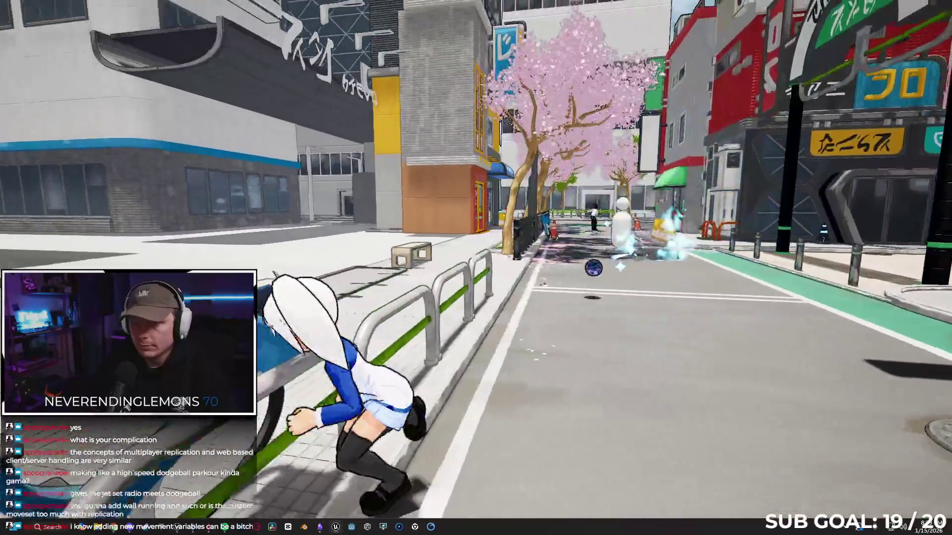
{"action": "key", "text": "space"}
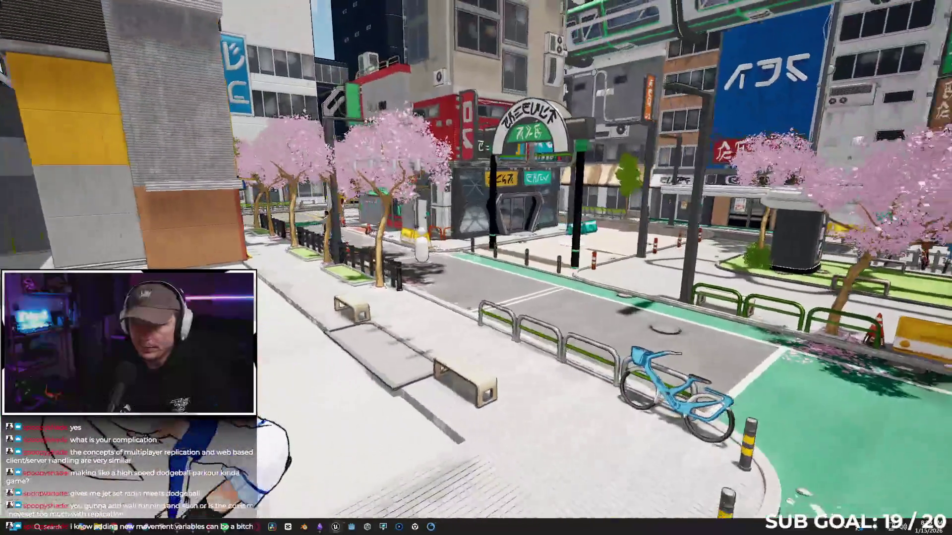
{"action": "key", "text": "w"}
{"action": "key", "text": "space"}
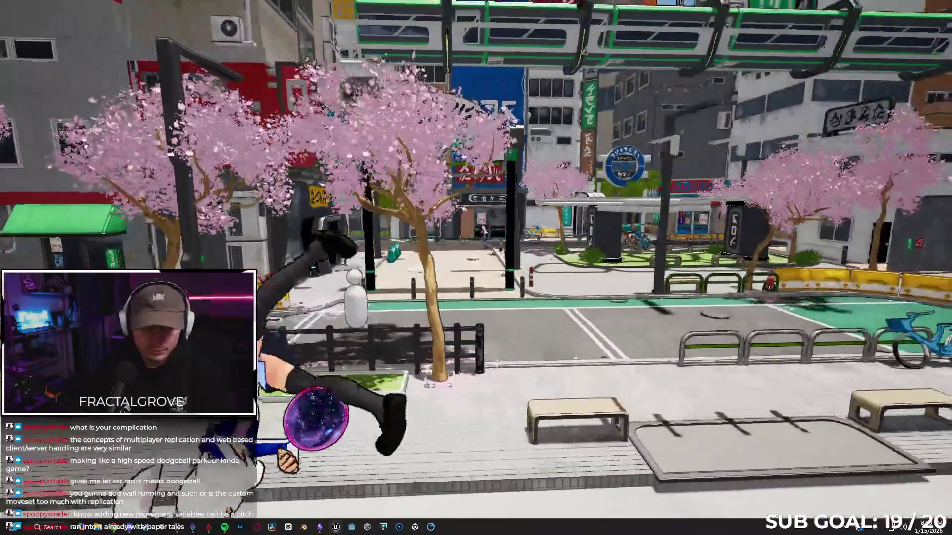
- Stop the play session and open the SandboxCharacter_CMC Blueprint from the Blueprints folder
{"action": "key", "text": "a"}
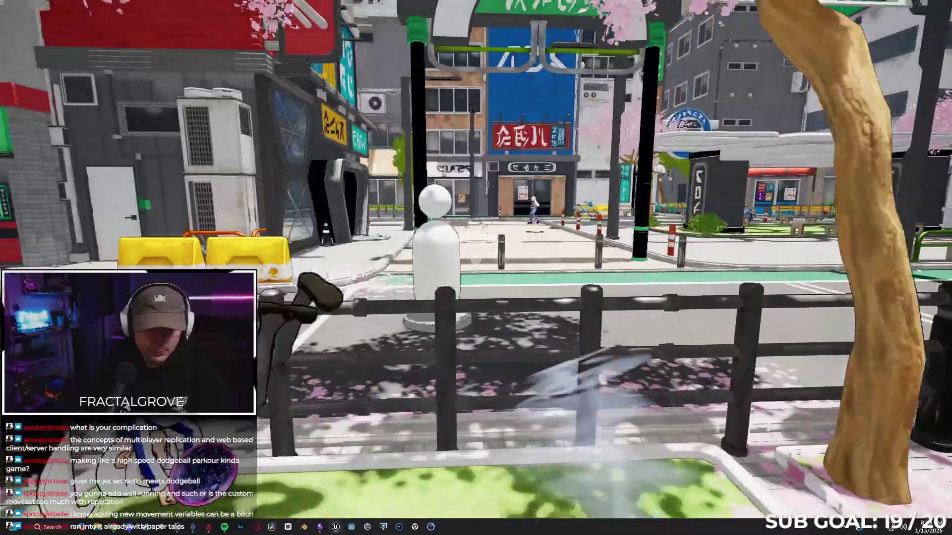
{"action": "key", "text": "d"}
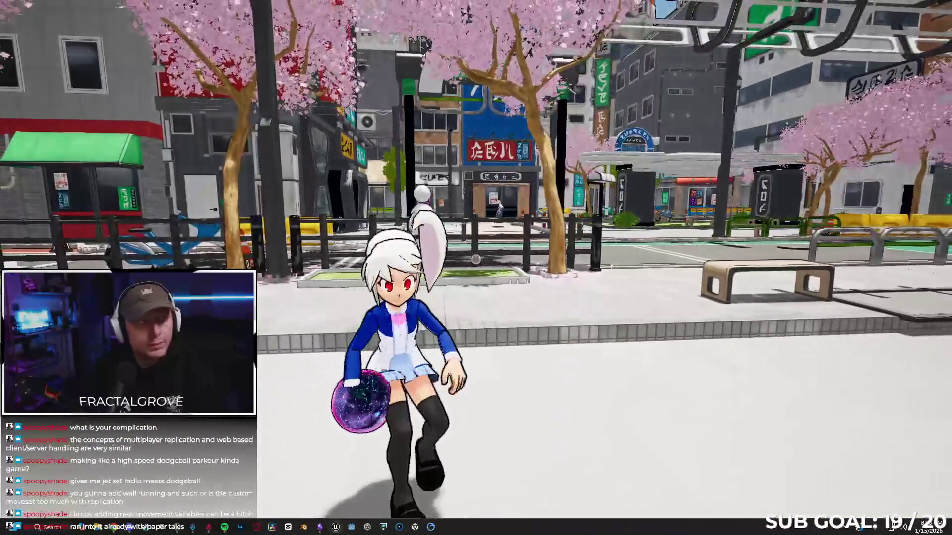
{"action": "key", "text": "Escape"}
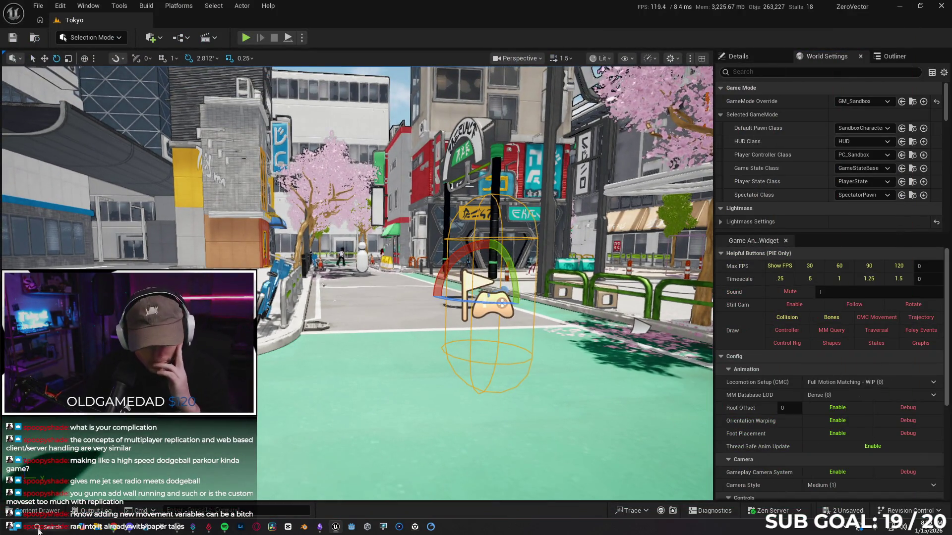
{"action": "key", "text": "ctrl+space"}
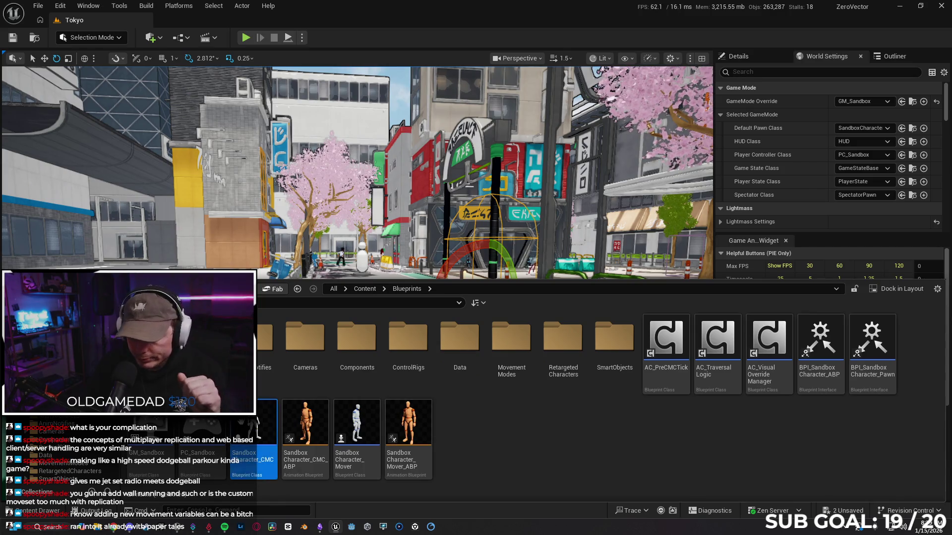
{"action": "key", "text": "Return"}
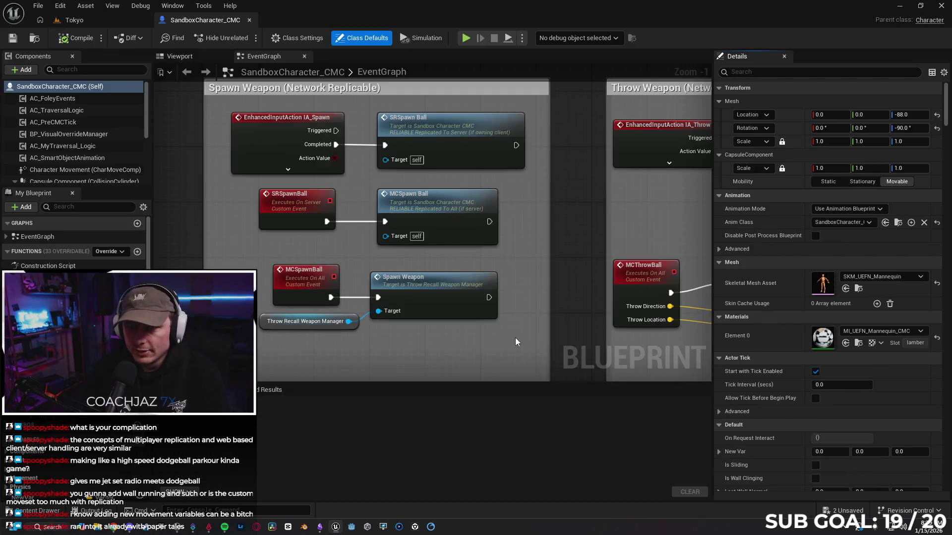
{"action": "scroll", "coordinate": [545, 297], "scroll_direction": "down", "scroll_amount": 3}
{"action": "left_click_drag", "start_coordinate": [571, 177], "coordinate": [497, 367]}
{"action": "mouse_move", "coordinate": [407, 206]}
{"action": "left_mouse_down"}
{"action": "mouse_move", "coordinate": [707, 188]}
{"action": "mouse_move", "coordinate": [591, 276]}
{"action": "mouse_move", "coordinate": [659, 276]}
{"action": "mouse_move", "coordinate": [642, 283]}
{"action": "mouse_move", "coordinate": [440, 289]}
{"action": "left_mouse_up"}
{"action": "scroll", "coordinate": [546, 168], "scroll_direction": "down", "scroll_amount": 2}
{"action": "left_click_drag", "start_coordinate": [663, 147], "coordinate": [463, 255]}
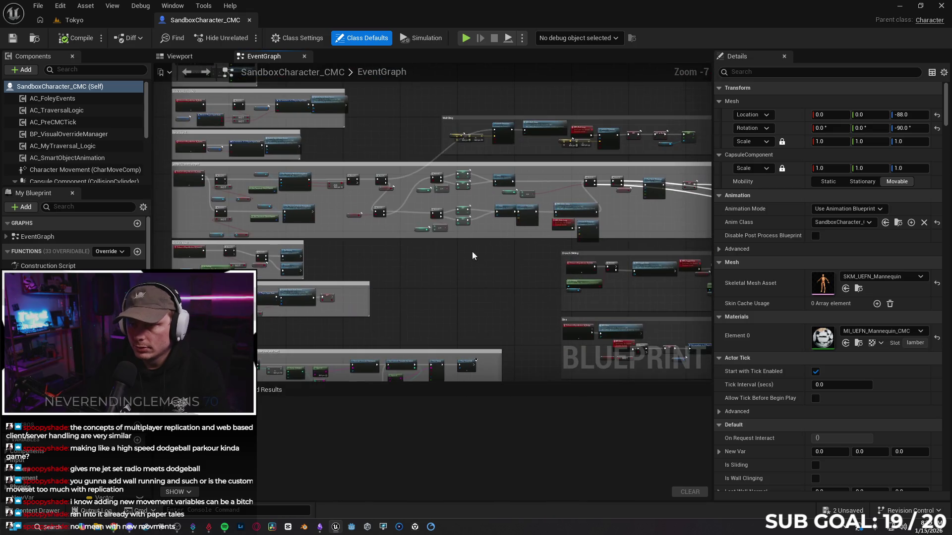
{"action": "mouse_move", "coordinate": [532, 270]}
{"action": "left_mouse_down"}
{"action": "mouse_move", "coordinate": [395, 284]}
{"action": "mouse_move", "coordinate": [307, 267]}
{"action": "left_mouse_up"}
{"action": "scroll", "coordinate": [290, 258], "scroll_direction": "up", "scroll_amount": 3}
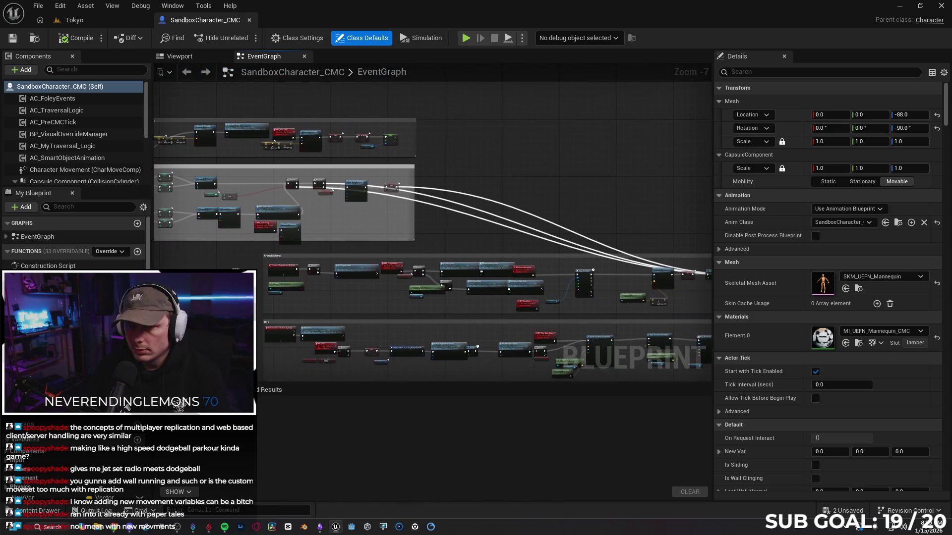
{"action": "scroll", "coordinate": [290, 258], "scroll_direction": "up", "scroll_amount": 1}
{"action": "left_click_drag", "start_coordinate": [349, 242], "coordinate": [439, 254]}
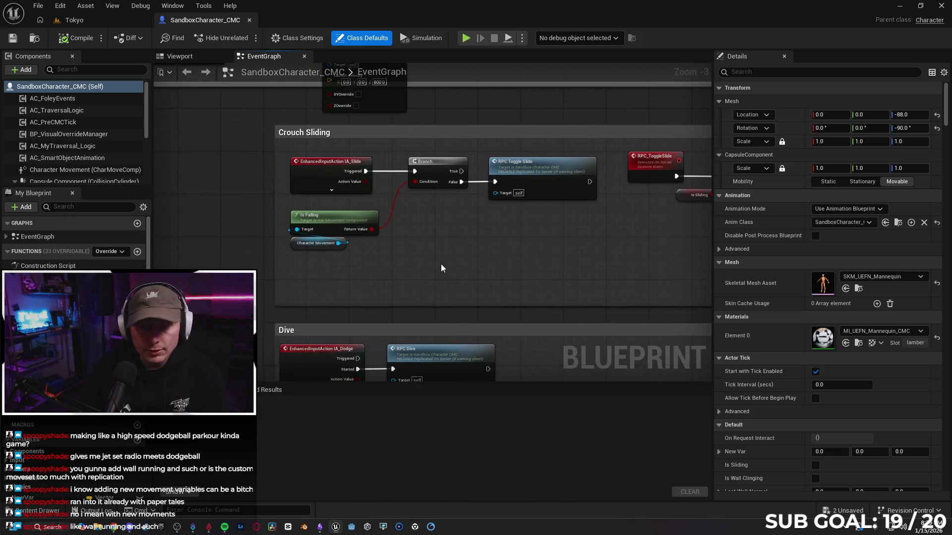
{"action": "scroll", "coordinate": [444, 264], "scroll_direction": "up", "scroll_amount": 1}
{"action": "left_click_drag", "start_coordinate": [377, 231], "coordinate": [324, 225]}
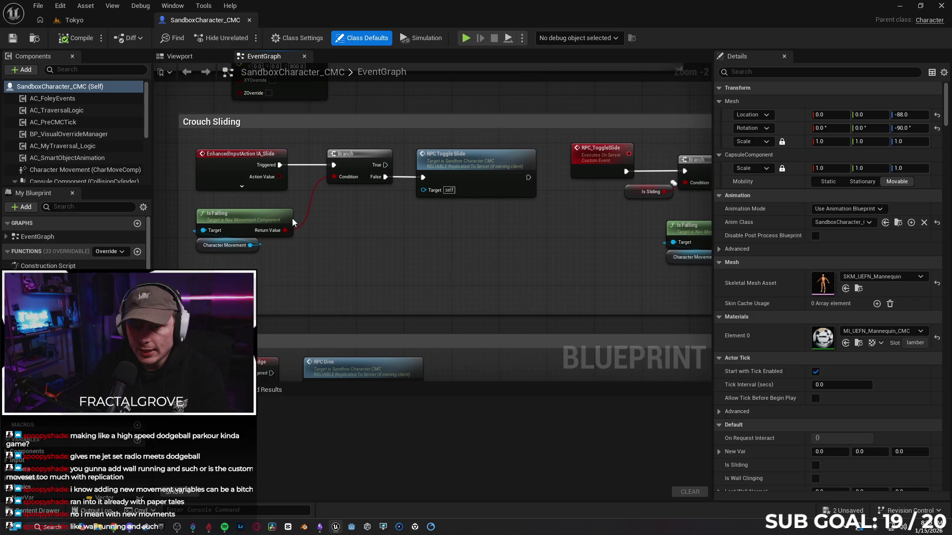
{"action": "left_click_drag", "start_coordinate": [469, 272], "coordinate": [216, 266]}
{"action": "mouse_move", "coordinate": [334, 266]}
{"action": "left_mouse_down"}
{"action": "mouse_move", "coordinate": [525, 279]}
{"action": "mouse_move", "coordinate": [621, 272]}
{"action": "mouse_move", "coordinate": [596, 249]}
{"action": "mouse_move", "coordinate": [446, 252]}
{"action": "left_mouse_up"}
{"action": "mouse_move", "coordinate": [533, 256]}
{"action": "left_mouse_down"}
{"action": "mouse_move", "coordinate": [377, 258]}
{"action": "mouse_move", "coordinate": [344, 270]}
{"action": "left_mouse_up"}
{"action": "scroll", "coordinate": [297, 243], "scroll_direction": "up", "scroll_amount": 2}
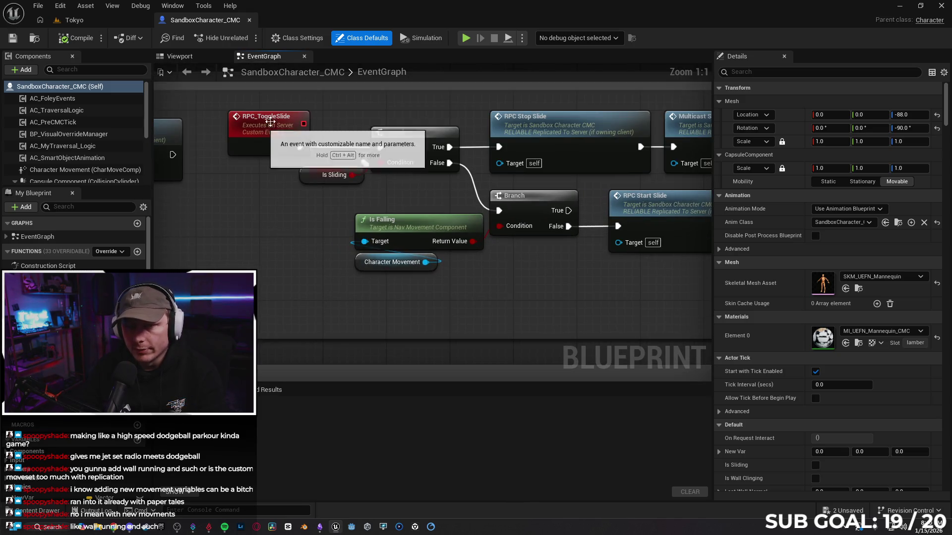
{"action": "left_click_drag", "start_coordinate": [574, 275], "coordinate": [539, 303]}
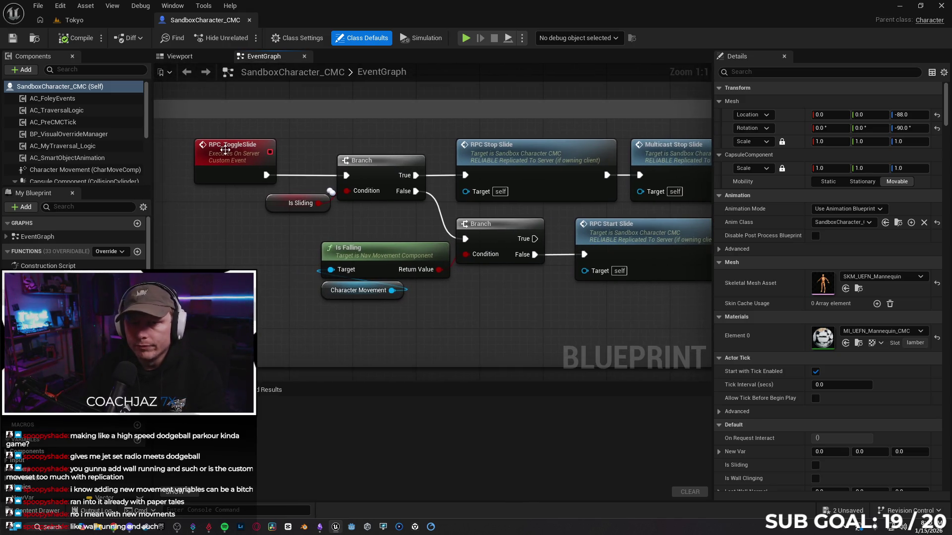
{"action": "scroll", "coordinate": [539, 302], "scroll_direction": "down", "scroll_amount": 1}
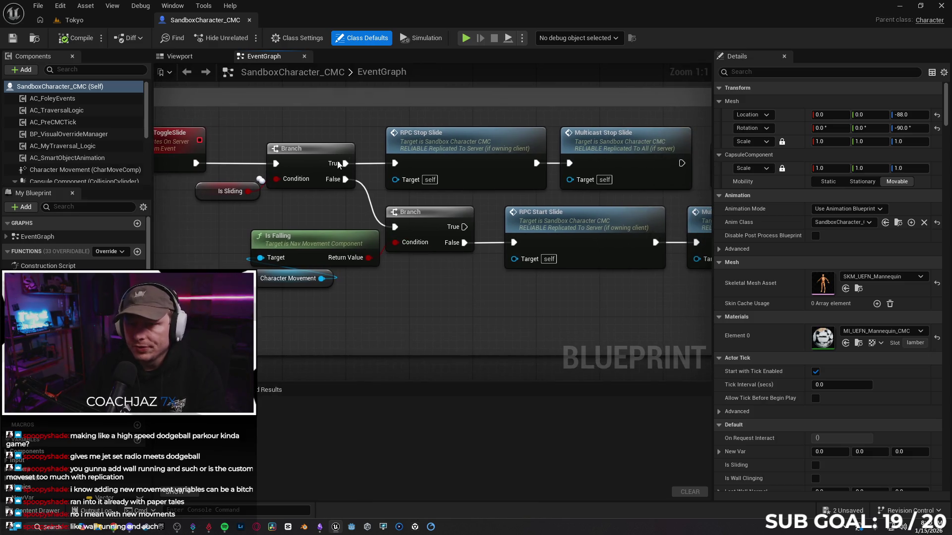
{"action": "left_click_drag", "start_coordinate": [601, 299], "coordinate": [383, 198]}
{"action": "scroll", "coordinate": [383, 197], "scroll_direction": "down", "scroll_amount": 1}
{"action": "mouse_move", "coordinate": [454, 286]}
{"action": "left_mouse_down"}
{"action": "mouse_move", "coordinate": [272, 254]}
{"action": "mouse_move", "coordinate": [317, 233]}
{"action": "mouse_move", "coordinate": [337, 253]}
{"action": "mouse_move", "coordinate": [327, 253]}
{"action": "left_mouse_up"}
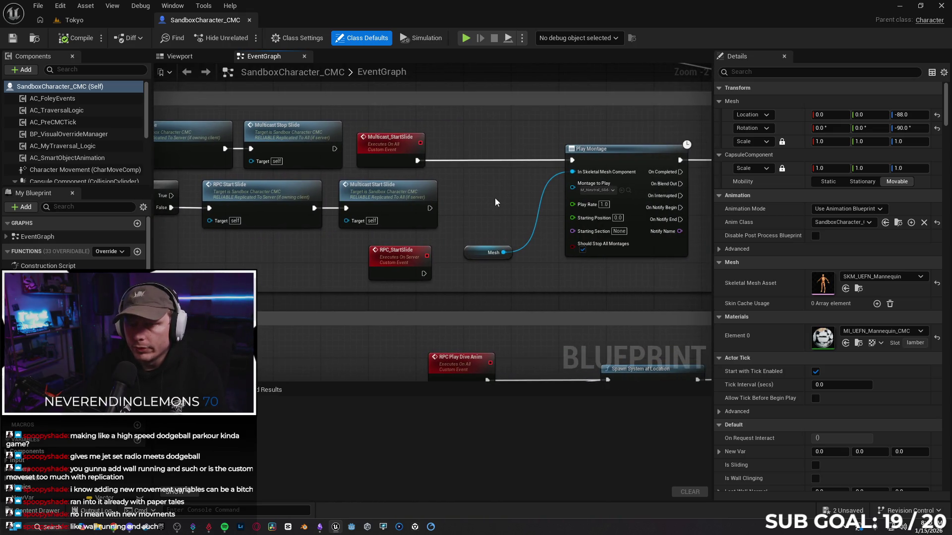
{"action": "left_click_drag", "start_coordinate": [495, 202], "coordinate": [339, 158]}
{"action": "left_click_drag", "start_coordinate": [406, 131], "coordinate": [277, 137]}
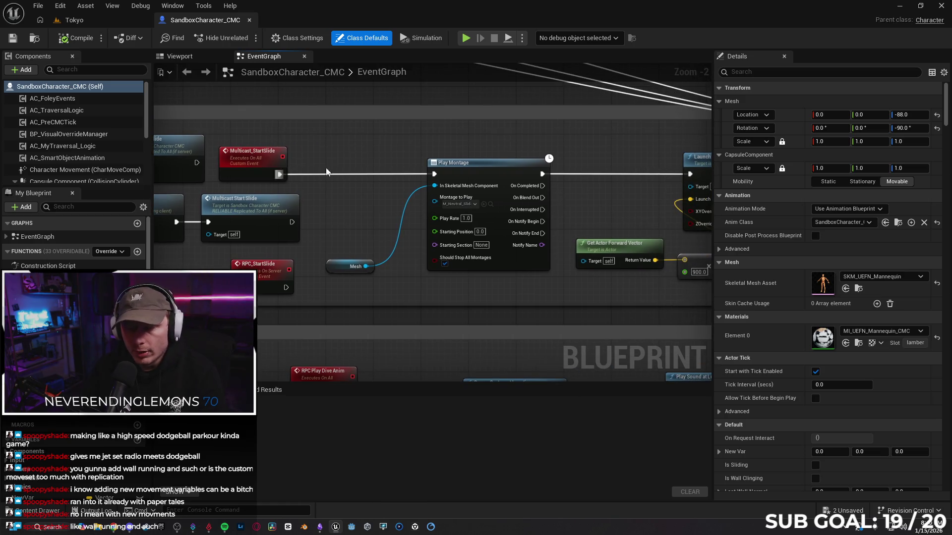
{"action": "mouse_move", "coordinate": [411, 160]}
{"action": "left_mouse_down"}
{"action": "mouse_move", "coordinate": [371, 157]}
{"action": "mouse_move", "coordinate": [471, 196]}
{"action": "mouse_move", "coordinate": [274, 173]}
{"action": "left_mouse_up"}
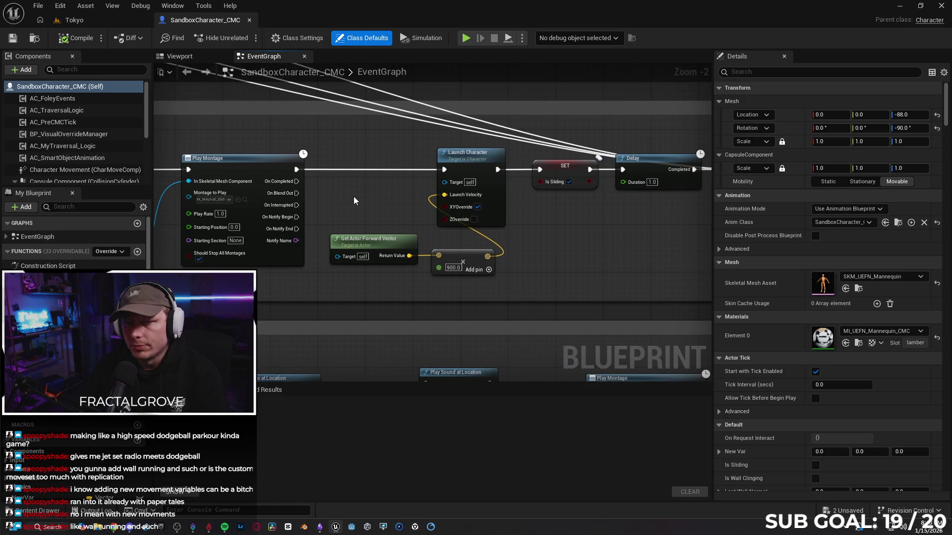
{"action": "left_click_drag", "start_coordinate": [357, 203], "coordinate": [265, 200]}
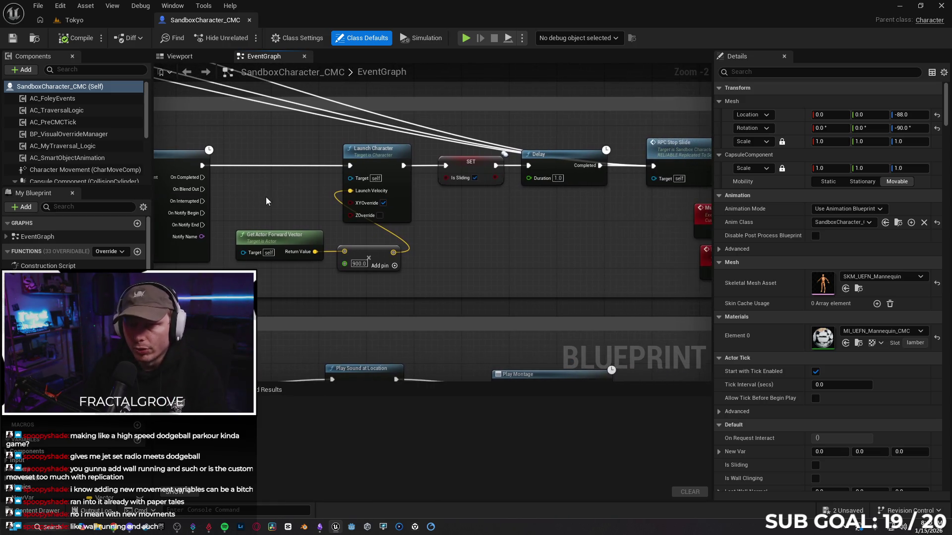
{"action": "left_click_drag", "start_coordinate": [508, 212], "coordinate": [271, 233]}
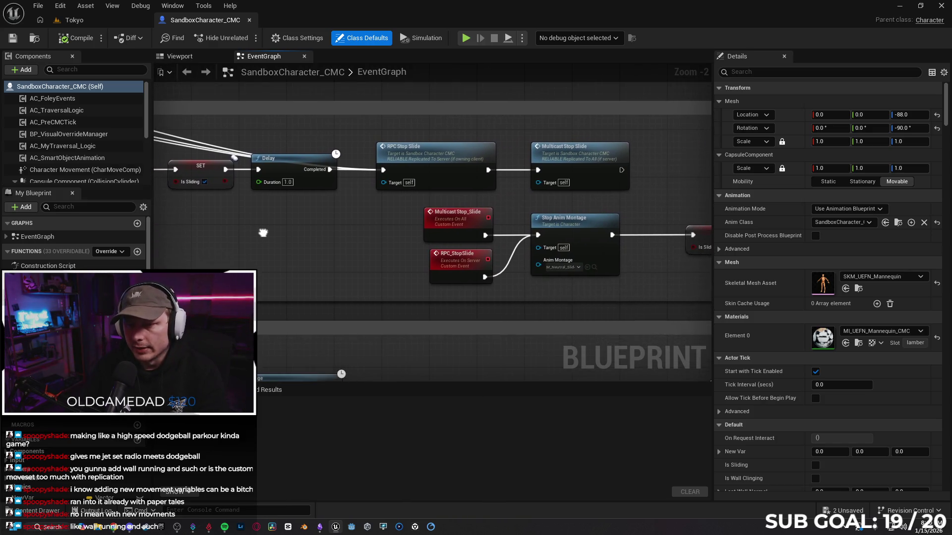
{"action": "mouse_move", "coordinate": [375, 184]}
{"action": "left_mouse_down"}
{"action": "mouse_move", "coordinate": [350, 238]}
{"action": "mouse_move", "coordinate": [324, 255]}
{"action": "left_mouse_up"}
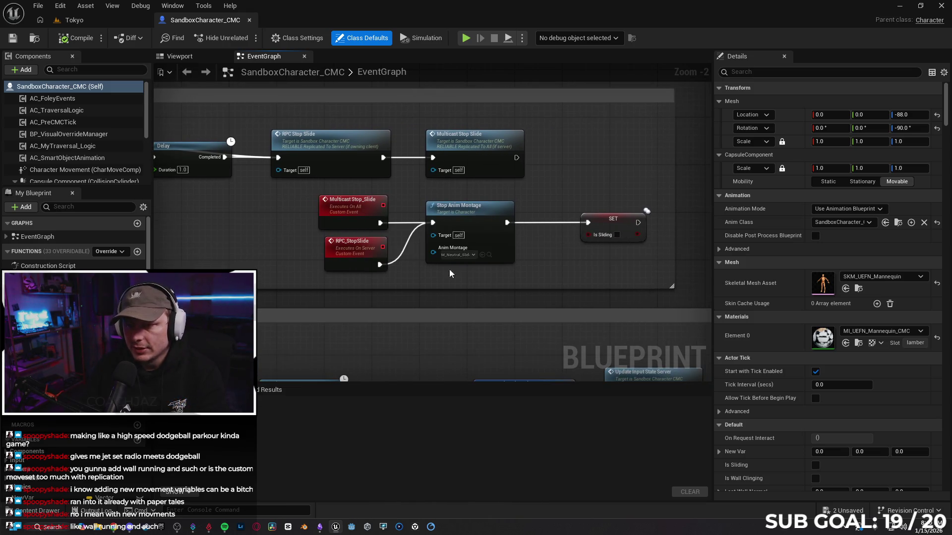
{"action": "left_click_drag", "start_coordinate": [279, 224], "coordinate": [431, 145]}
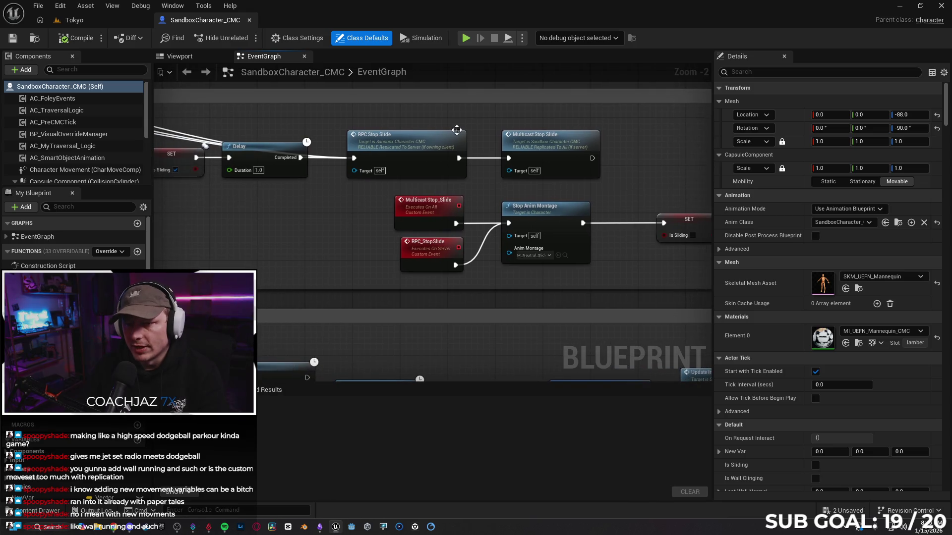
{"action": "left_click_drag", "start_coordinate": [346, 241], "coordinate": [283, 243]}
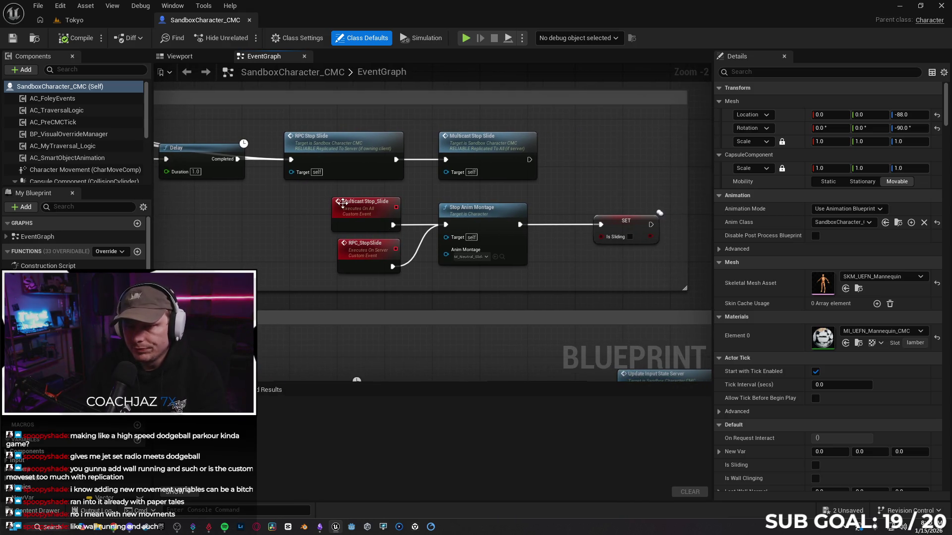
{"action": "scroll", "coordinate": [611, 229], "scroll_direction": "down", "scroll_amount": 4}
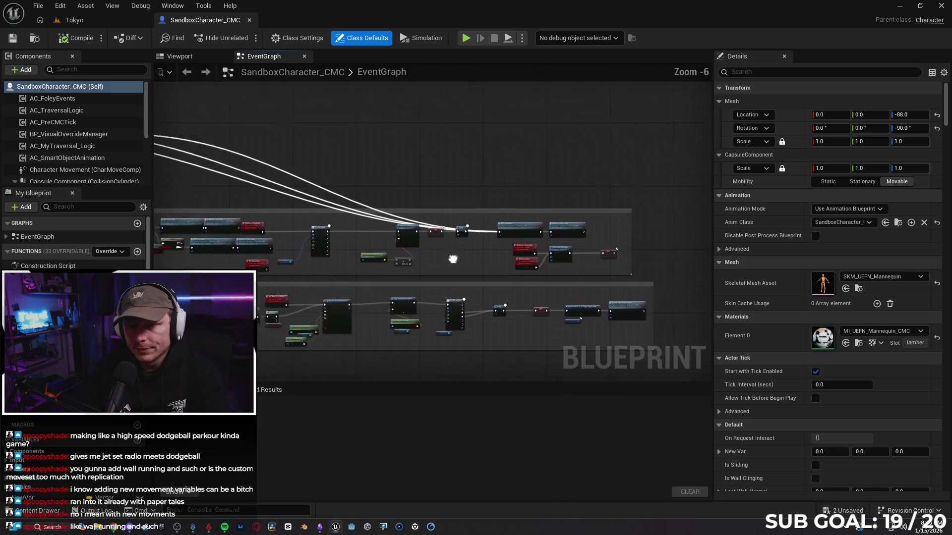
{"action": "scroll", "coordinate": [429, 221], "scroll_direction": "up", "scroll_amount": 3}
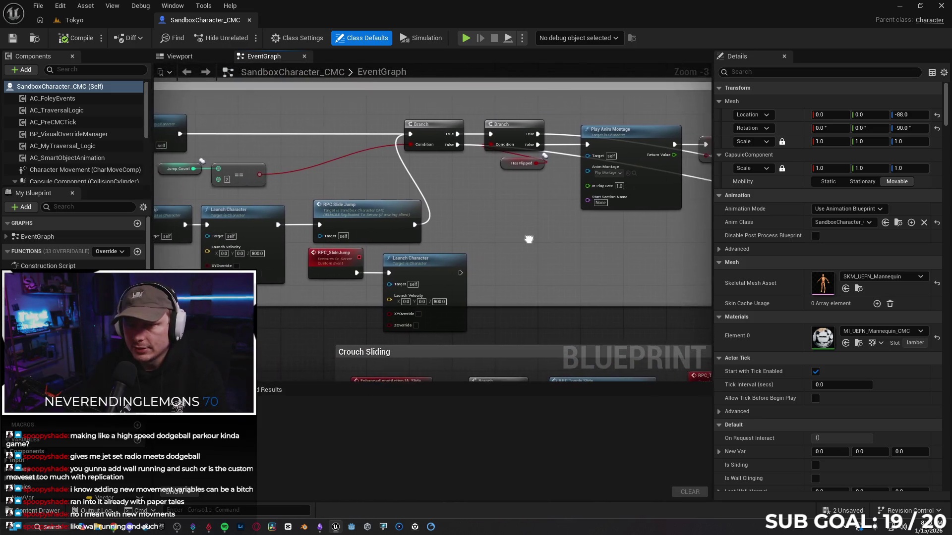
- Centre the Wall Cling and jump node groups, then bring up the Obsidian To do note
{"action": "scroll", "coordinate": [558, 222], "scroll_direction": "down", "scroll_amount": 2}
{"action": "left_click_drag", "start_coordinate": [559, 221], "coordinate": [317, 245]}
{"action": "scroll", "coordinate": [317, 245], "scroll_direction": "up", "scroll_amount": 1}
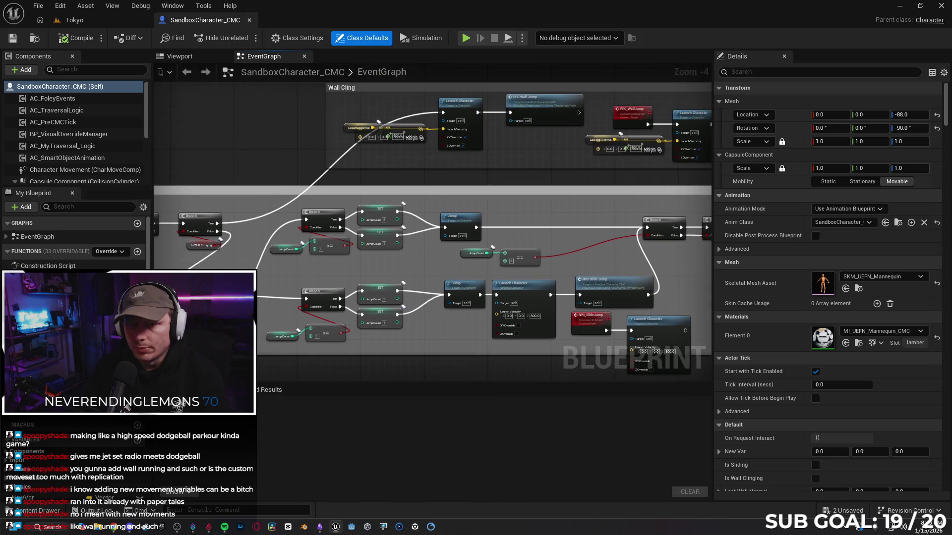
{"action": "mouse_move", "coordinate": [480, 186]}
{"action": "left_mouse_down"}
{"action": "mouse_move", "coordinate": [412, 248]}
{"action": "mouse_move", "coordinate": [426, 235]}
{"action": "mouse_move", "coordinate": [421, 228]}
{"action": "left_mouse_up"}
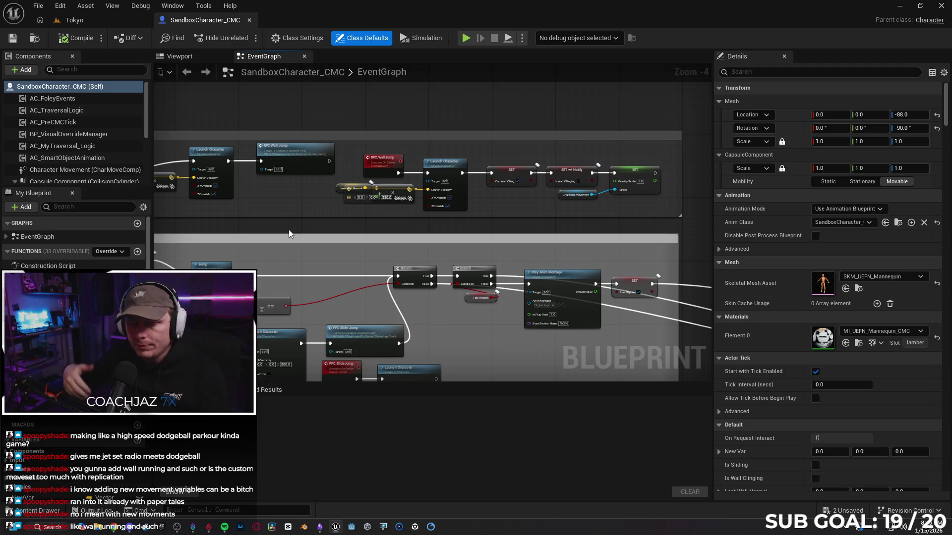
{"action": "left_click", "coordinate": [320, 527]}
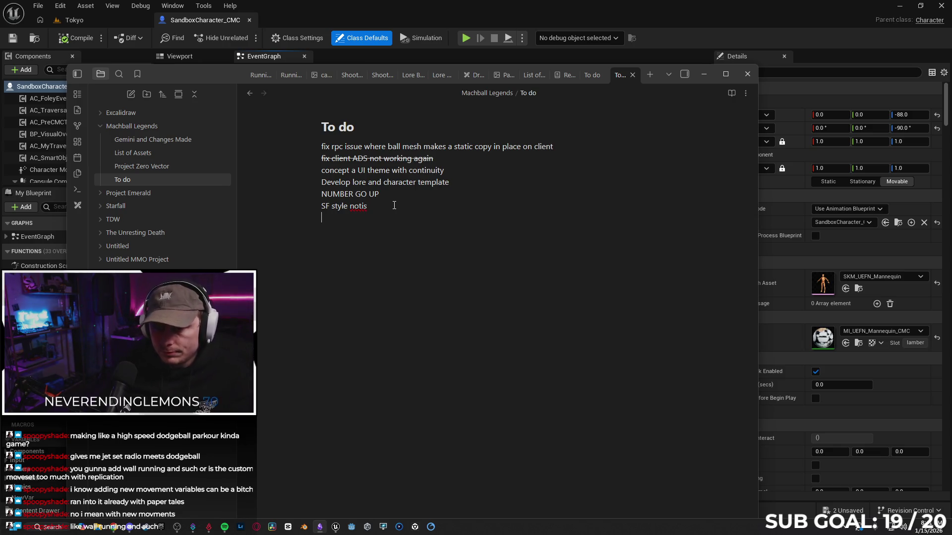
- Add 'vertical clamp on wall cling' and 'hand IK for wall cling' as new To do items
{"action": "type", "text": "vertical clamp on"}
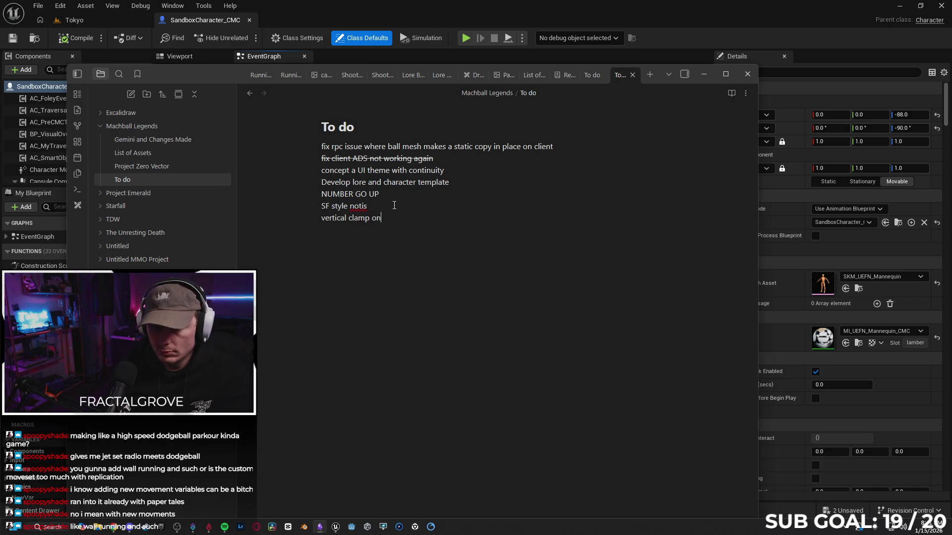
{"action": "type", "text": "wall cling"}
{"action": "key", "text": "Return"}
{"action": "type", "text": "hand IK"}
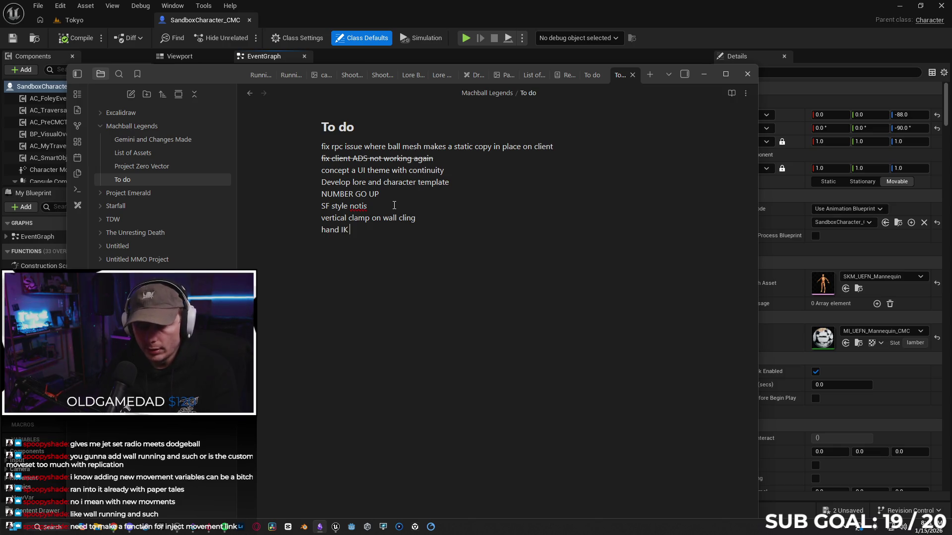
{"action": "type", "text": "for wall "}
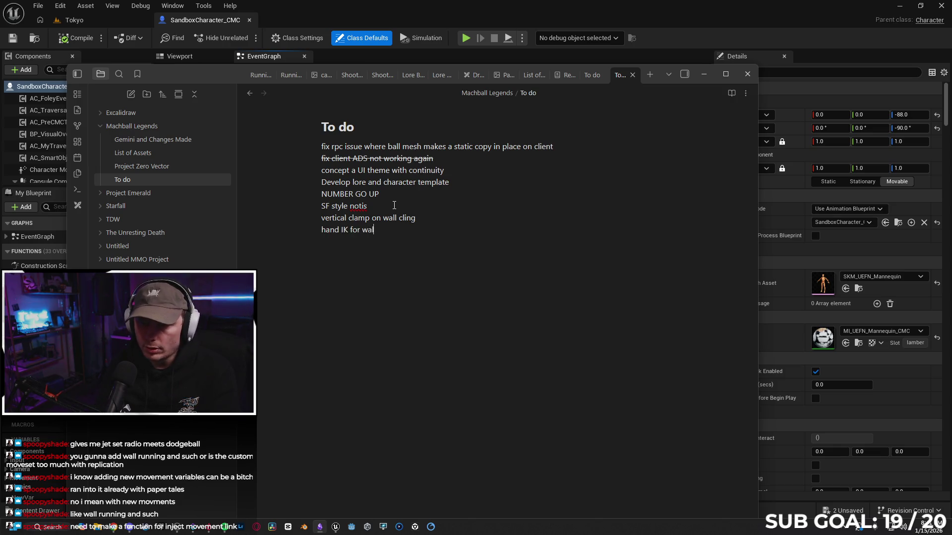
{"action": "type", "text": "cling"}
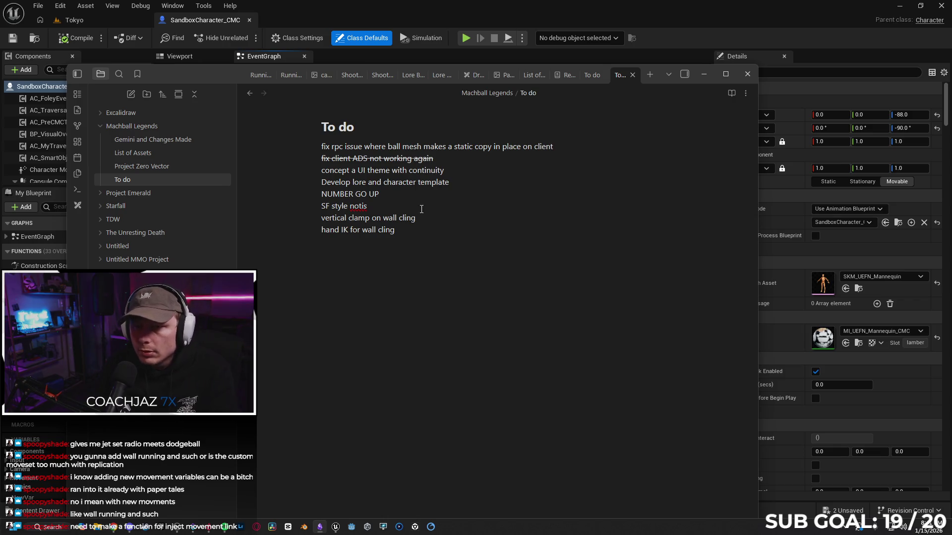
{"action": "left_click_drag", "start_coordinate": [555, 147], "coordinate": [312, 145]}
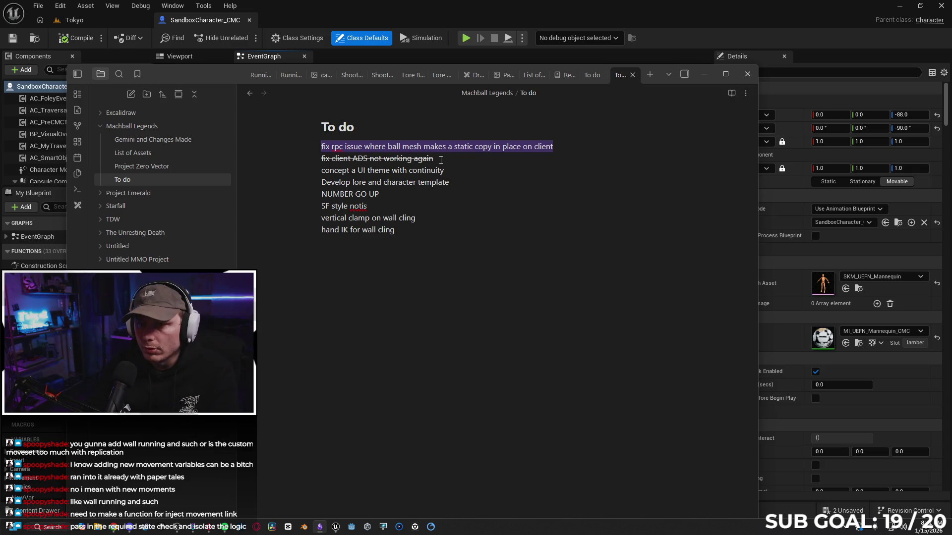
- Strike through the rpc ball mesh static copy item as done
{"action": "right_click", "coordinate": [564, 152]}
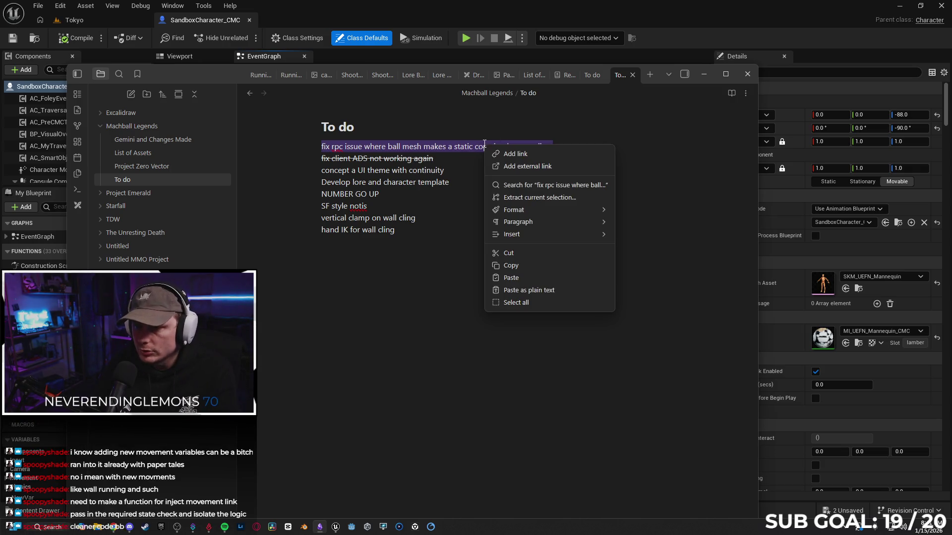
{"action": "mouse_move", "coordinate": [552, 212]}
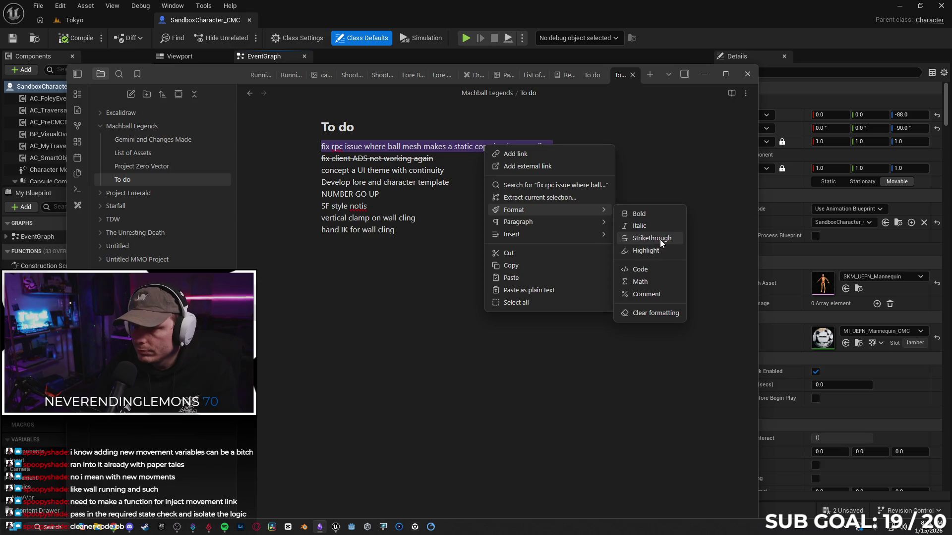
{"action": "left_click", "coordinate": [644, 250]}
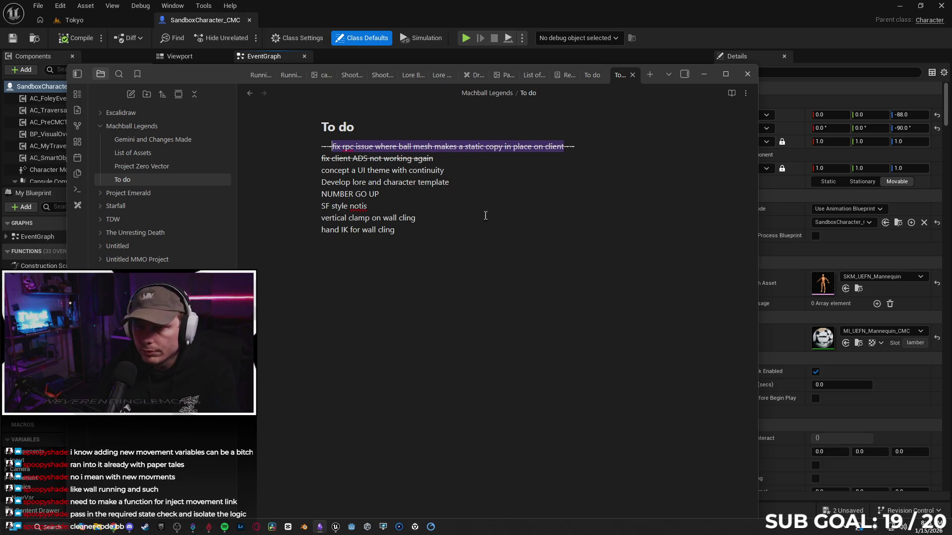
{"action": "left_click", "coordinate": [424, 241]}
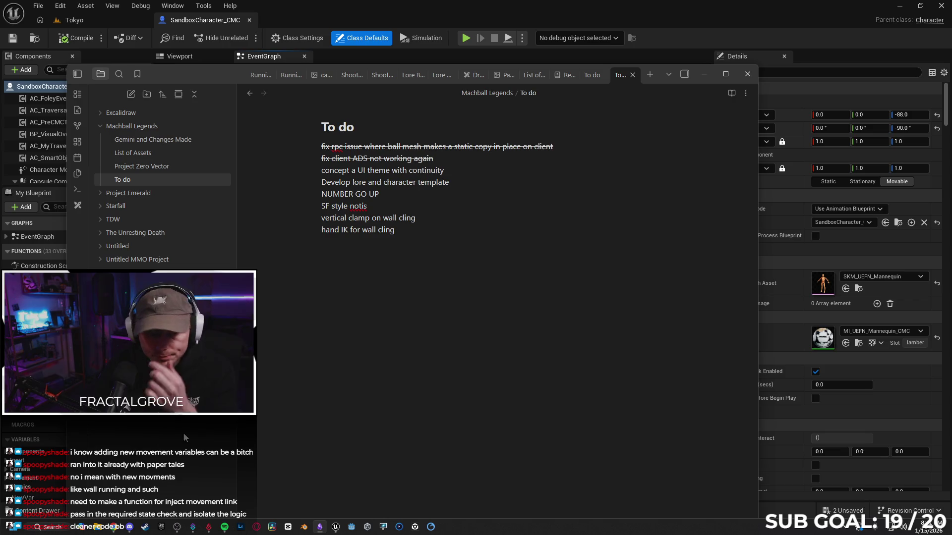
- Select the 'concept a UI theme' and 'NUMBER GO UP' to-do items
{"action": "left_click", "coordinate": [131, 528]}
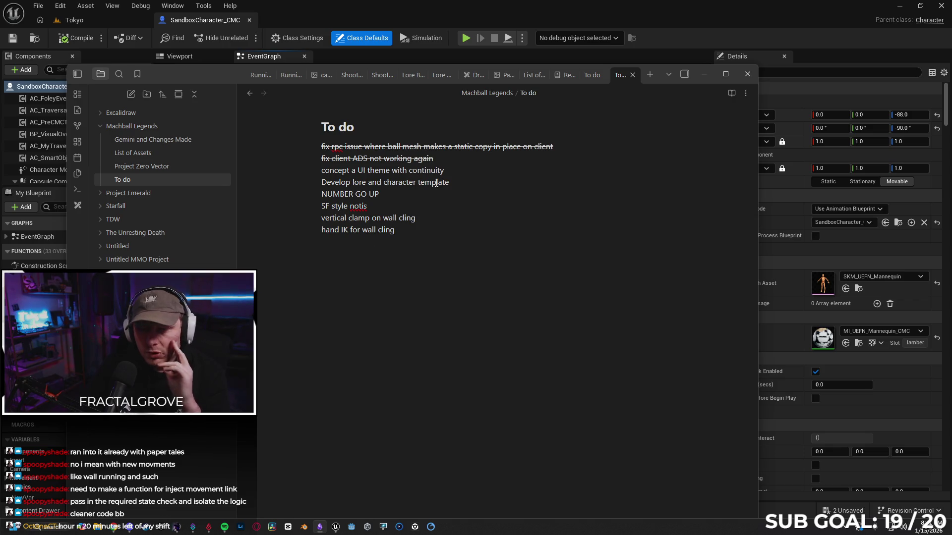
{"action": "mouse_move", "coordinate": [450, 173]}
{"action": "left_mouse_down"}
{"action": "mouse_move", "coordinate": [376, 183]}
{"action": "mouse_move", "coordinate": [328, 170]}
{"action": "left_mouse_up"}
{"action": "left_click", "coordinate": [461, 173]}
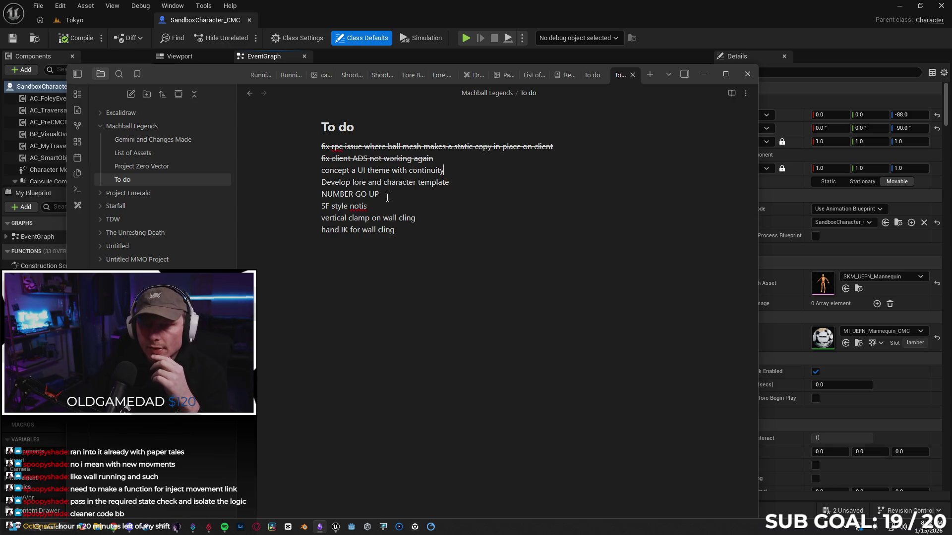
{"action": "left_click_drag", "start_coordinate": [387, 198], "coordinate": [291, 197]}
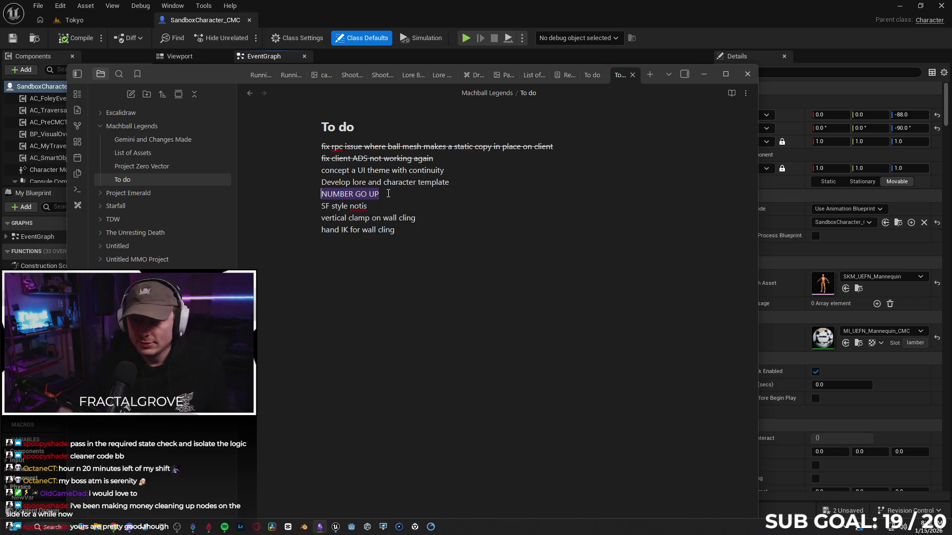
- Move the Last Wall Normal getter away from the vector and 400.0 multiply nodes
{"action": "left_click", "coordinate": [697, 73]}
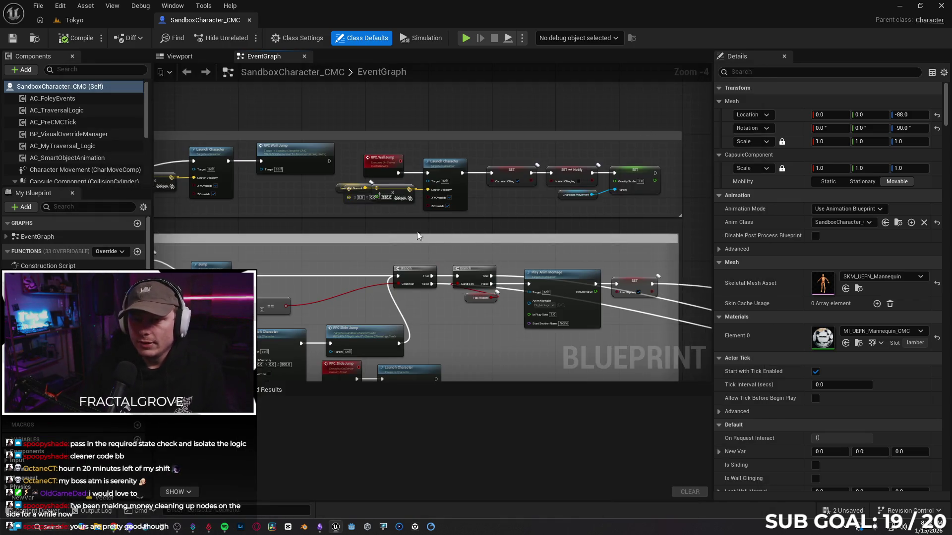
{"action": "scroll", "coordinate": [424, 225], "scroll_direction": "down", "scroll_amount": 3}
{"action": "scroll", "coordinate": [516, 150], "scroll_direction": "up", "scroll_amount": 4}
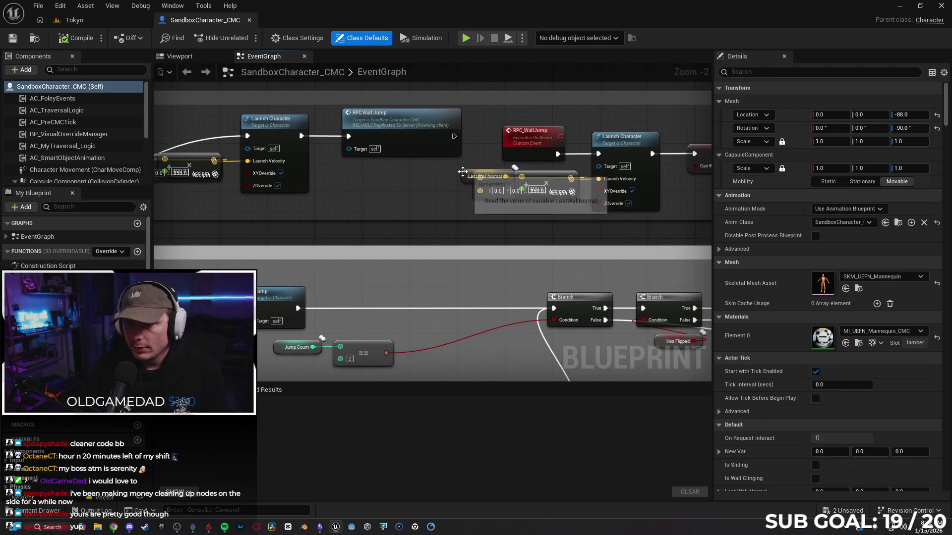
{"action": "mouse_move", "coordinate": [465, 176]}
{"action": "left_mouse_down"}
{"action": "mouse_move", "coordinate": [455, 208]}
{"action": "mouse_move", "coordinate": [505, 198]}
{"action": "mouse_move", "coordinate": [493, 185]}
{"action": "mouse_move", "coordinate": [426, 182]}
{"action": "left_mouse_up"}
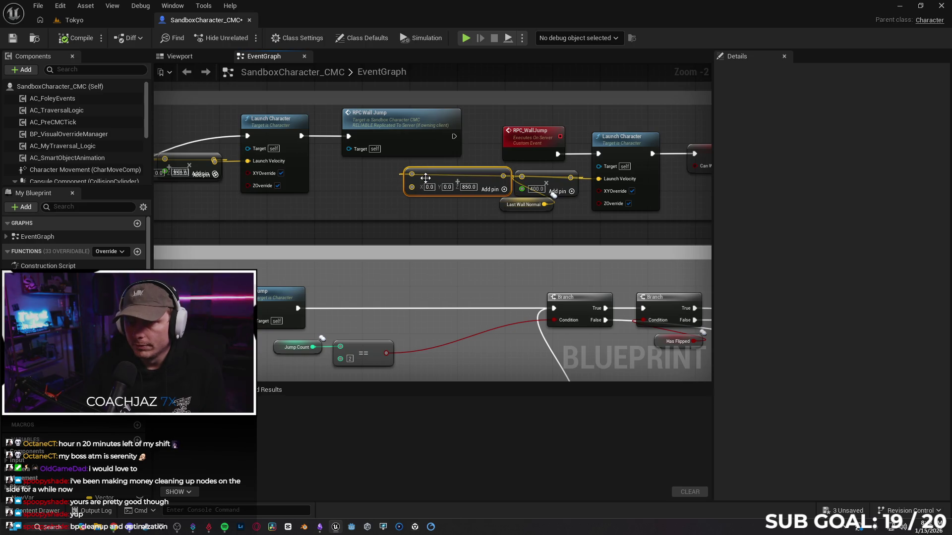
{"action": "left_click_drag", "start_coordinate": [502, 177], "coordinate": [513, 183]}
{"action": "left_click", "coordinate": [474, 206]}
{"action": "left_click_drag", "start_coordinate": [382, 174], "coordinate": [578, 198]}
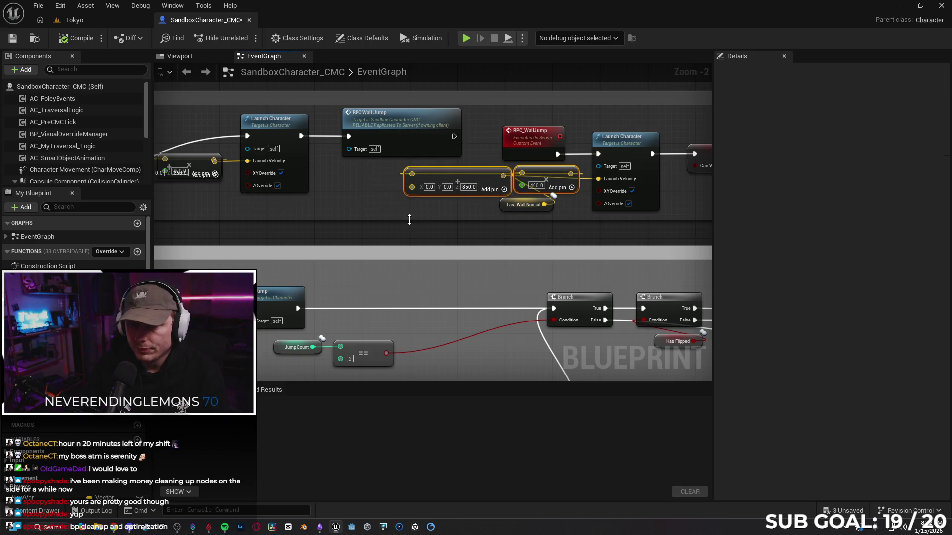
{"action": "mouse_move", "coordinate": [449, 228]}
{"action": "left_mouse_down"}
{"action": "mouse_move", "coordinate": [410, 218]}
{"action": "mouse_move", "coordinate": [496, 229]}
{"action": "mouse_move", "coordinate": [438, 219]}
{"action": "left_mouse_up"}
{"action": "left_click", "coordinate": [496, 229]}
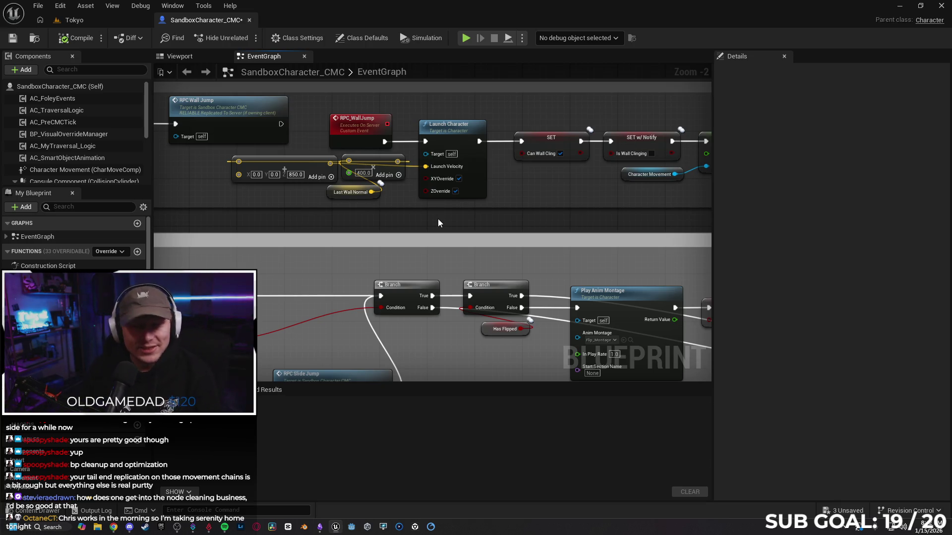
{"action": "scroll", "coordinate": [492, 226], "scroll_direction": "down", "scroll_amount": 3}
- Pan the EventGraph past the Is Wall Clinging, Try Traversal and Crouch Input nodes
{"action": "scroll", "coordinate": [493, 234], "scroll_direction": "up", "scroll_amount": 2}
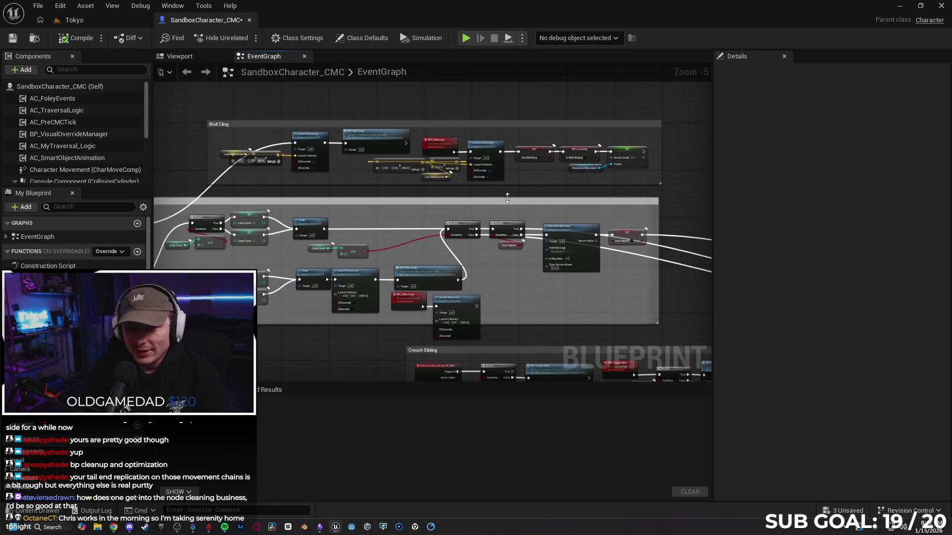
{"action": "mouse_move", "coordinate": [375, 230]}
{"action": "left_mouse_down"}
{"action": "mouse_move", "coordinate": [395, 236]}
{"action": "mouse_move", "coordinate": [433, 213]}
{"action": "mouse_move", "coordinate": [511, 215]}
{"action": "mouse_move", "coordinate": [423, 259]}
{"action": "mouse_move", "coordinate": [362, 238]}
{"action": "mouse_move", "coordinate": [391, 239]}
{"action": "left_mouse_up"}
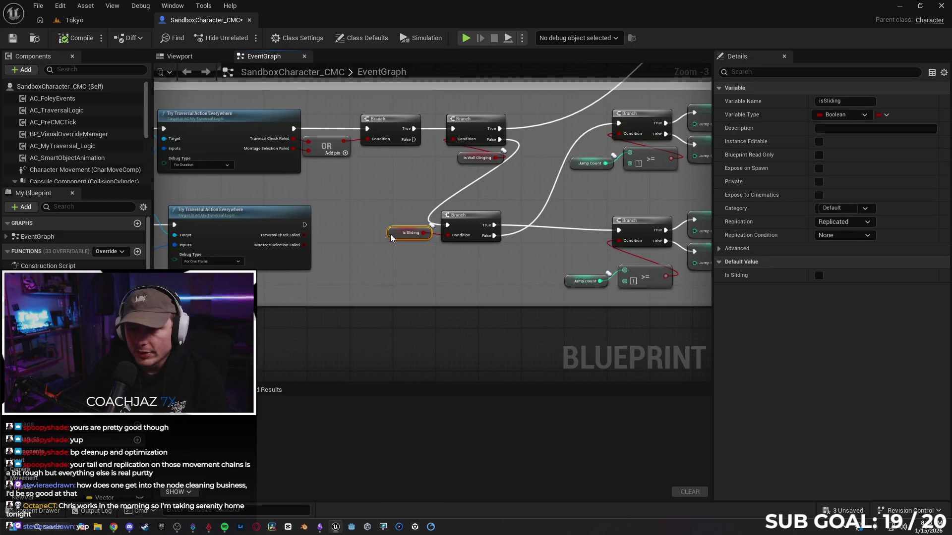
{"action": "left_click_drag", "start_coordinate": [459, 275], "coordinate": [609, 268]}
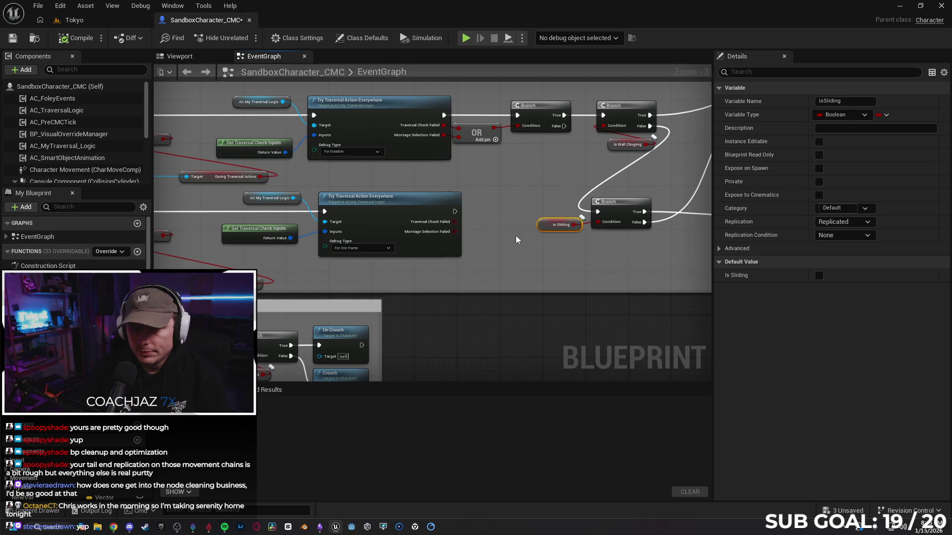
{"action": "scroll", "coordinate": [515, 239], "scroll_direction": "down", "scroll_amount": 1}
{"action": "mouse_move", "coordinate": [515, 251]}
{"action": "left_mouse_down"}
{"action": "mouse_move", "coordinate": [558, 267]}
{"action": "mouse_move", "coordinate": [576, 259]}
{"action": "mouse_move", "coordinate": [537, 202]}
{"action": "mouse_move", "coordinate": [535, 160]}
{"action": "mouse_move", "coordinate": [546, 160]}
{"action": "mouse_move", "coordinate": [536, 169]}
{"action": "mouse_move", "coordinate": [661, 144]}
{"action": "mouse_move", "coordinate": [385, 228]}
{"action": "mouse_move", "coordinate": [570, 248]}
{"action": "mouse_move", "coordinate": [570, 257]}
{"action": "mouse_move", "coordinate": [446, 206]}
{"action": "mouse_move", "coordinate": [391, 225]}
{"action": "mouse_move", "coordinate": [613, 144]}
{"action": "mouse_move", "coordinate": [440, 195]}
{"action": "mouse_move", "coordinate": [298, 262]}
{"action": "left_mouse_up"}
{"action": "scroll", "coordinate": [573, 253], "scroll_direction": "down", "scroll_amount": 1}
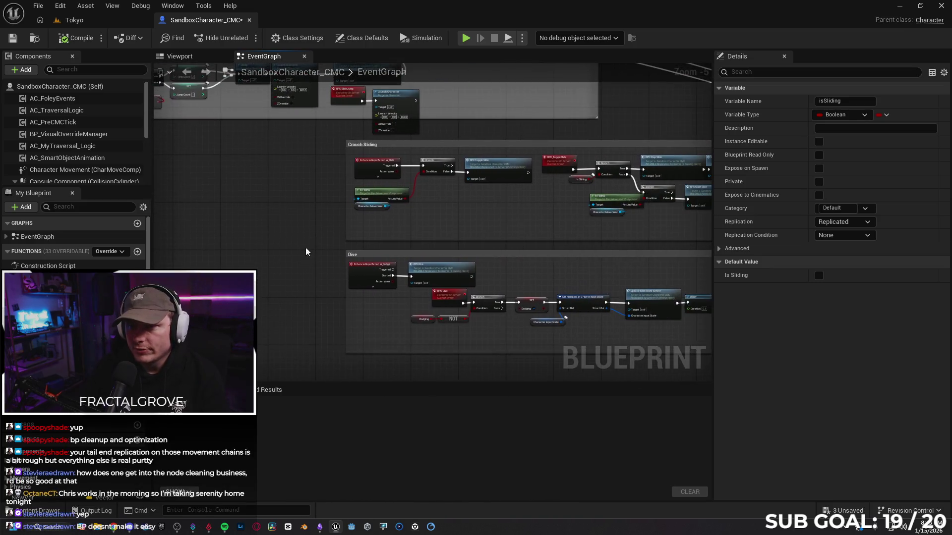
{"action": "scroll", "coordinate": [474, 218], "scroll_direction": "down", "scroll_amount": 1}
- Center the Crouch Sliding and Dive groups and the slide-stop RPC nodes
{"action": "left_click_drag", "start_coordinate": [474, 217], "coordinate": [432, 242]}
{"action": "scroll", "coordinate": [510, 148], "scroll_direction": "up", "scroll_amount": 2}
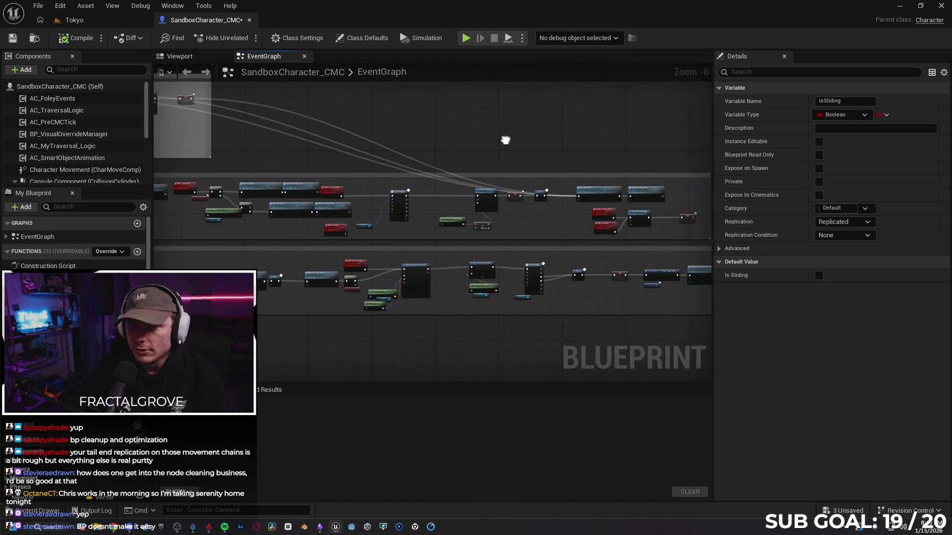
{"action": "scroll", "coordinate": [565, 172], "scroll_direction": "up", "scroll_amount": 2}
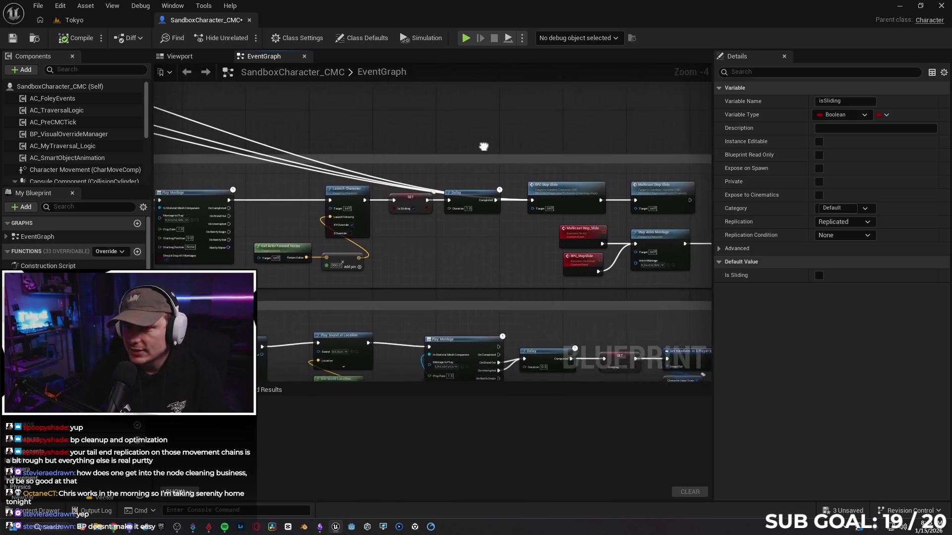
{"action": "left_click_drag", "start_coordinate": [504, 143], "coordinate": [415, 146]}
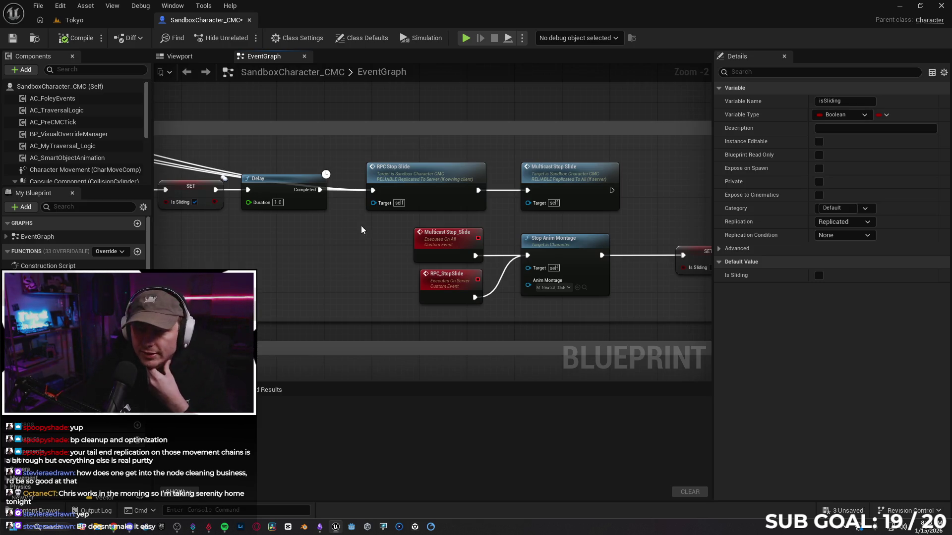
{"action": "scroll", "coordinate": [357, 238], "scroll_direction": "down", "scroll_amount": 1}
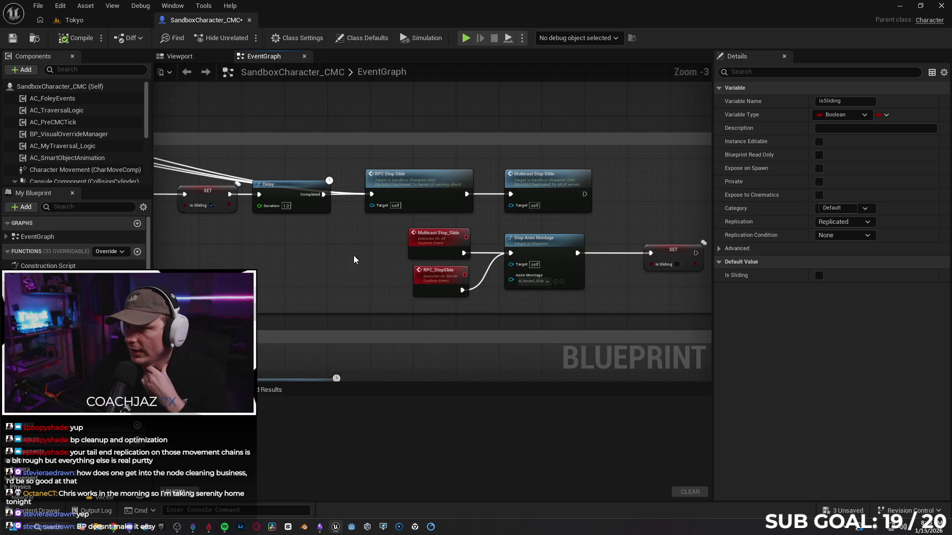
{"action": "scroll", "coordinate": [347, 251], "scroll_direction": "down", "scroll_amount": 1}
{"action": "mouse_move", "coordinate": [287, 246]}
{"action": "left_mouse_down"}
{"action": "mouse_move", "coordinate": [397, 186]}
{"action": "mouse_move", "coordinate": [434, 180]}
{"action": "left_mouse_up"}
{"action": "scroll", "coordinate": [434, 180], "scroll_direction": "up", "scroll_amount": 3}
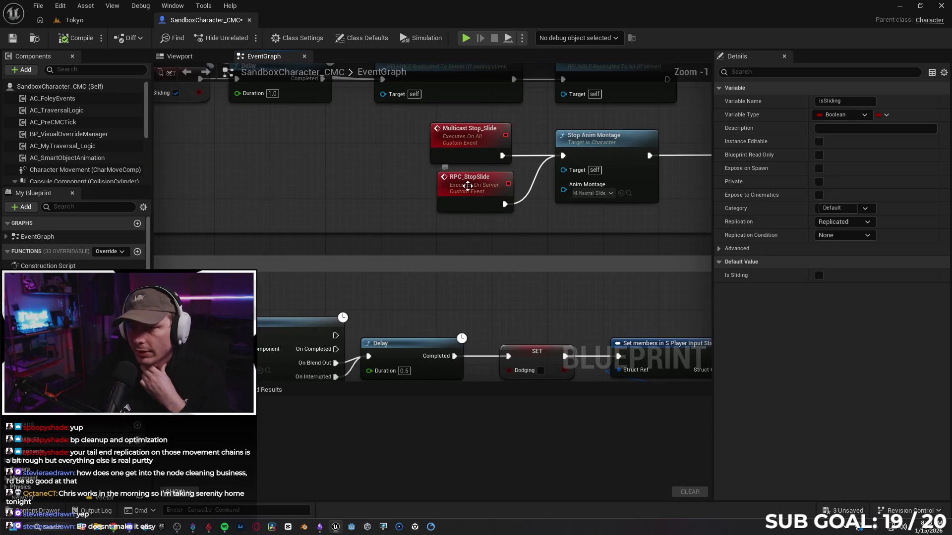
- Select and deselect RPC_StopSlide, then nudge the Mesh getter left beside Play Montage
{"action": "left_click", "coordinate": [464, 186]}
{"action": "left_click", "coordinate": [415, 195]}
{"action": "scroll", "coordinate": [371, 206], "scroll_direction": "down", "scroll_amount": 1}
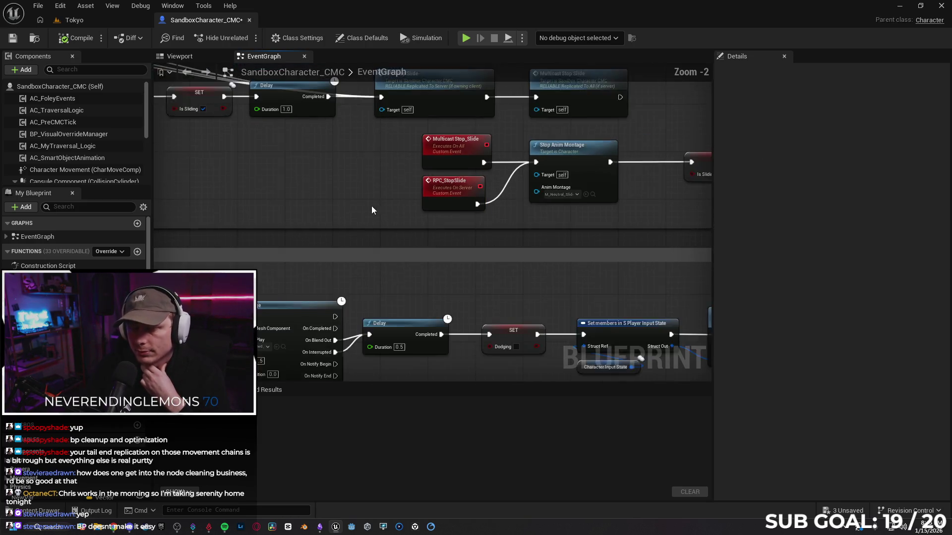
{"action": "scroll", "coordinate": [373, 205], "scroll_direction": "down", "scroll_amount": 1}
{"action": "left_click_drag", "start_coordinate": [445, 235], "coordinate": [283, 190]}
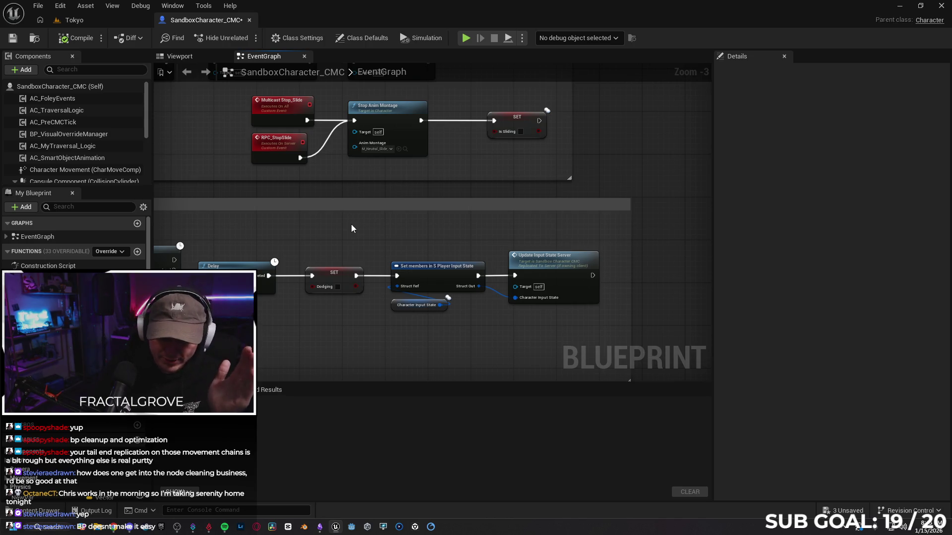
{"action": "scroll", "coordinate": [328, 223], "scroll_direction": "down", "scroll_amount": 2}
{"action": "scroll", "coordinate": [313, 293], "scroll_direction": "up", "scroll_amount": 3}
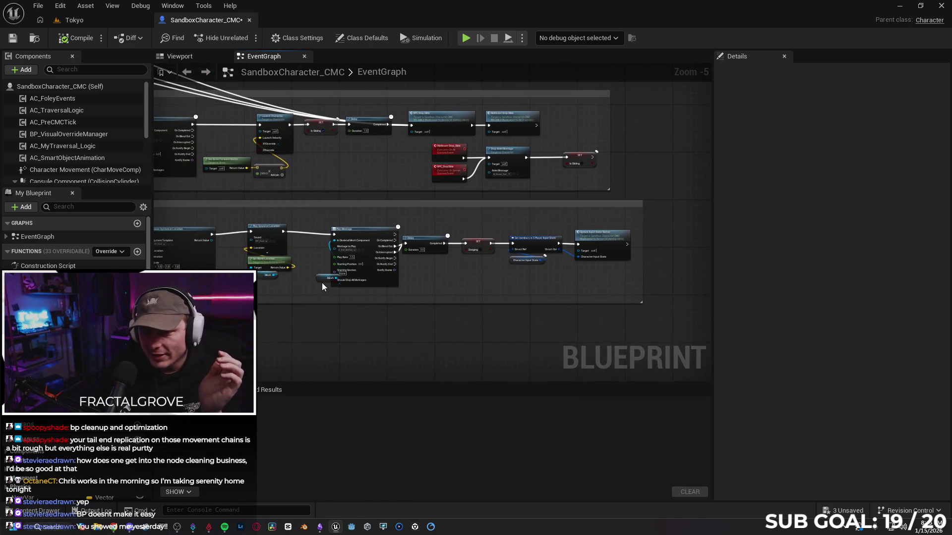
{"action": "mouse_move", "coordinate": [316, 275]}
{"action": "left_mouse_down"}
{"action": "mouse_move", "coordinate": [280, 274]}
{"action": "mouse_move", "coordinate": [305, 273]}
{"action": "left_mouse_up"}
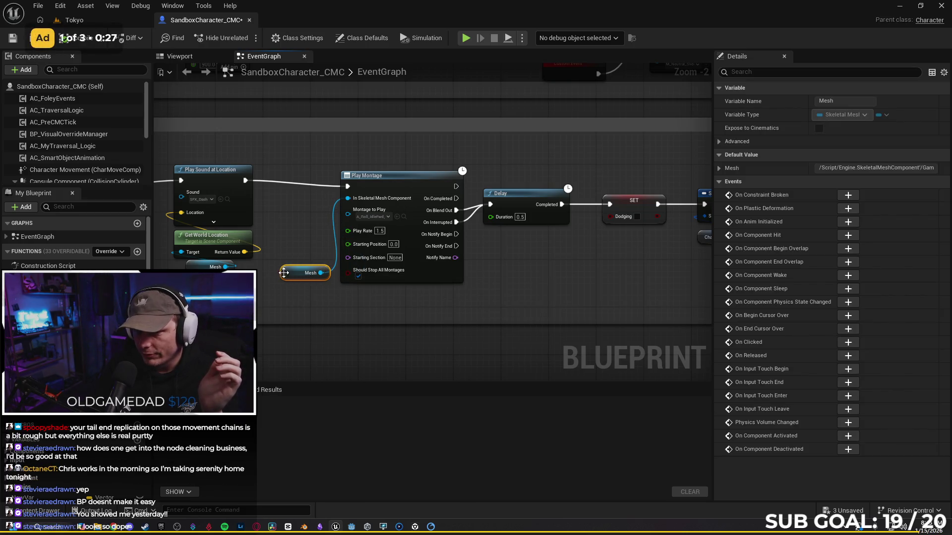
{"action": "left_click", "coordinate": [300, 310]}
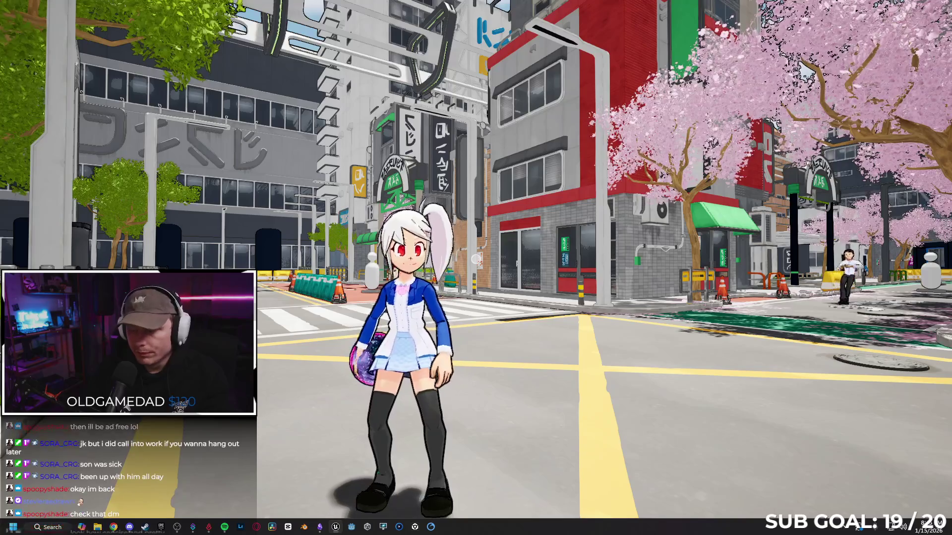
- Leave the game view, stop the play-in-editor session, and switch to the browser
{"action": "key", "text": "F11"}
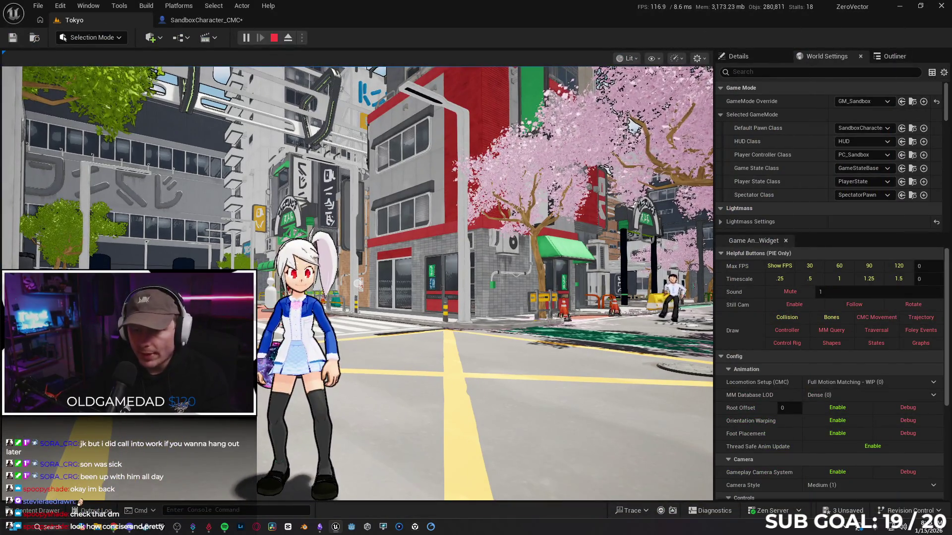
{"action": "left_click", "coordinate": [630, 125]}
{"action": "key", "text": "Escape"}
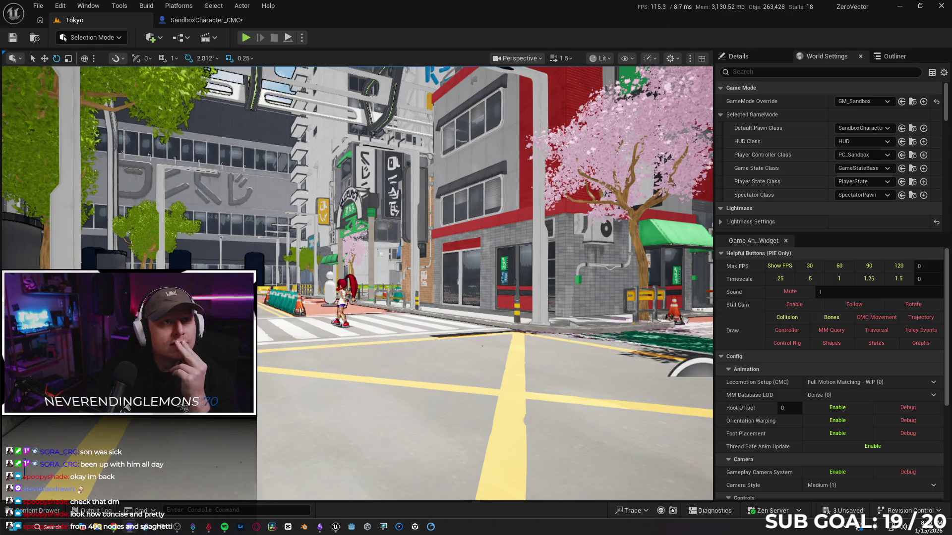
{"action": "key", "text": "alt+Tab"}
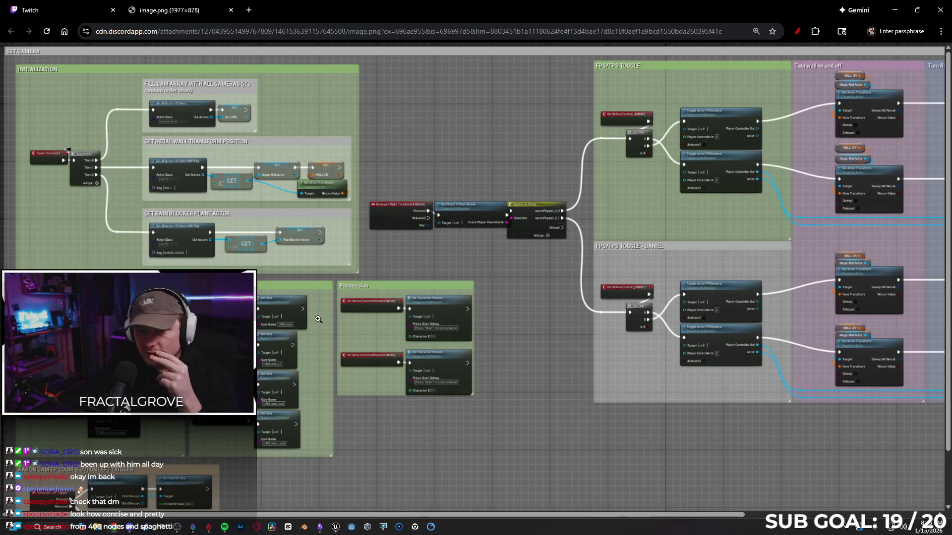
{"action": "left_click", "coordinate": [264, 241]}
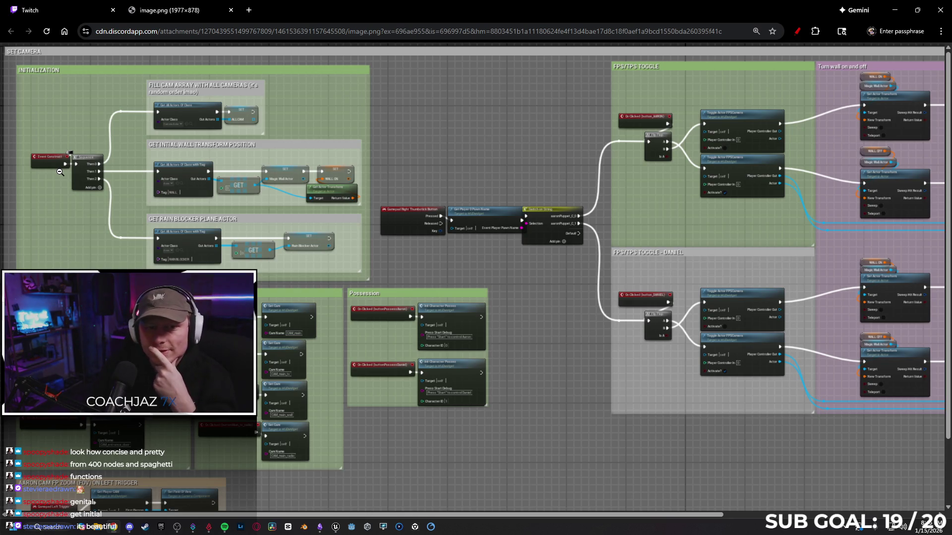
{"action": "scroll", "coordinate": [58, 167], "scroll_direction": "down", "scroll_amount": 1}
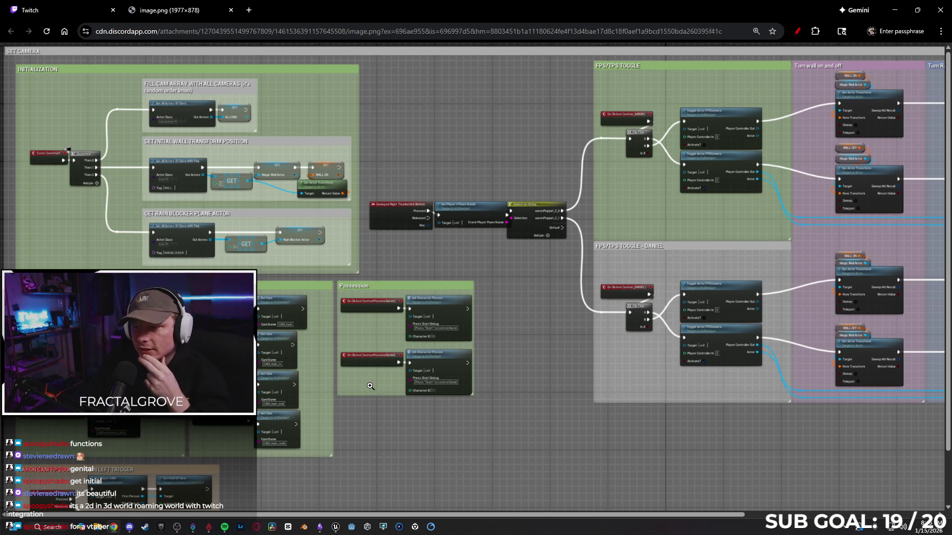
{"action": "left_click_drag", "start_coordinate": [638, 514], "coordinate": [838, 514]}
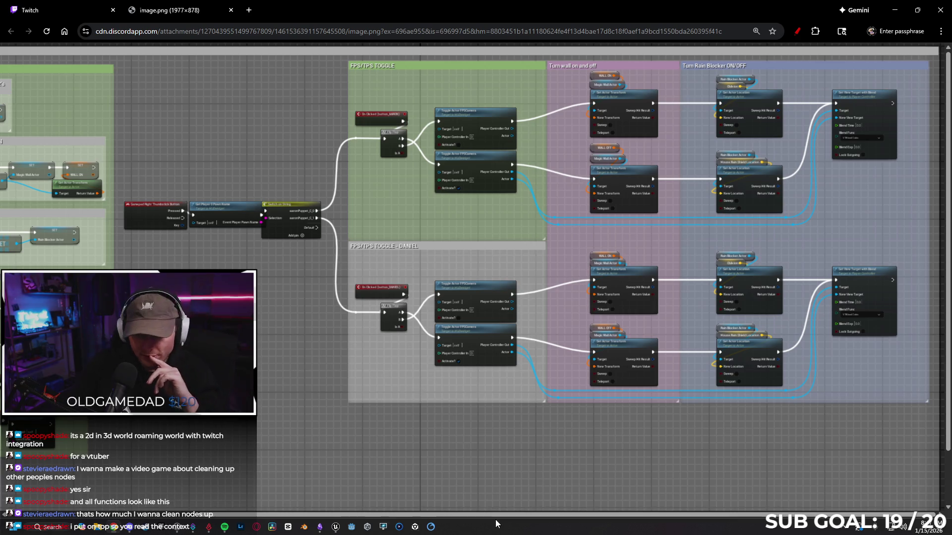
{"action": "scroll", "coordinate": [355, 486], "scroll_direction": "left", "scroll_amount": 5}
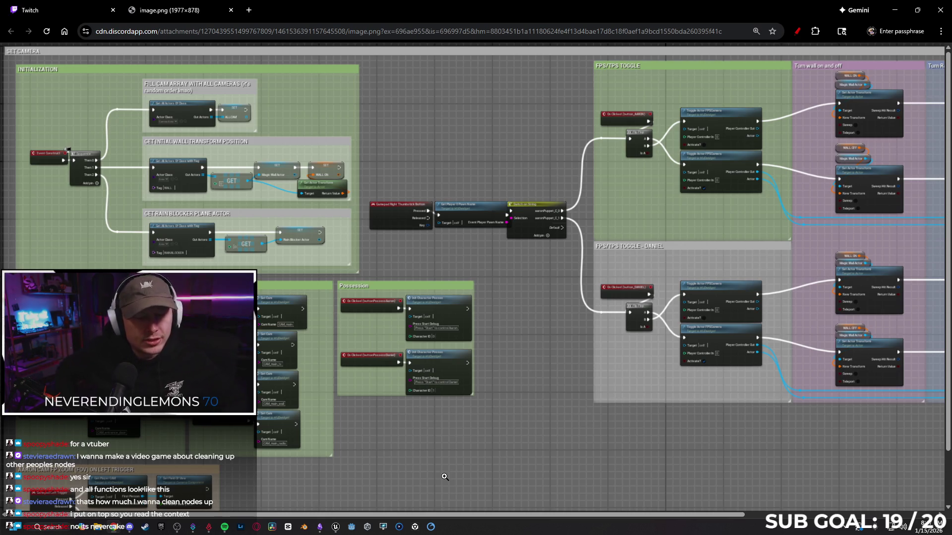
- Search Google in a new tab for 'video game about unreal blueprints' and scroll the results
{"action": "left_click", "coordinate": [250, 9]}
{"action": "type", "text": "unreal"}
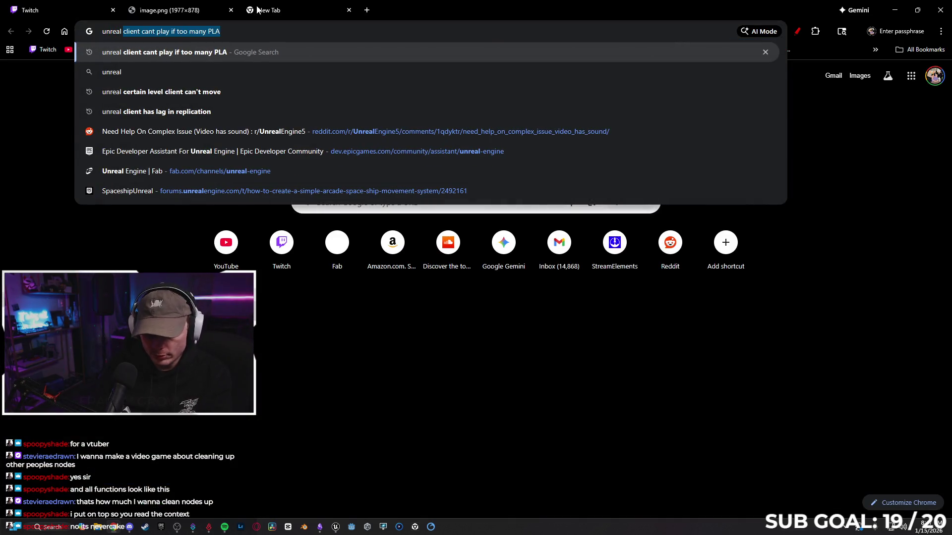
{"action": "key", "text": "BackSpace"}
{"action": "key", "text": "BackSpace"}
{"action": "key", "text": "BackSpace"}
{"action": "type", "text": "video game ab"}
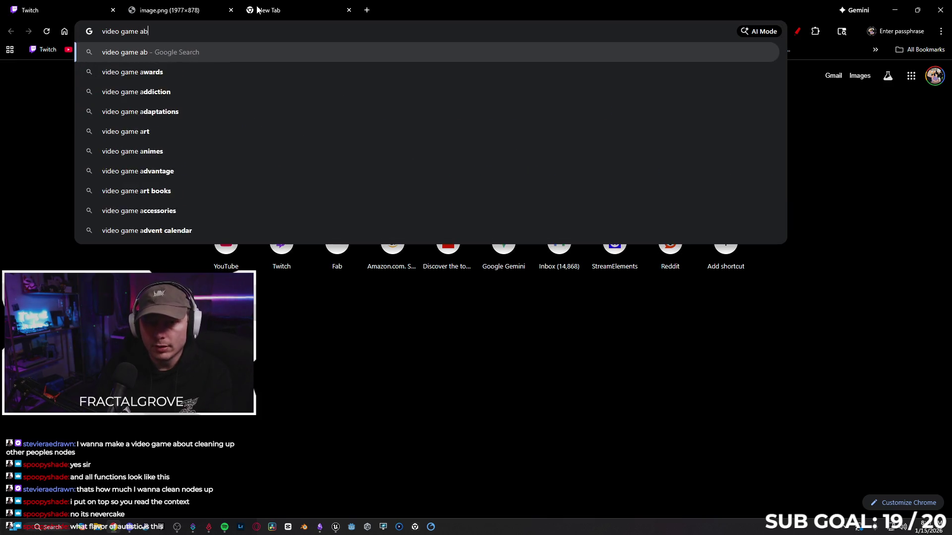
{"action": "type", "text": "out unreal bl"}
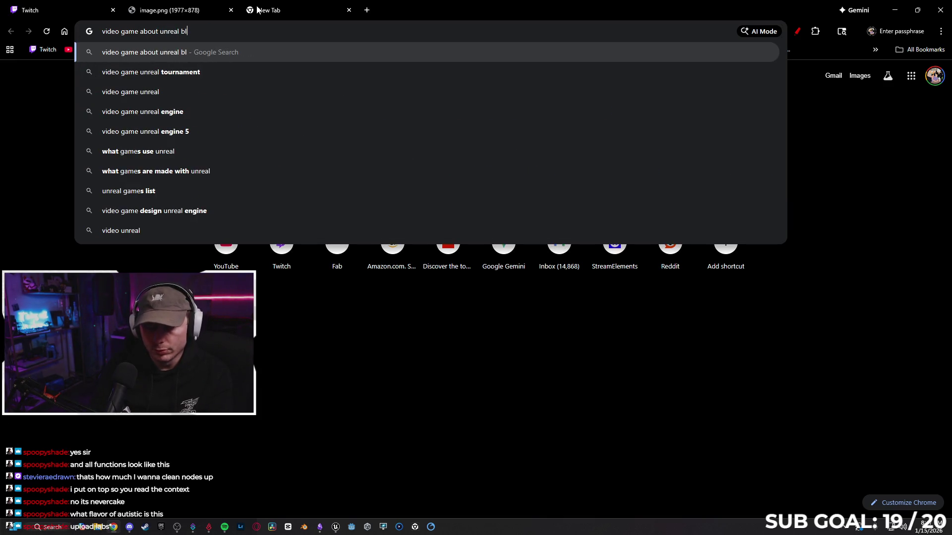
{"action": "type", "text": "ueprints"}
{"action": "key", "text": "Return"}
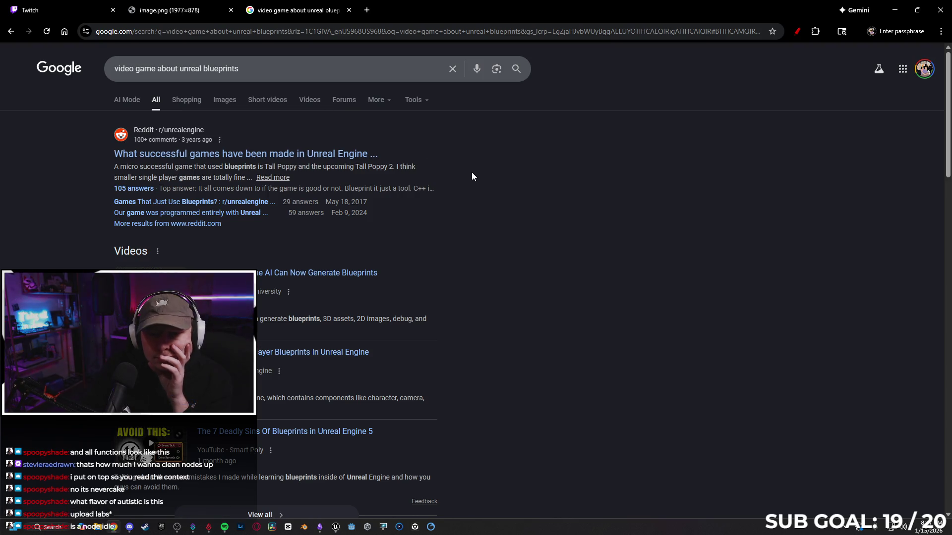
{"action": "scroll", "coordinate": [471, 242], "scroll_direction": "down", "scroll_amount": 4}
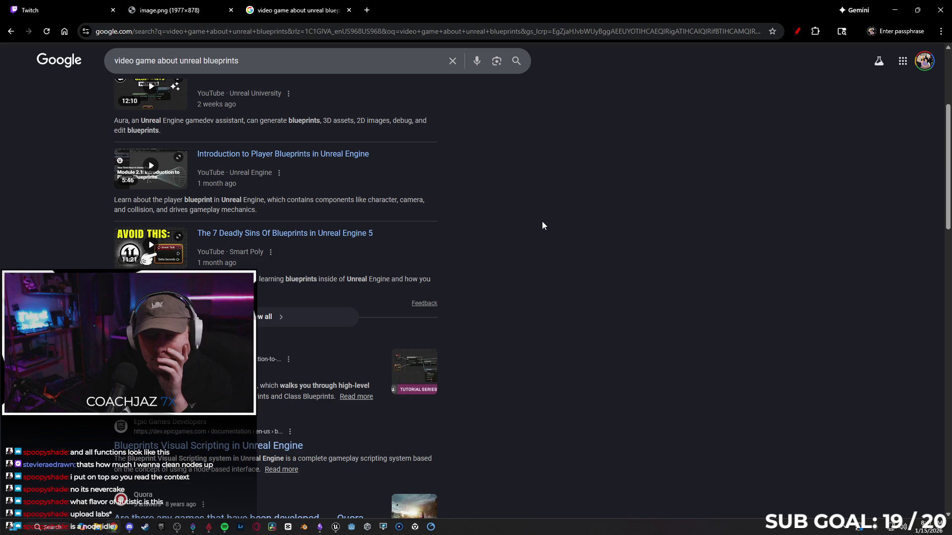
{"action": "scroll", "coordinate": [543, 222], "scroll_direction": "down", "scroll_amount": 4}
{"action": "scroll", "coordinate": [543, 223], "scroll_direction": "down", "scroll_amount": 3}
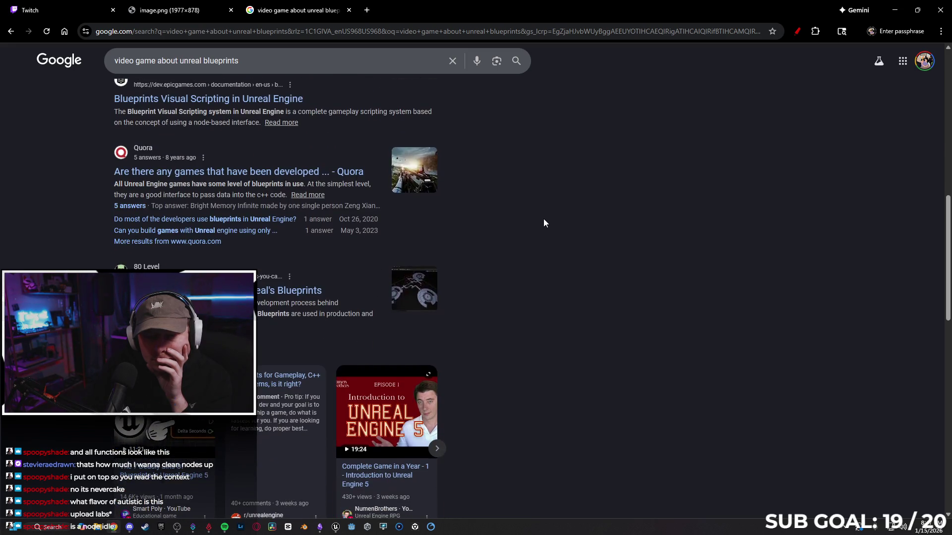
{"action": "scroll", "coordinate": [543, 219], "scroll_direction": "down", "scroll_amount": 5}
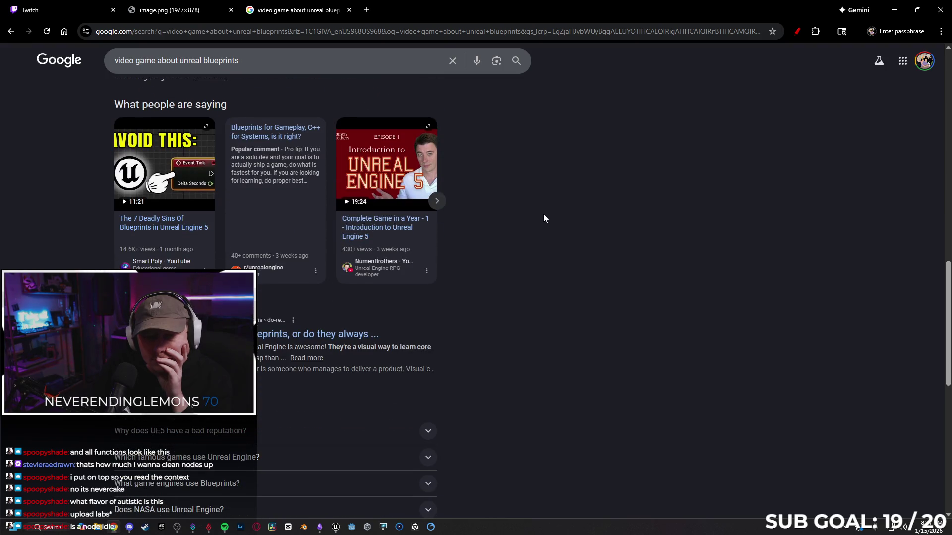
{"action": "scroll", "coordinate": [544, 218], "scroll_direction": "down", "scroll_amount": 5}
{"action": "scroll", "coordinate": [543, 219], "scroll_direction": "down", "scroll_amount": 3}
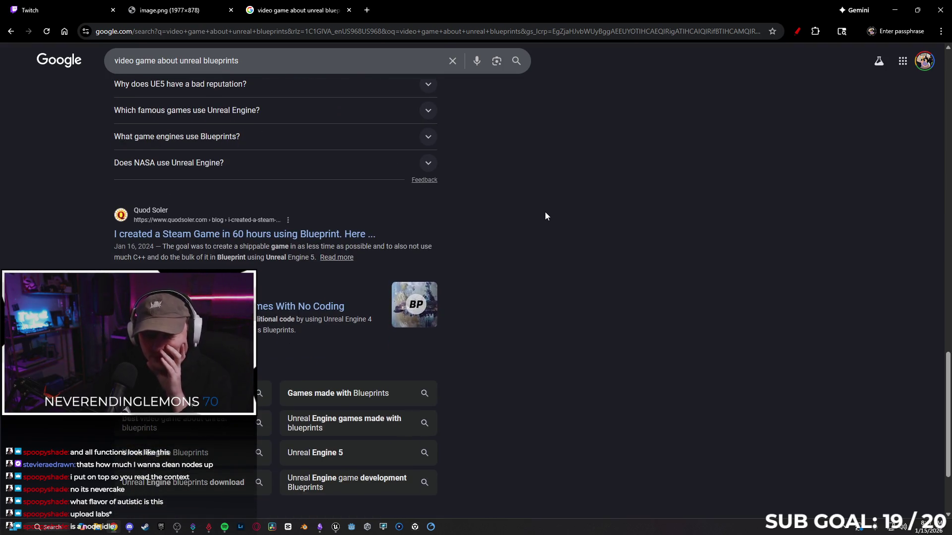
{"action": "scroll", "coordinate": [545, 213], "scroll_direction": "up", "scroll_amount": 6}
- Navigate the tab to youtube.com
{"action": "left_click_drag", "start_coordinate": [263, 58], "coordinate": [115, 60]}
{"action": "left_click", "coordinate": [303, 32]}
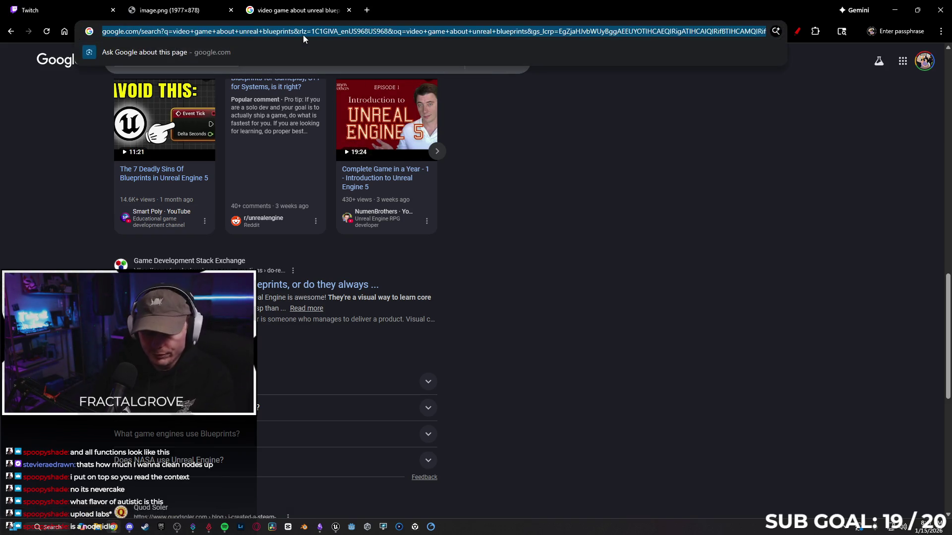
{"action": "type", "text": "youtube.com"}
{"action": "key", "text": "Return"}
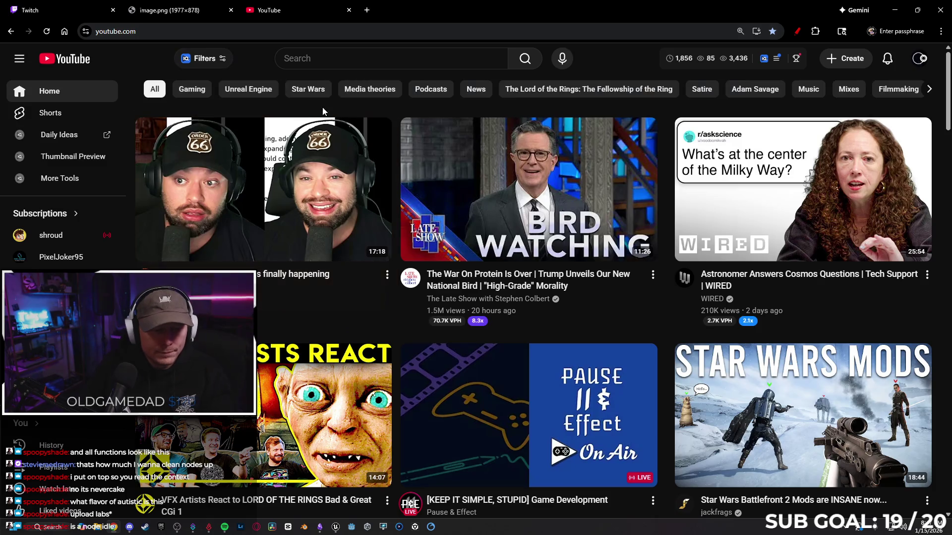
- Search YouTube for 'video game about unreal blueprints' and scroll through the video results
{"action": "left_click", "coordinate": [401, 59]}
{"action": "type", "text": "video game about unreal blueprints"}
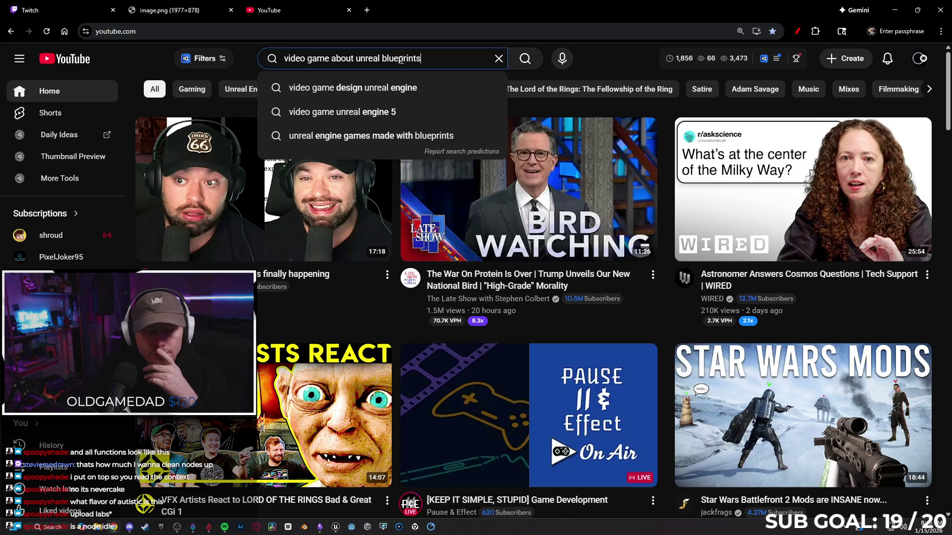
{"action": "key", "text": "Return"}
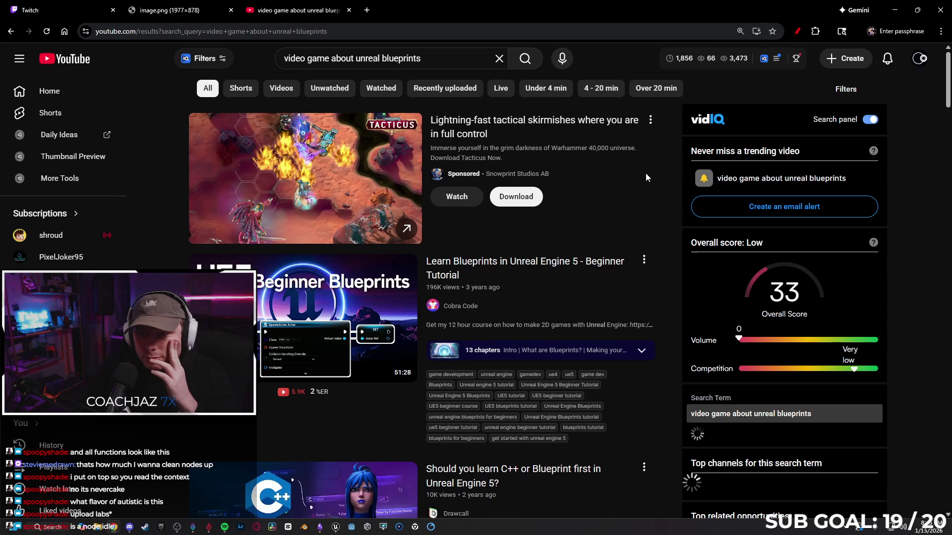
{"action": "scroll", "coordinate": [649, 176], "scroll_direction": "down", "scroll_amount": 4}
{"action": "scroll", "coordinate": [656, 226], "scroll_direction": "down", "scroll_amount": 8}
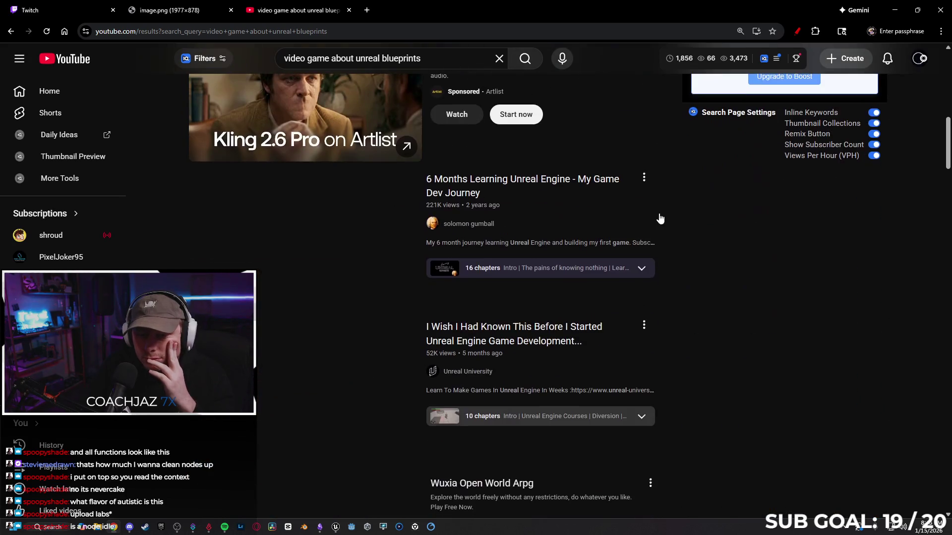
{"action": "scroll", "coordinate": [660, 213], "scroll_direction": "down", "scroll_amount": 5}
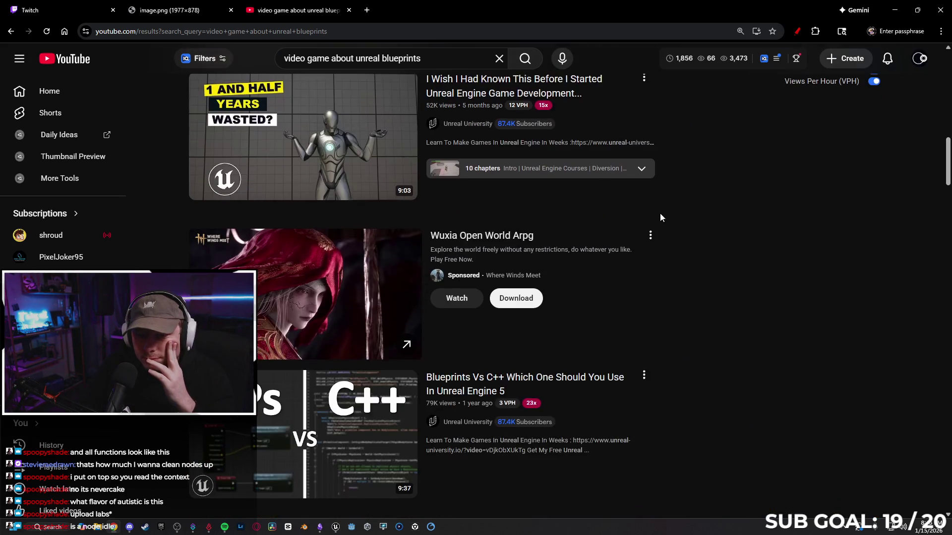
{"action": "scroll", "coordinate": [688, 221], "scroll_direction": "down", "scroll_amount": 7}
{"action": "scroll", "coordinate": [683, 227], "scroll_direction": "down", "scroll_amount": 12}
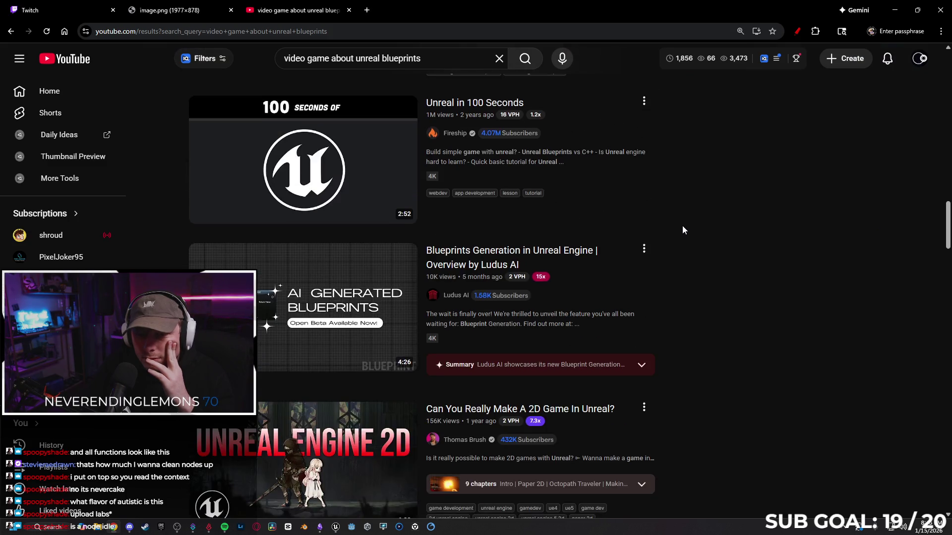
- Close the YouTube and image.png tabs to return to the Twitch Stream Manager
{"action": "scroll", "coordinate": [685, 228], "scroll_direction": "down", "scroll_amount": 20}
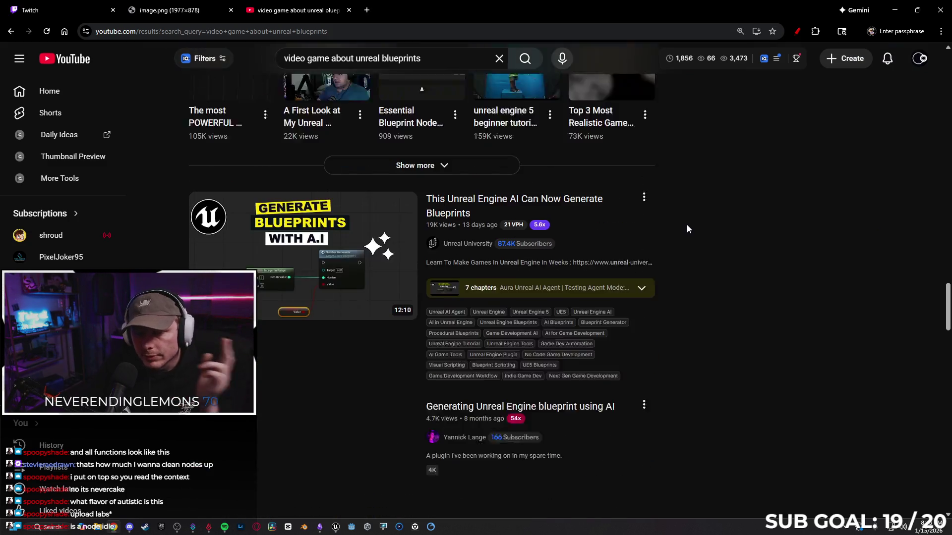
{"action": "scroll", "coordinate": [686, 231], "scroll_direction": "down", "scroll_amount": 8}
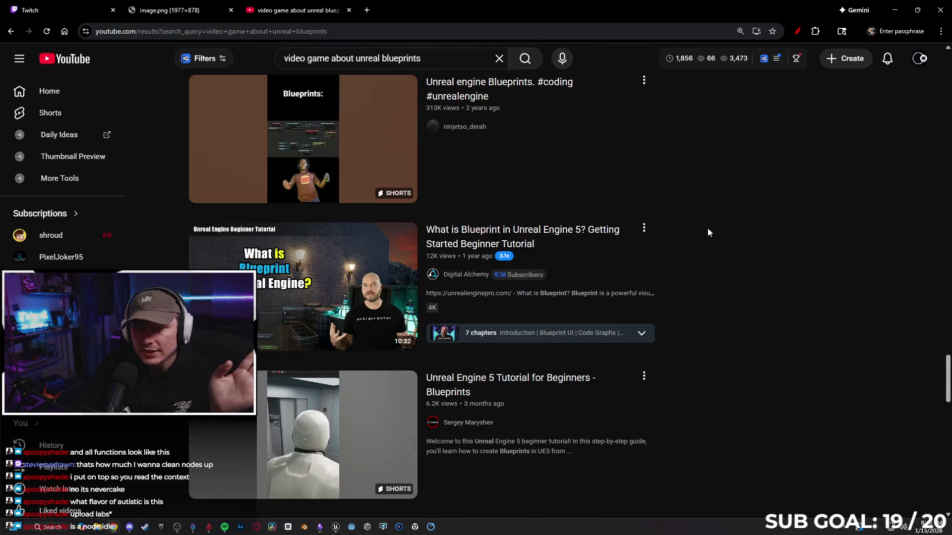
{"action": "left_click", "coordinate": [349, 11]}
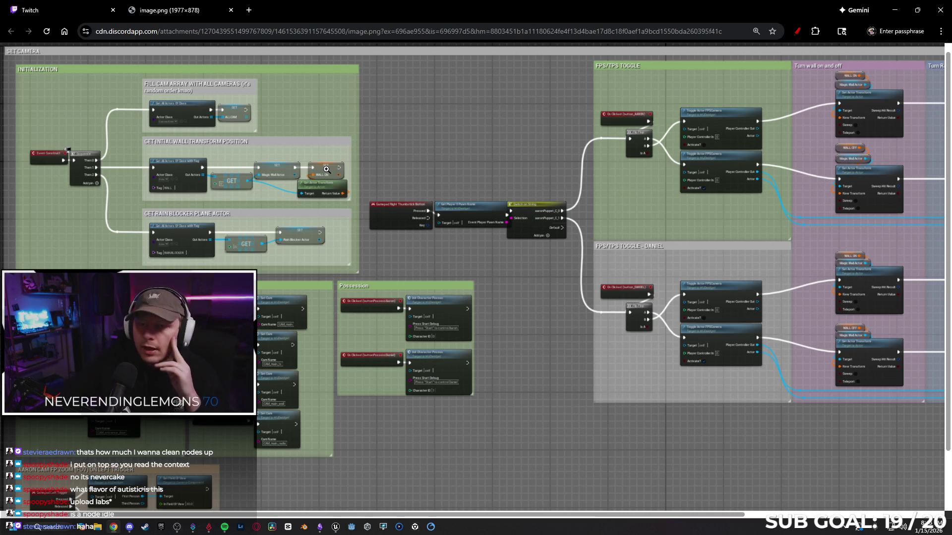
{"action": "left_click", "coordinate": [230, 10]}
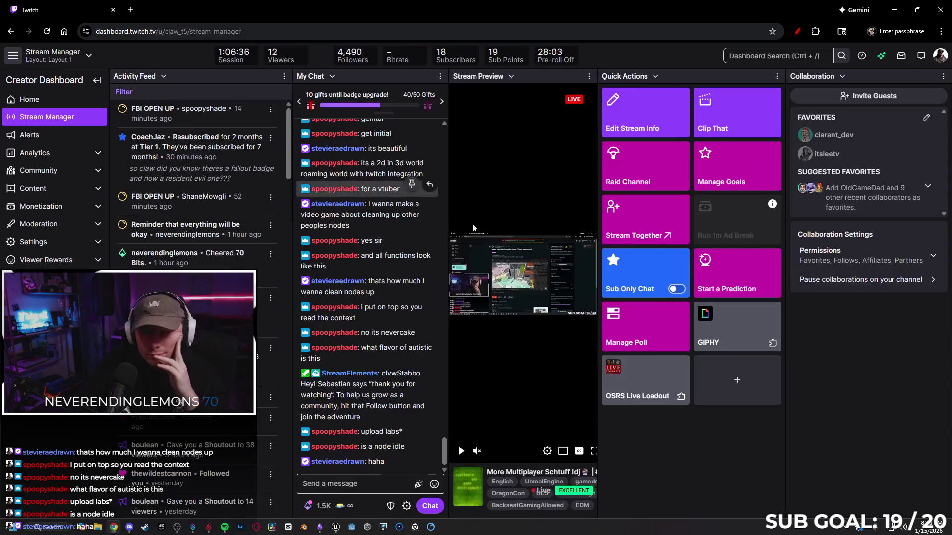
- Minimize the browser and open TestArena from File > Recent Levels
{"action": "left_click", "coordinate": [895, 10]}
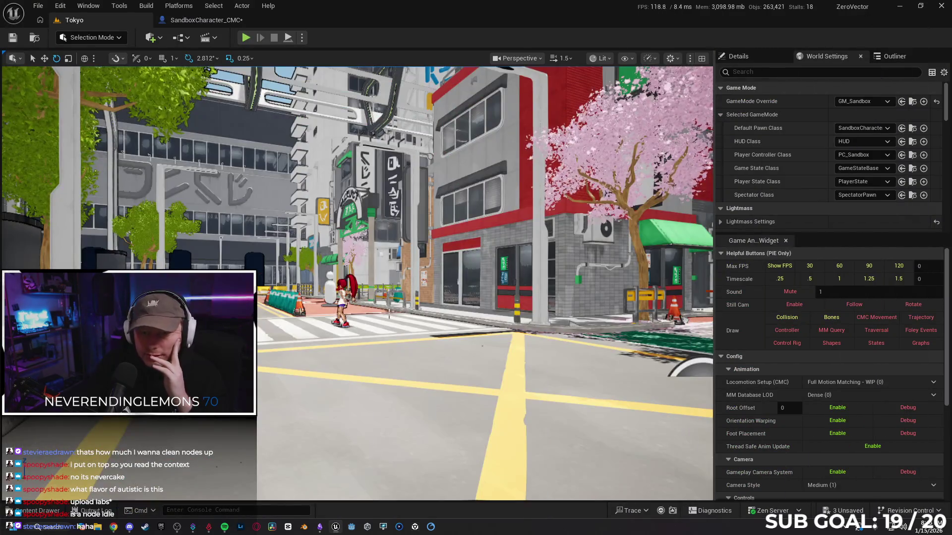
{"action": "left_click", "coordinate": [38, 6]}
{"action": "mouse_move", "coordinate": [174, 74]}
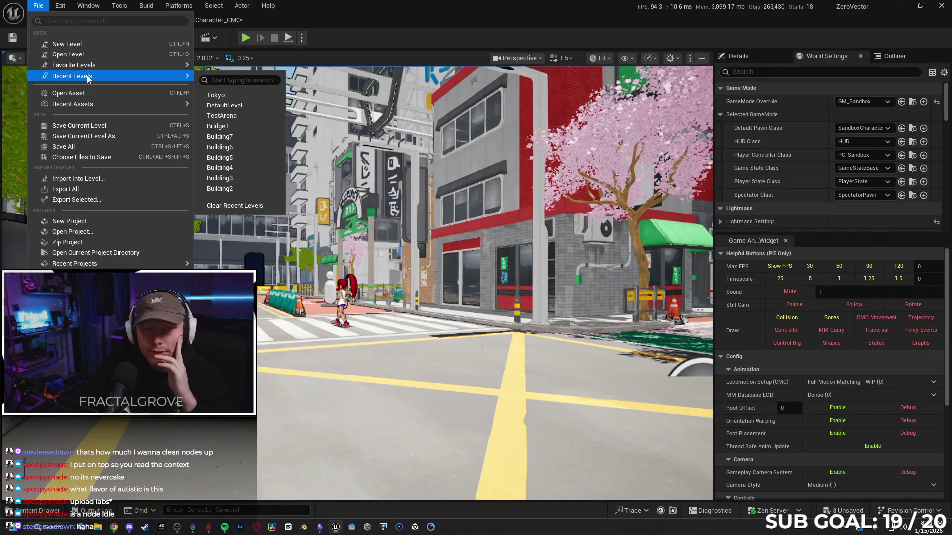
{"action": "left_click", "coordinate": [247, 116]}
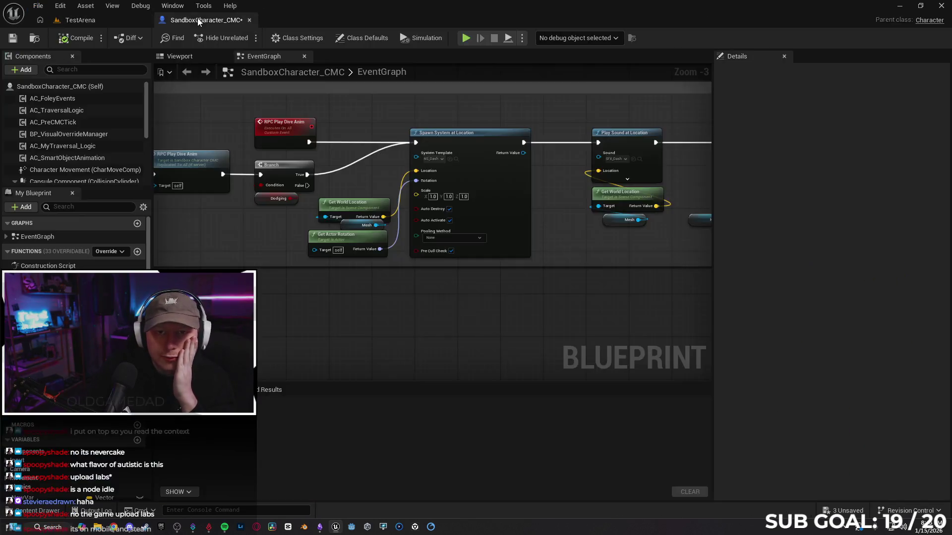
- Save SandboxCharacter_CMC and fly the camera up over the city
{"action": "left_click", "coordinate": [15, 39]}
{"action": "left_click", "coordinate": [106, 20]}
{"action": "mouse_move", "coordinate": [287, 196]}
{"action": "left_mouse_down"}
{"action": "mouse_move", "coordinate": [248, 201]}
{"action": "mouse_move", "coordinate": [297, 203]}
{"action": "left_mouse_up"}
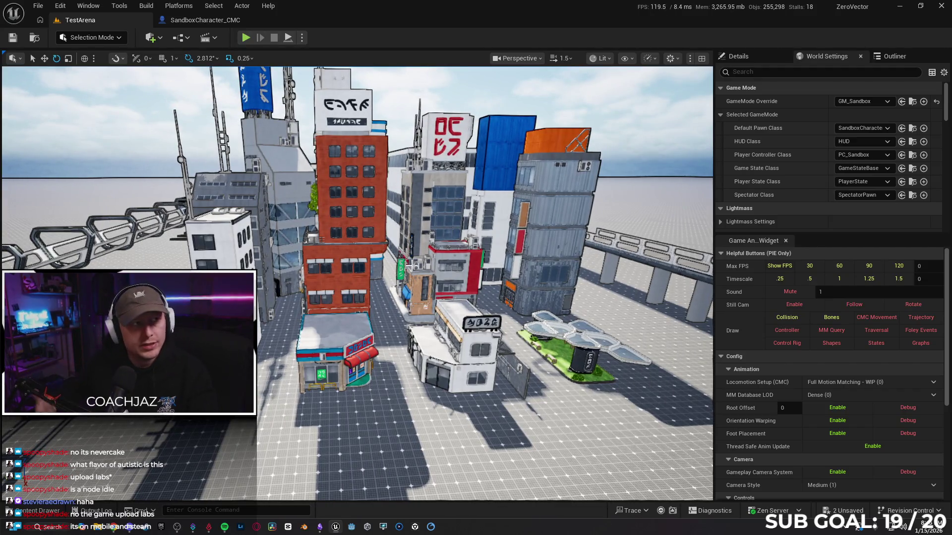
- Select the BPP_Building4 packed building, show its properties, and focus the view on it
{"action": "mouse_move", "coordinate": [297, 203]}
{"action": "left_mouse_down"}
{"action": "mouse_move", "coordinate": [298, 183]}
{"action": "mouse_move", "coordinate": [327, 183]}
{"action": "left_mouse_up"}
{"action": "left_click_drag", "start_coordinate": [431, 250], "coordinate": [347, 251]}
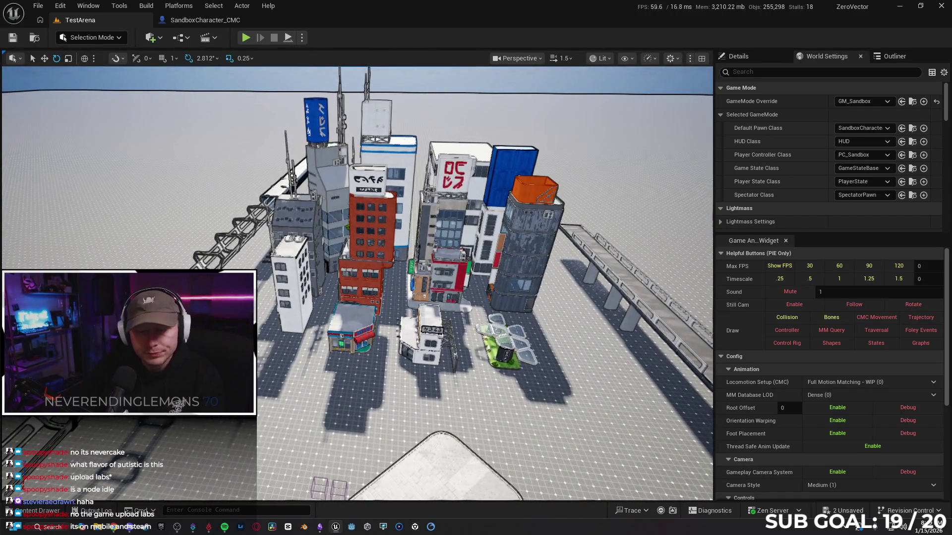
{"action": "left_click", "coordinate": [293, 288]}
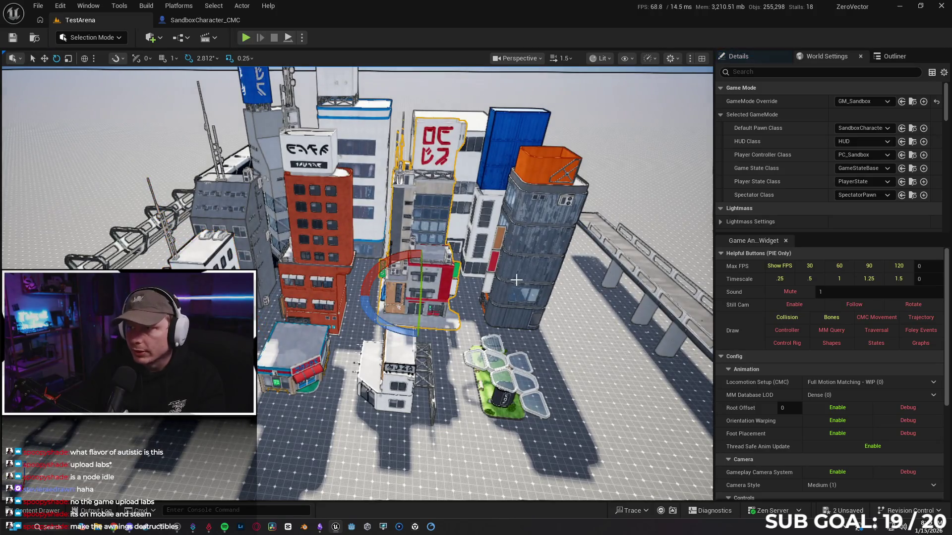
{"action": "key", "text": "w"}
{"action": "left_click", "coordinate": [757, 55]}
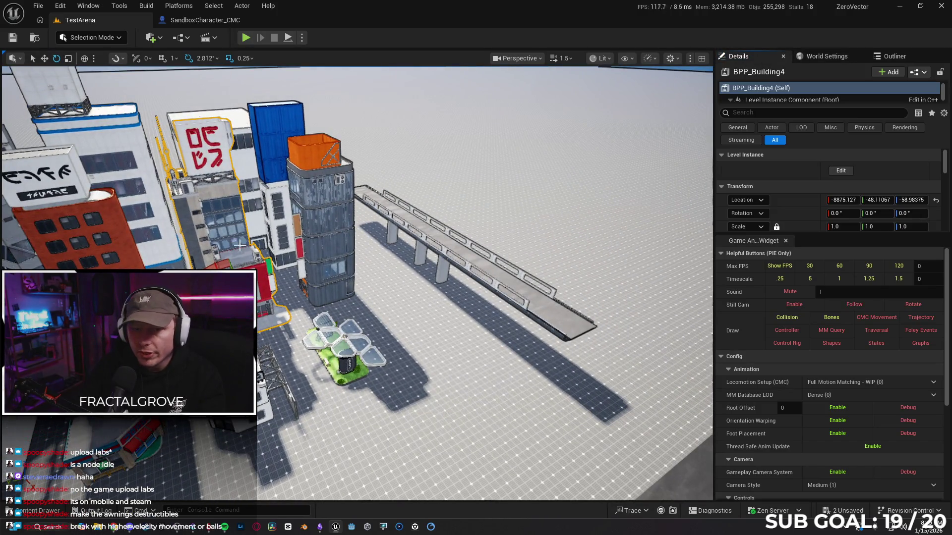
{"action": "key", "text": "f"}
{"action": "scroll", "coordinate": [357, 282], "scroll_direction": "up", "scroll_amount": 10}
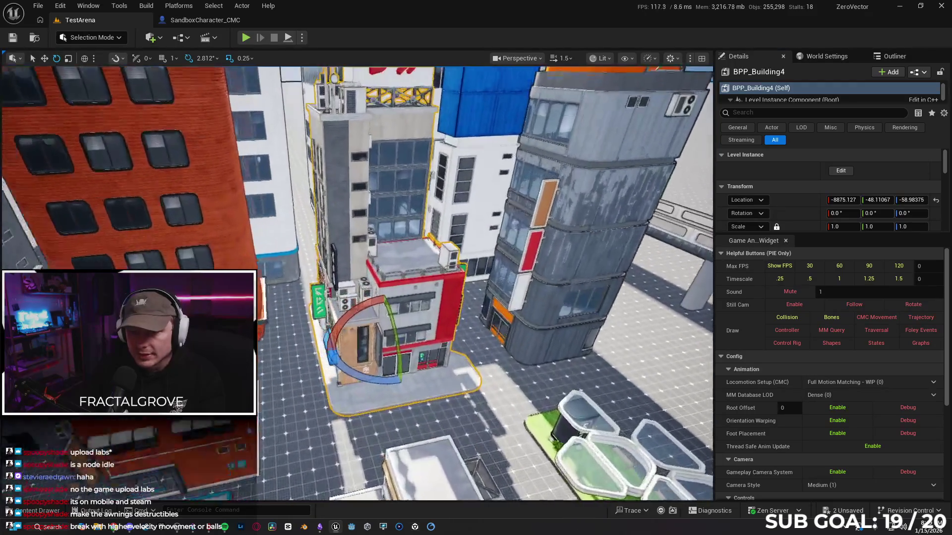
- Fly to the green building and select its curved window and flat wall pieces
{"action": "key", "text": "w"}
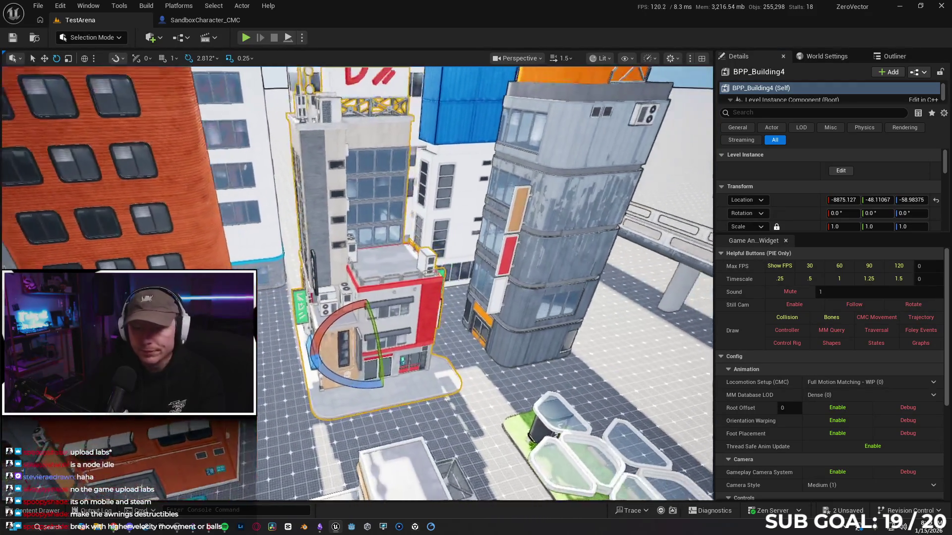
{"action": "key", "text": "w"}
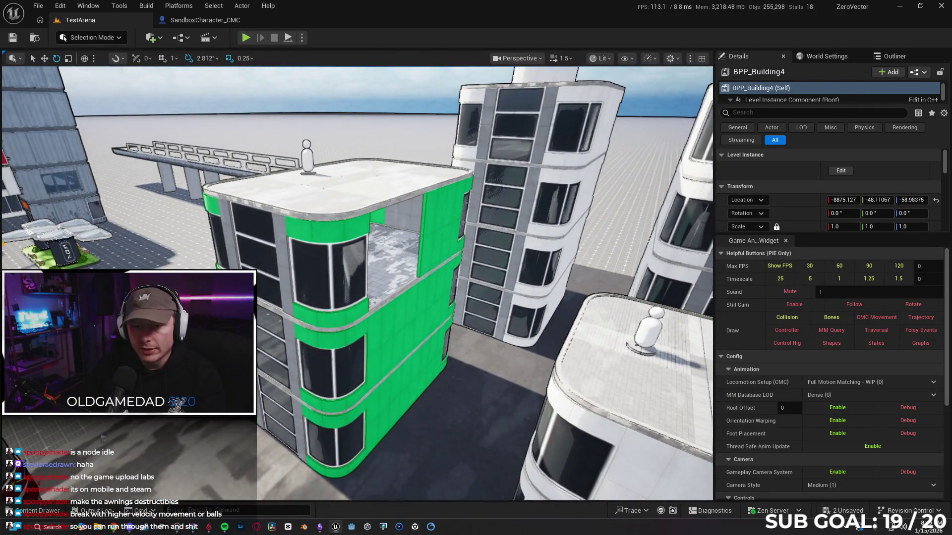
{"action": "left_click", "coordinate": [321, 275]}
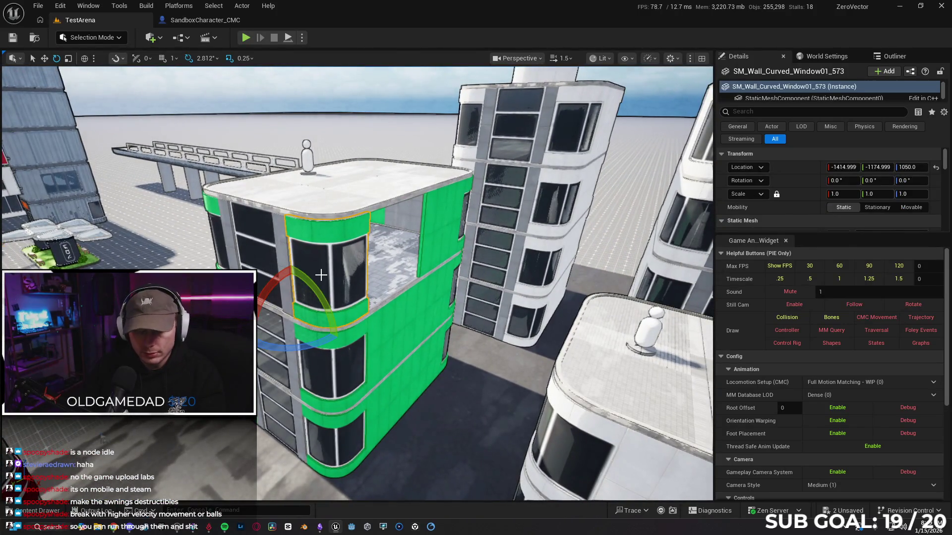
{"action": "key", "text": "shift+e"}
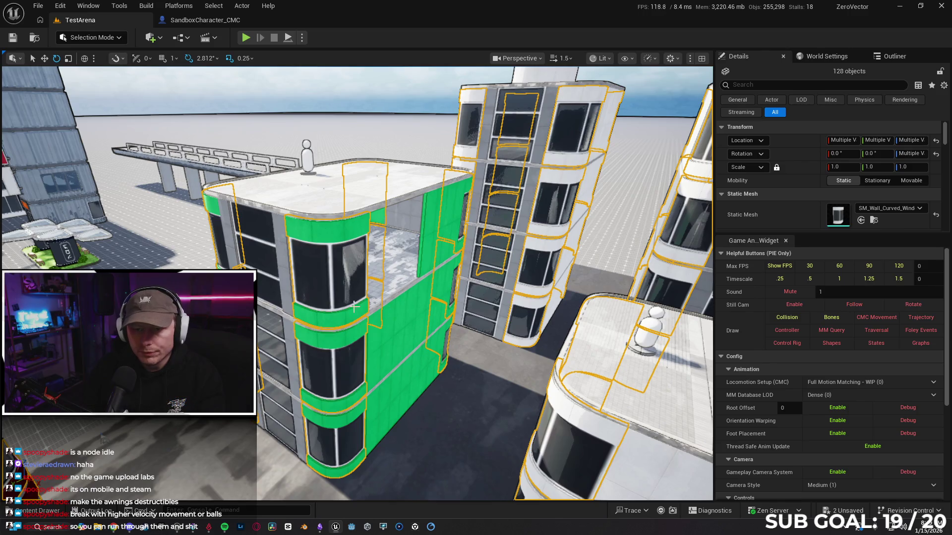
{"action": "left_click", "coordinate": [334, 306]}
{"action": "left_click", "coordinate": [404, 327]}
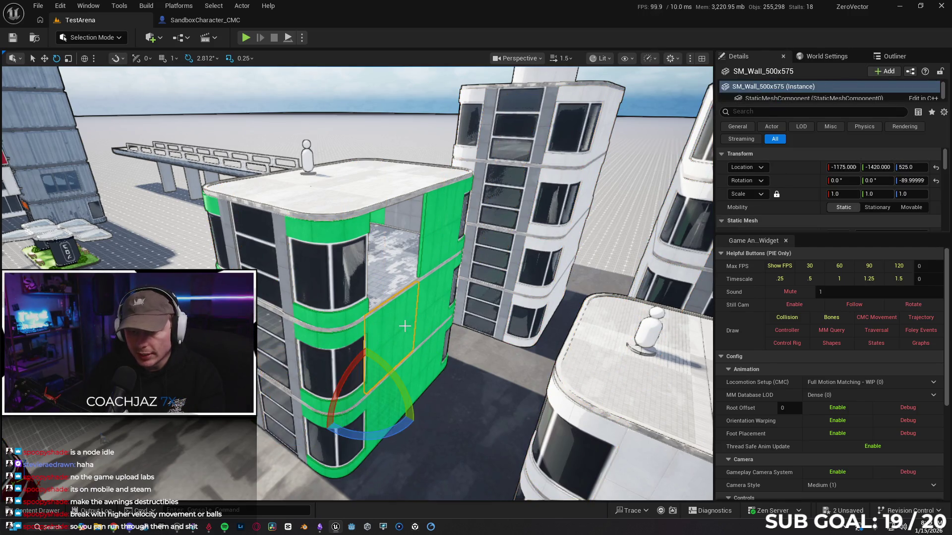
{"action": "left_click", "coordinate": [333, 255], "text": "ctrl"}
{"action": "left_click", "coordinate": [318, 297], "text": "ctrl"}
{"action": "left_click", "coordinate": [446, 233], "text": "ctrl"}
{"action": "left_click", "coordinate": [321, 351], "text": "ctrl"}
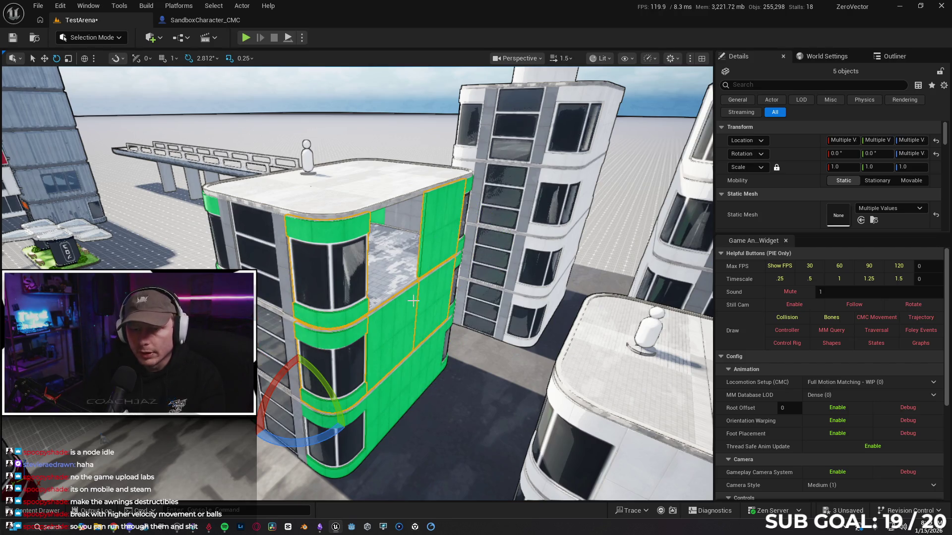
- Review the right-click Level options for the walls, back out, and open the Content Drawer
{"action": "right_click", "coordinate": [333, 269]}
{"action": "mouse_move", "coordinate": [407, 459]}
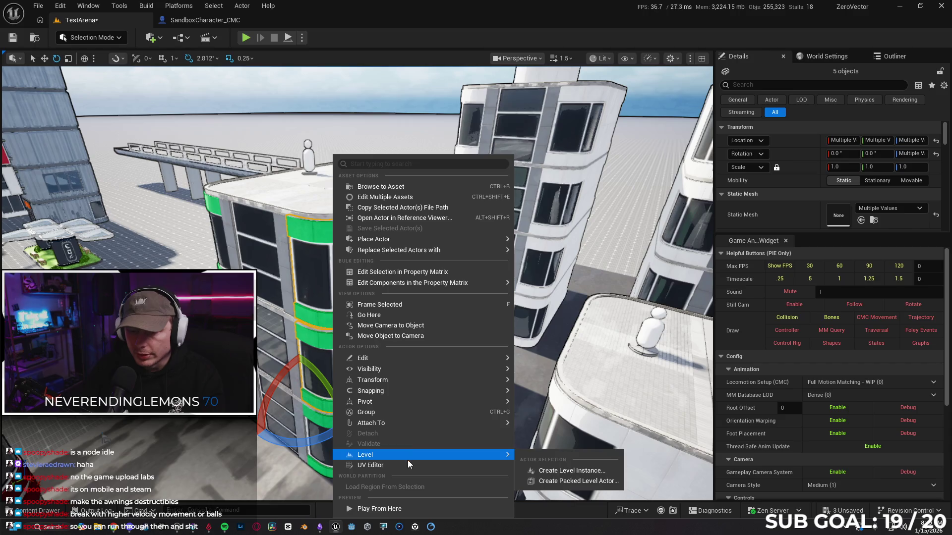
{"action": "left_click", "coordinate": [578, 482]}
{"action": "mouse_move", "coordinate": [578, 486]}
{"action": "left_mouse_down"}
{"action": "mouse_move", "coordinate": [149, 461]}
{"action": "mouse_move", "coordinate": [3, 491]}
{"action": "left_mouse_up"}
{"action": "left_click", "coordinate": [38, 511]}
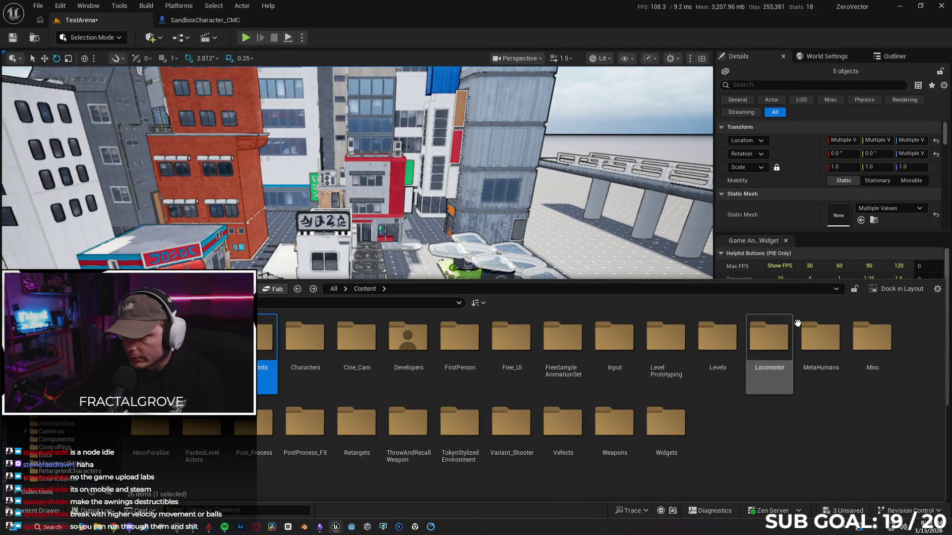
- Open the Building4 level from PackedLevelActors, saving pending changes with Save Selected
{"action": "double_click", "coordinate": [209, 431]}
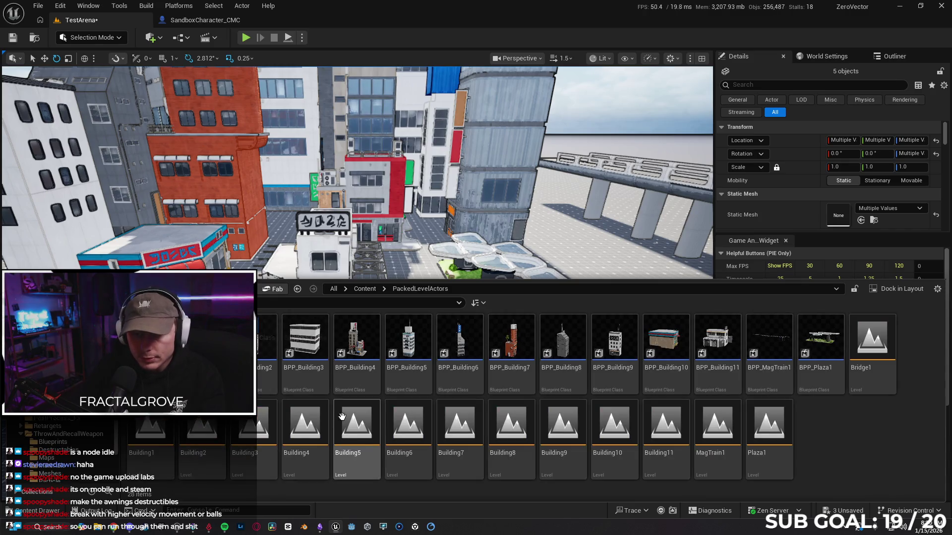
{"action": "left_click_drag", "start_coordinate": [342, 218], "coordinate": [386, 208]}
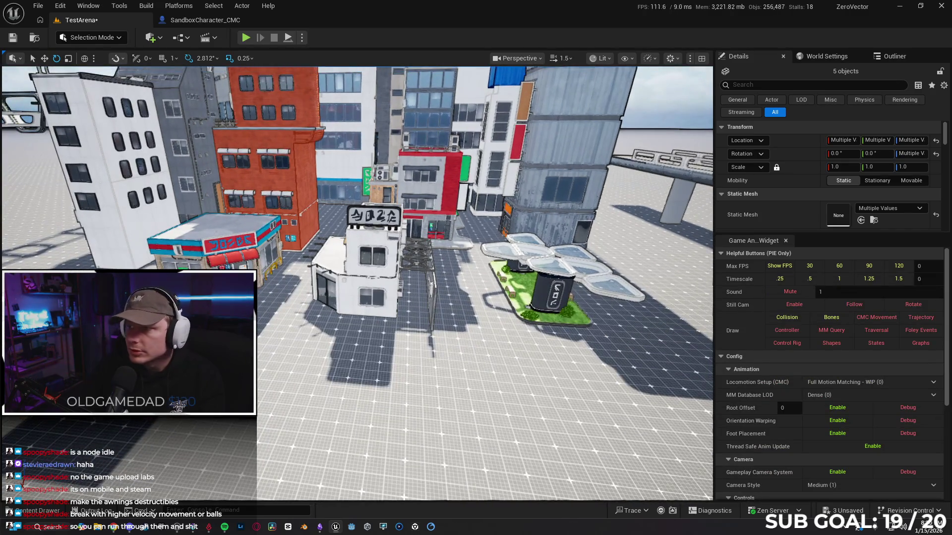
{"action": "left_click", "coordinate": [421, 155]}
{"action": "left_click", "coordinate": [53, 516]}
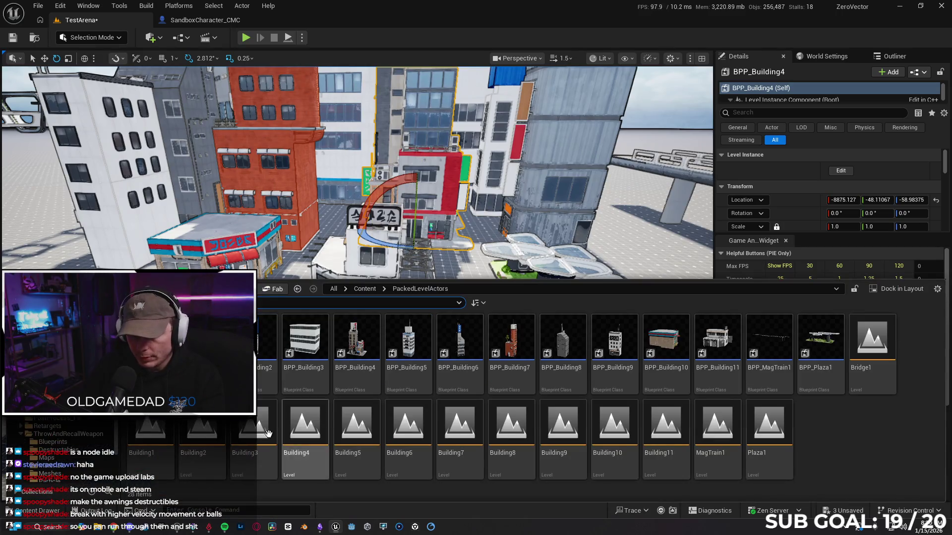
{"action": "double_click", "coordinate": [299, 436]}
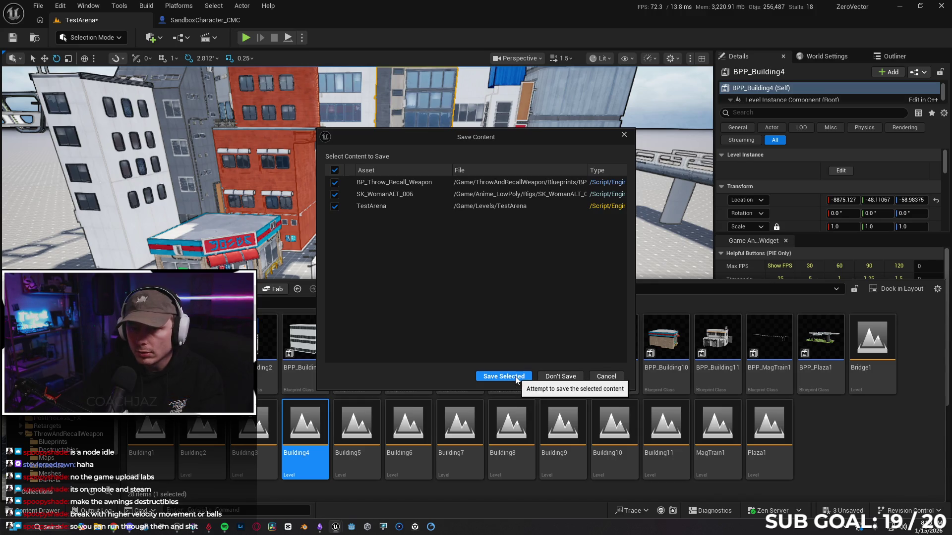
{"action": "left_click", "coordinate": [517, 380]}
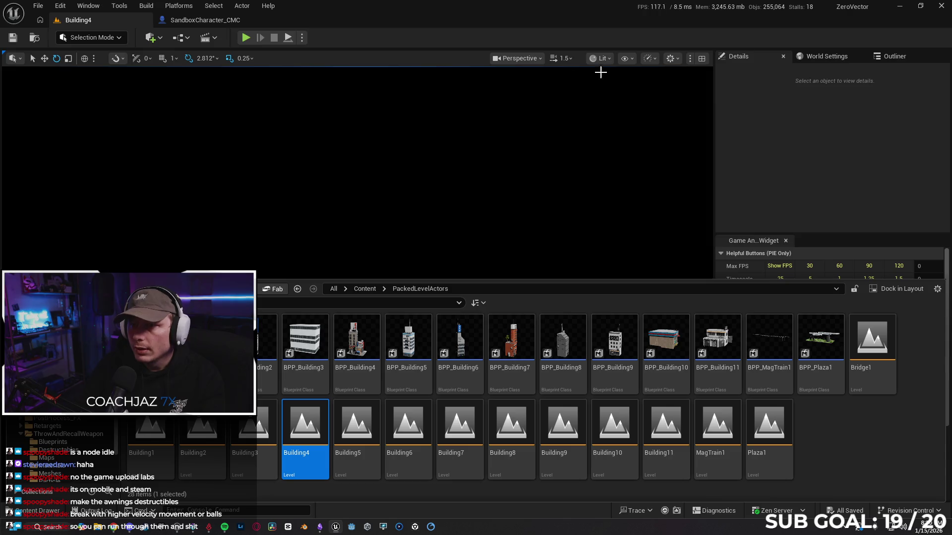
- Switch the viewport view mode to Unlit
{"action": "left_click", "coordinate": [600, 58]}
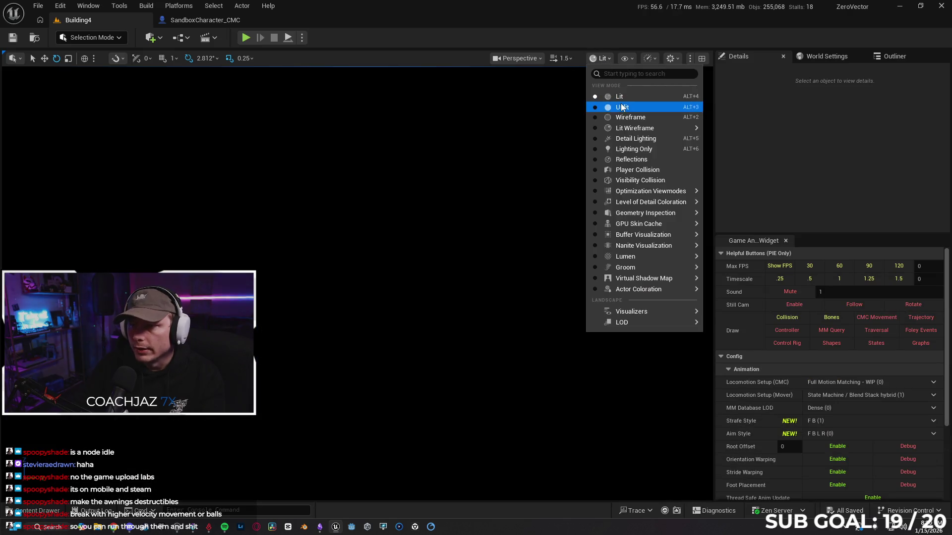
{"action": "left_click", "coordinate": [608, 107]}
{"action": "scroll", "coordinate": [357, 282], "scroll_direction": "down", "scroll_amount": 5}
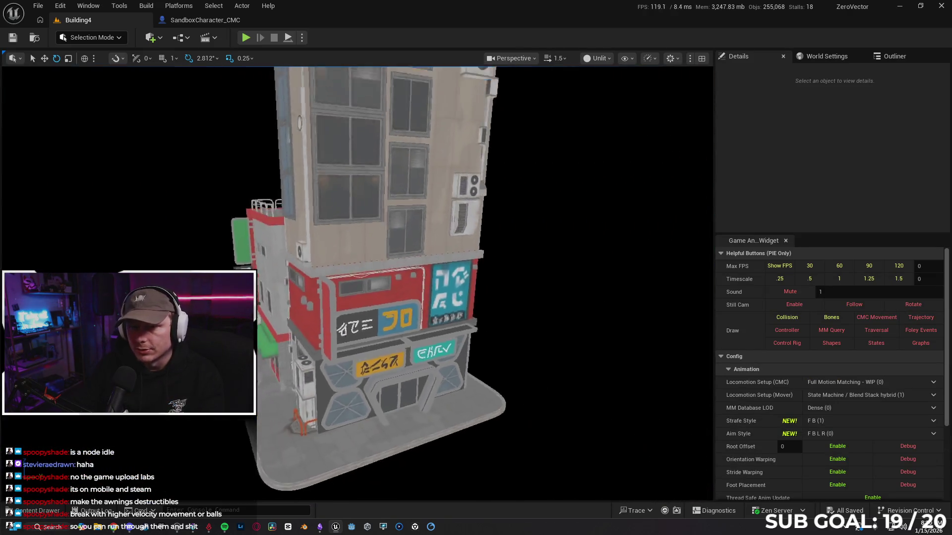
{"action": "scroll", "coordinate": [376, 230], "scroll_direction": "up", "scroll_amount": 3}
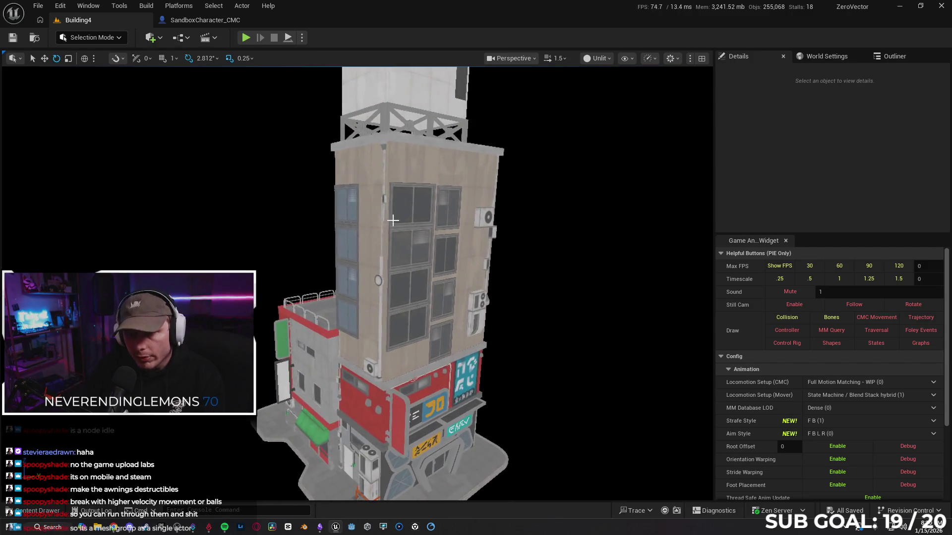
- Select the whole Building4 structure and fly around to inspect its tower and lower floors
{"action": "left_click", "coordinate": [376, 230]}
{"action": "left_click_drag", "start_coordinate": [376, 231], "coordinate": [590, 226]}
{"action": "left_click", "coordinate": [825, 56]}
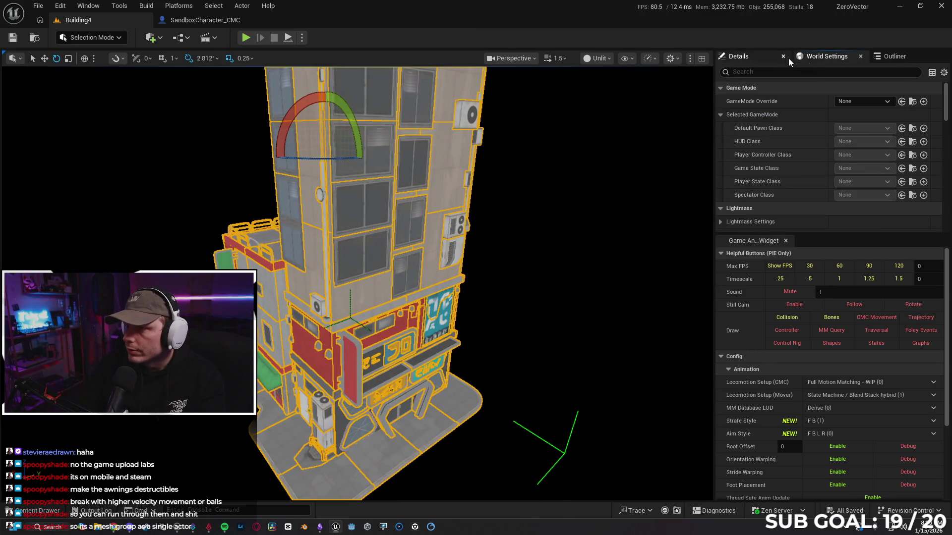
{"action": "left_click", "coordinate": [890, 57]}
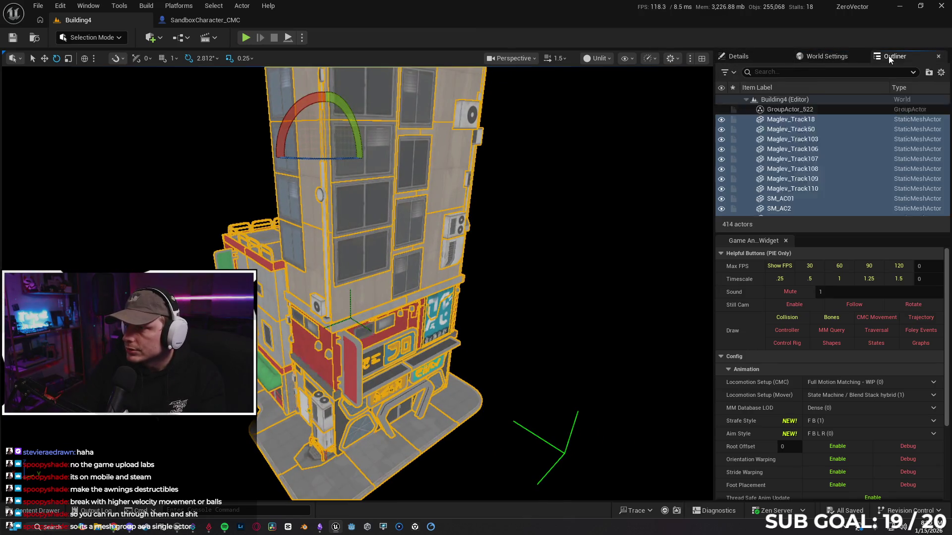
{"action": "left_click", "coordinate": [757, 59]}
{"action": "key", "text": "e"}
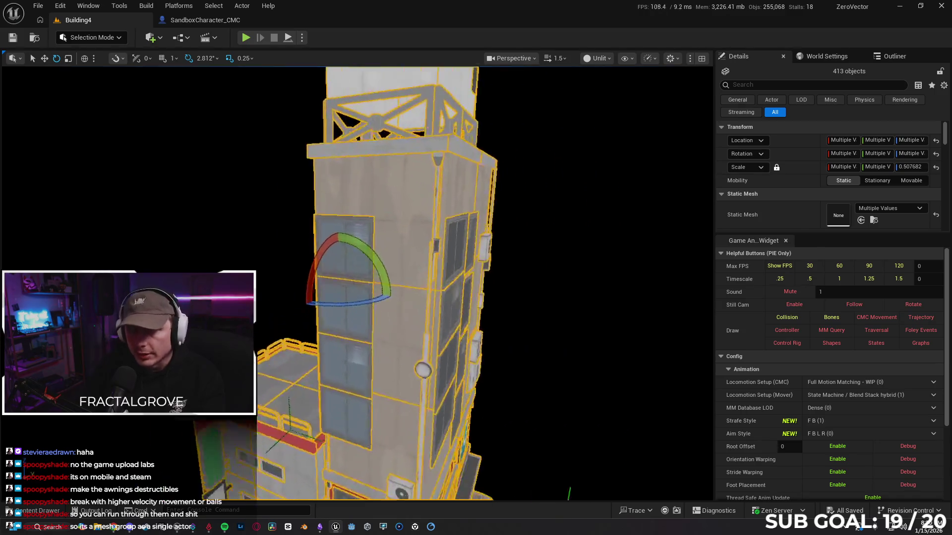
{"action": "key", "text": "w"}
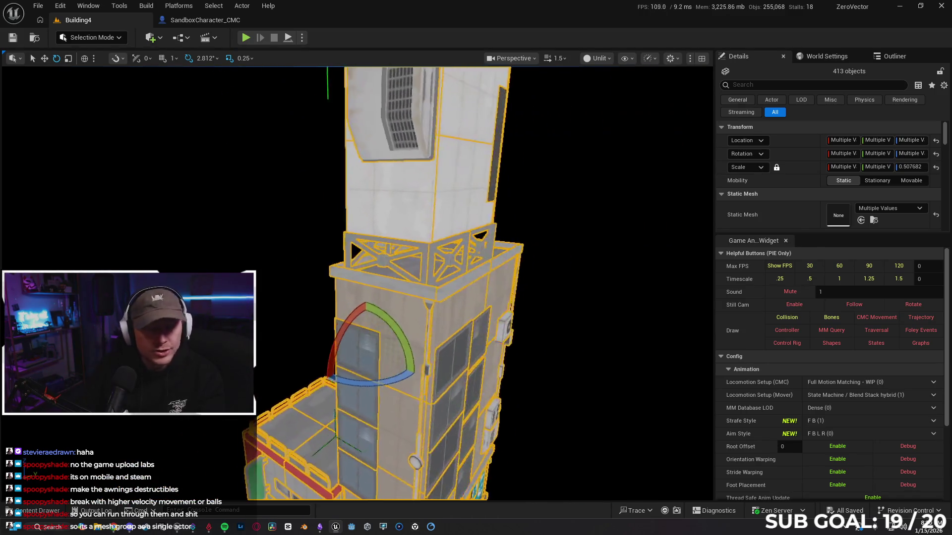
{"action": "key", "text": "q"}
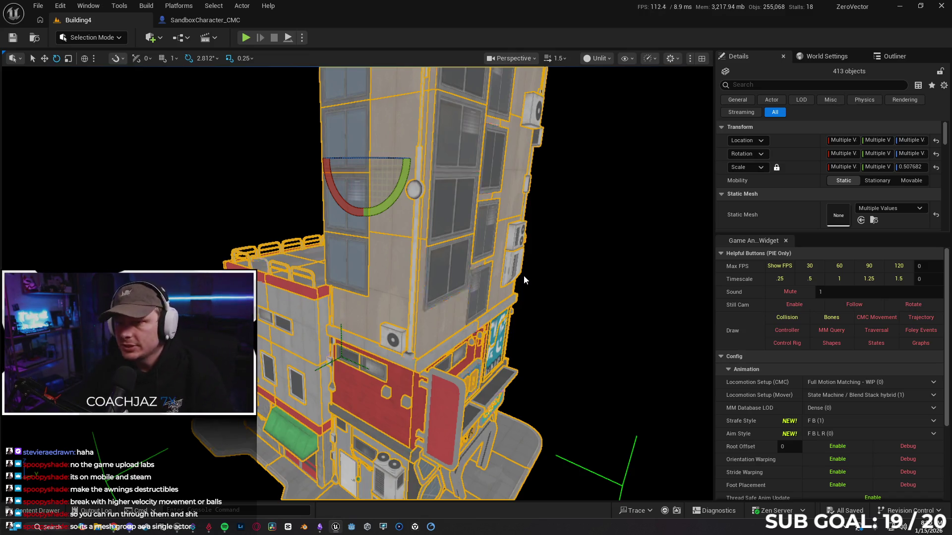
{"action": "mouse_move", "coordinate": [539, 281]}
{"action": "left_mouse_down"}
{"action": "mouse_move", "coordinate": [521, 263]}
{"action": "mouse_move", "coordinate": [565, 265]}
{"action": "mouse_move", "coordinate": [555, 265]}
{"action": "mouse_move", "coordinate": [560, 246]}
{"action": "left_mouse_up"}
- Unlock Building4's group and focus on a single wall piece, undoing an accidental rotation
{"action": "right_click", "coordinate": [377, 154]}
{"action": "mouse_move", "coordinate": [464, 412]}
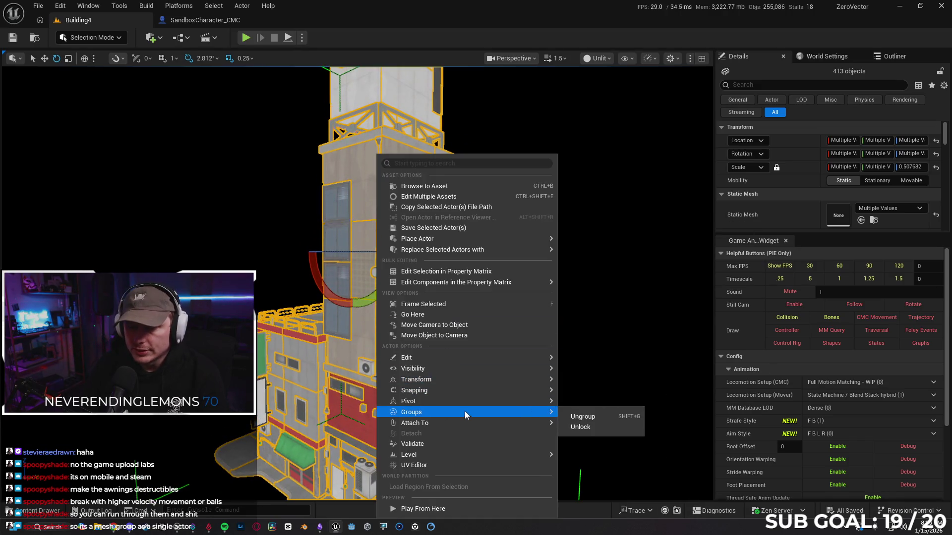
{"action": "left_click", "coordinate": [590, 427]}
{"action": "left_click", "coordinate": [369, 319]}
{"action": "key", "text": "f"}
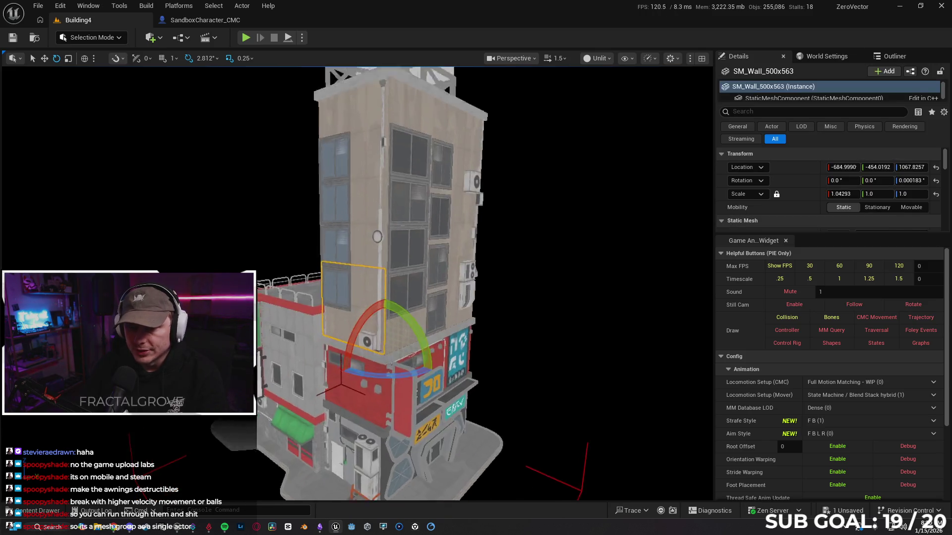
{"action": "key", "text": "ctrl+z"}
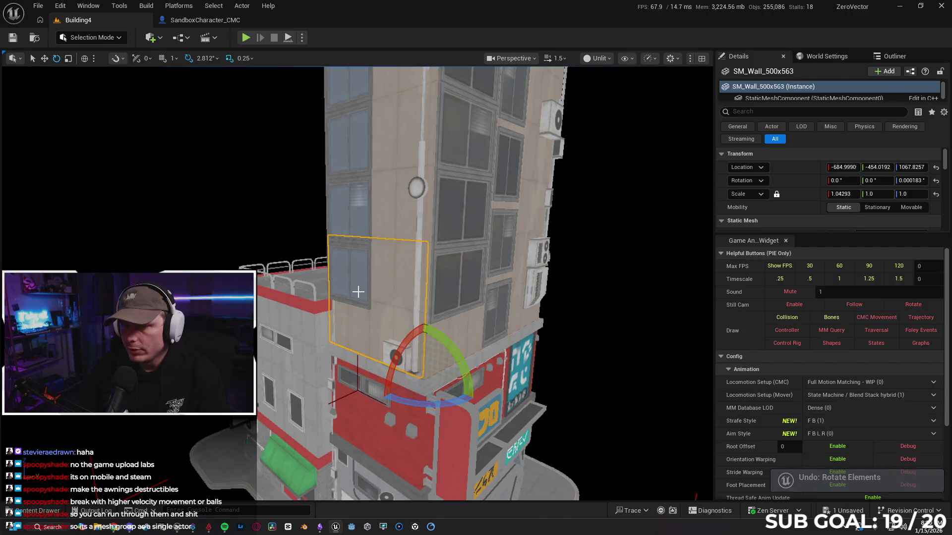
- Select a window piece and filter its Details by 'tag' to check the Banned tag
{"action": "left_click", "coordinate": [357, 287]}
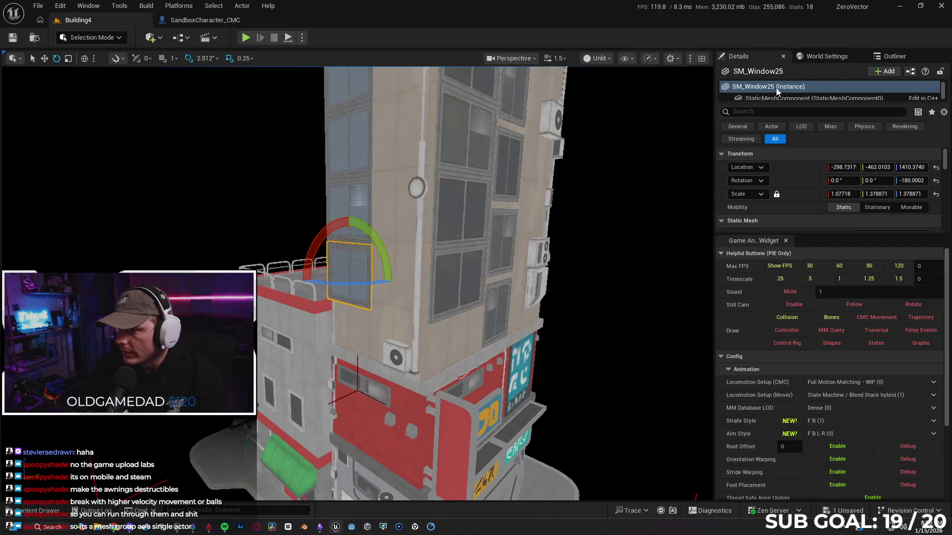
{"action": "left_click_drag", "start_coordinate": [791, 235], "coordinate": [792, 387]}
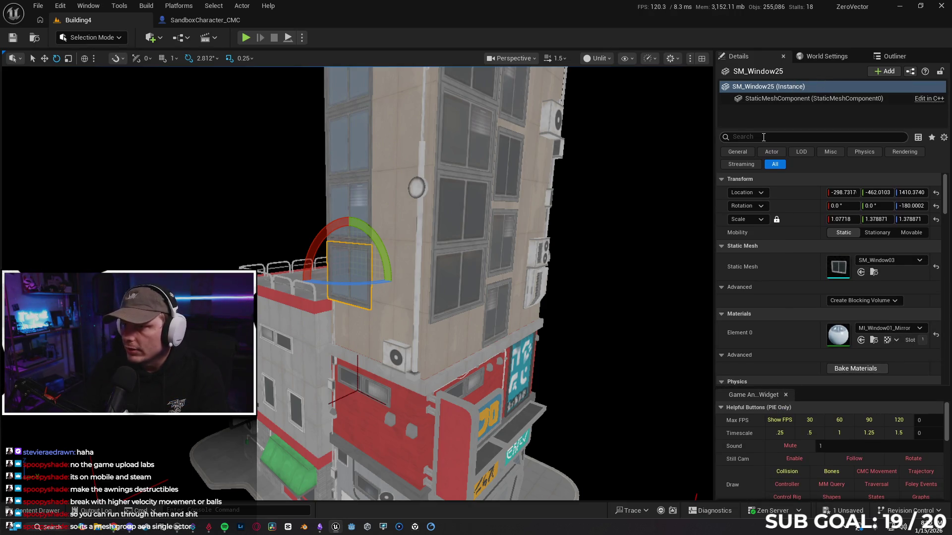
{"action": "type", "text": "tag"}
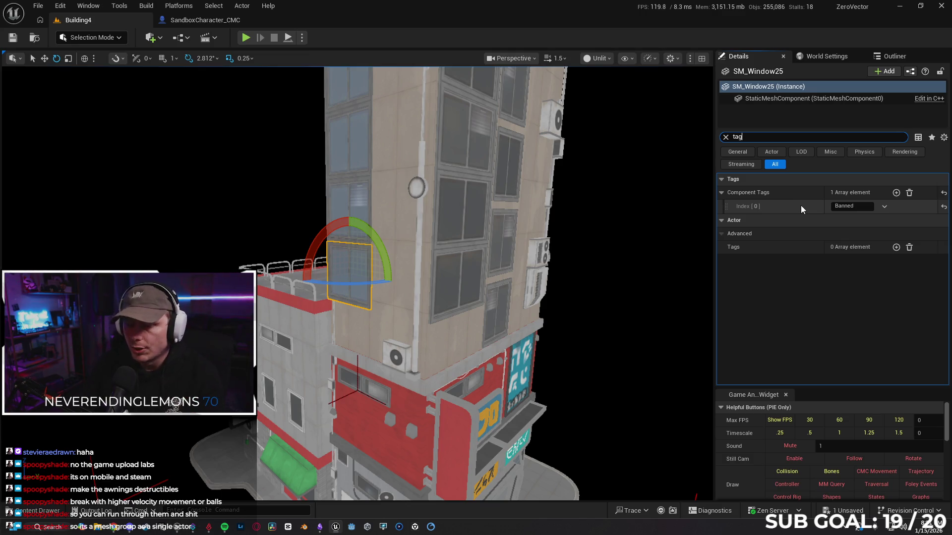
{"action": "scroll", "coordinate": [350, 238], "scroll_direction": "up", "scroll_amount": 4}
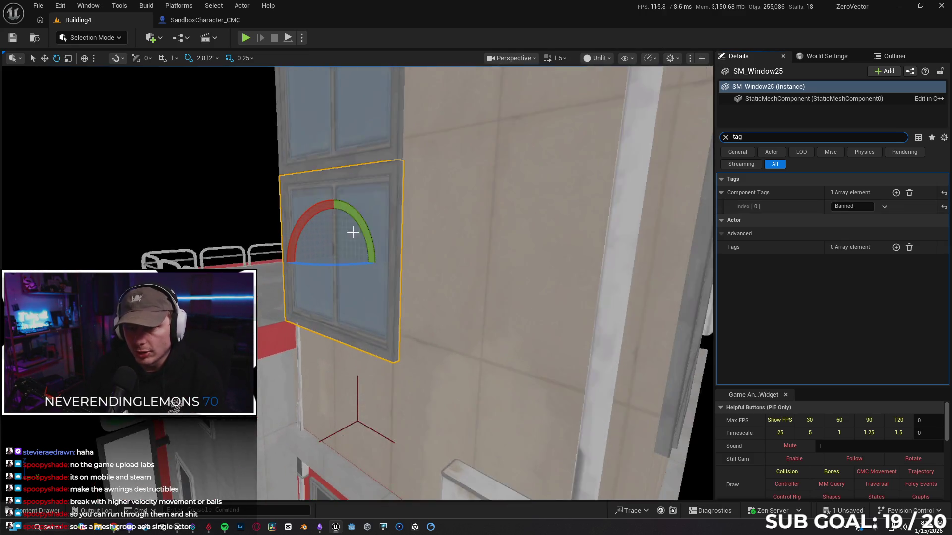
{"action": "scroll", "coordinate": [367, 188], "scroll_direction": "up", "scroll_amount": 2}
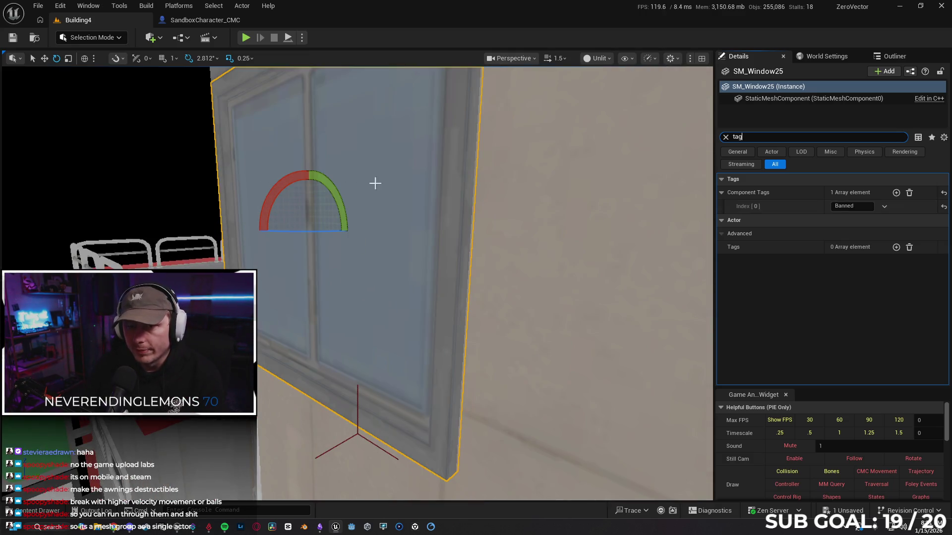
{"action": "scroll", "coordinate": [446, 194], "scroll_direction": "down", "scroll_amount": 6}
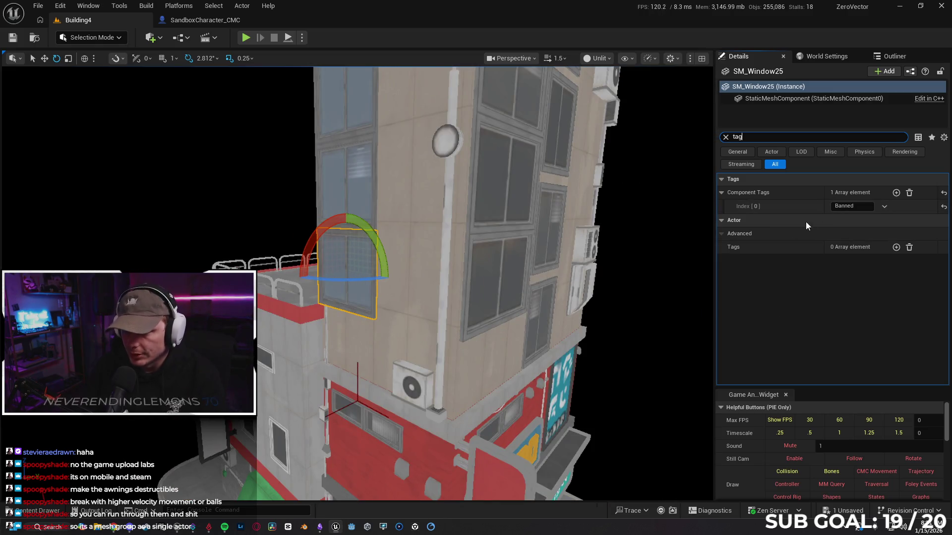
{"action": "left_click", "coordinate": [726, 137]}
{"action": "scroll", "coordinate": [377, 258], "scroll_direction": "down", "scroll_amount": 3}
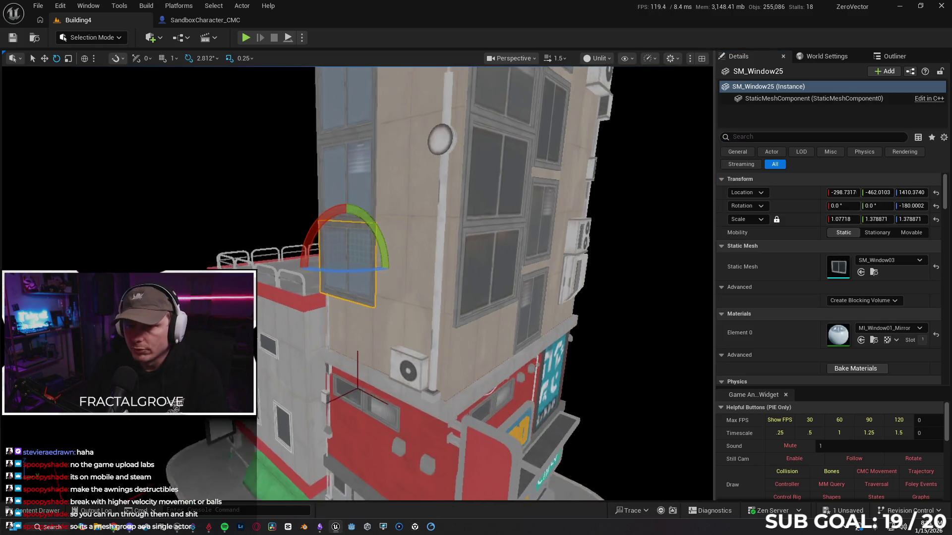
- Lock the building's group again through Groups > Lock and frame the whole building
{"action": "right_click", "coordinate": [397, 246]}
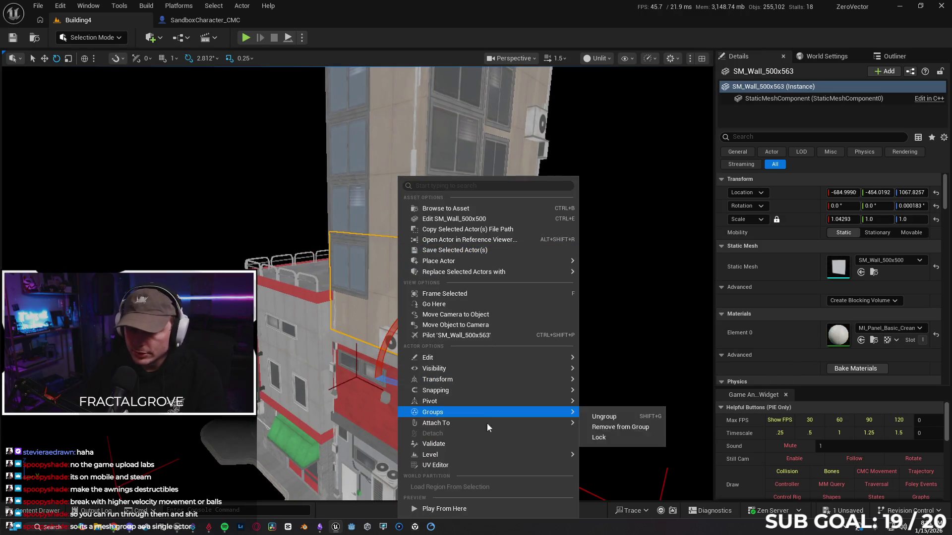
{"action": "mouse_move", "coordinate": [485, 454]}
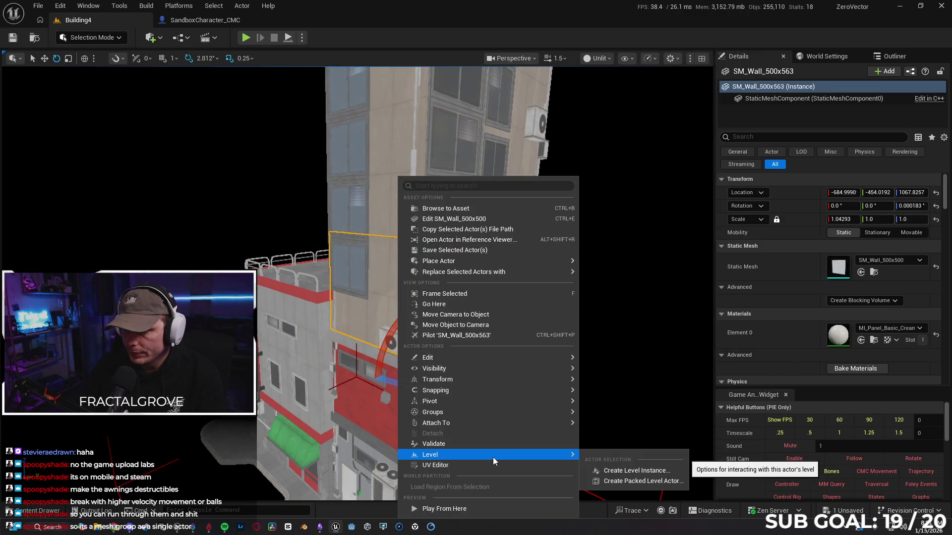
{"action": "mouse_move", "coordinate": [509, 413]}
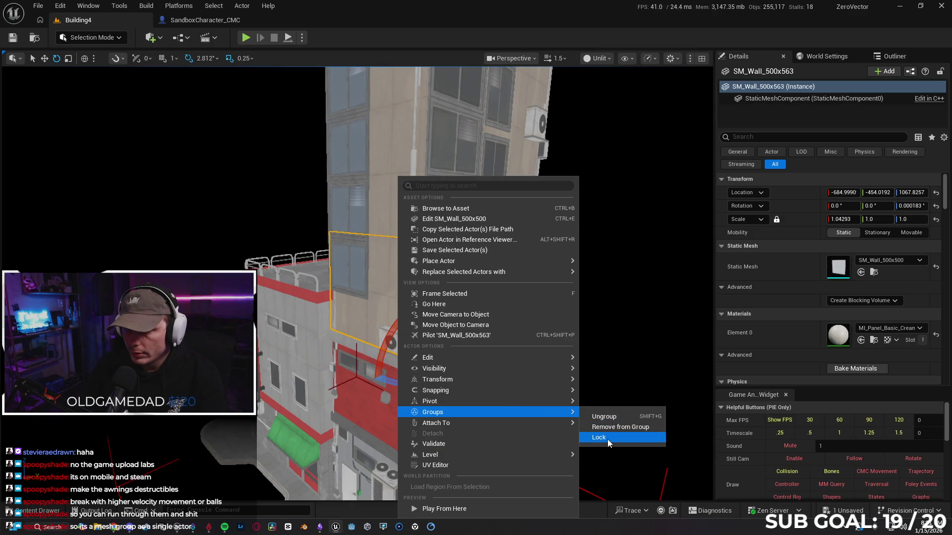
{"action": "left_click", "coordinate": [608, 439]}
{"action": "key", "text": "f"}
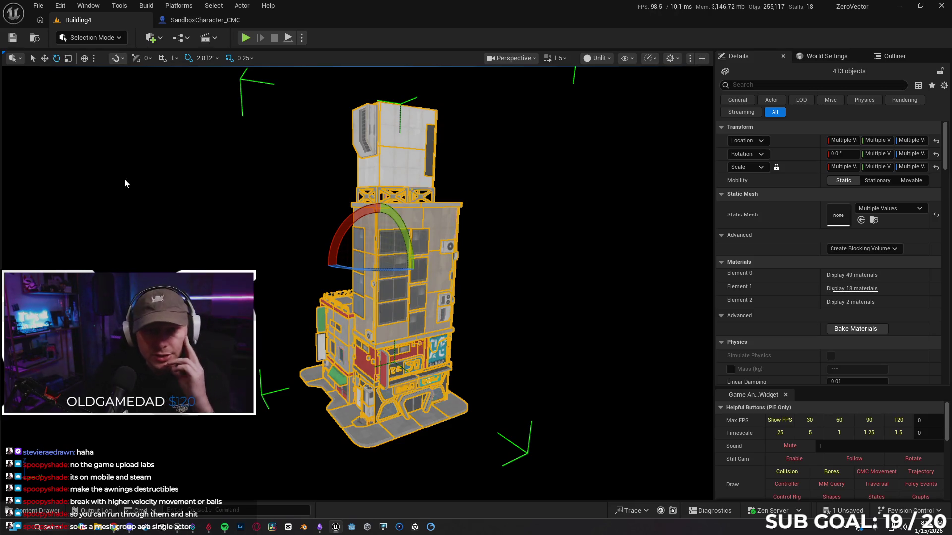
{"action": "left_click", "coordinate": [38, 5]}
- Switch to TestArena from Favorite Levels, saving changes, and set the view mode to Lit
{"action": "mouse_move", "coordinate": [80, 65]}
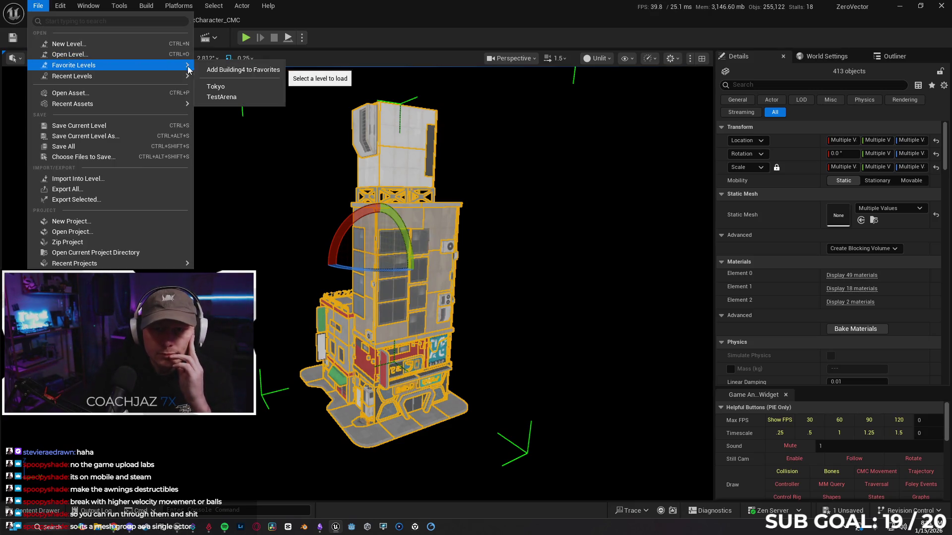
{"action": "left_click", "coordinate": [237, 97]}
{"action": "left_click", "coordinate": [504, 376]}
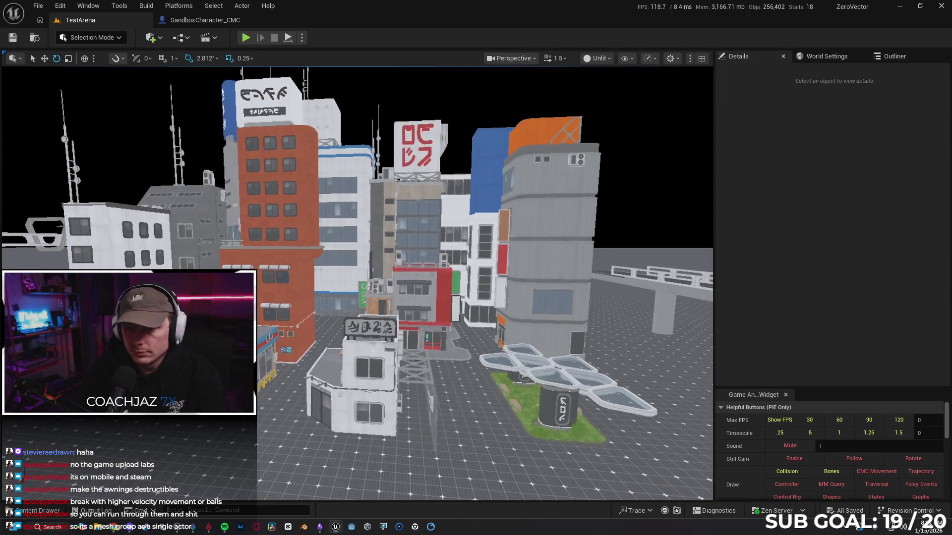
{"action": "left_click", "coordinate": [612, 58]}
{"action": "left_click", "coordinate": [629, 97]}
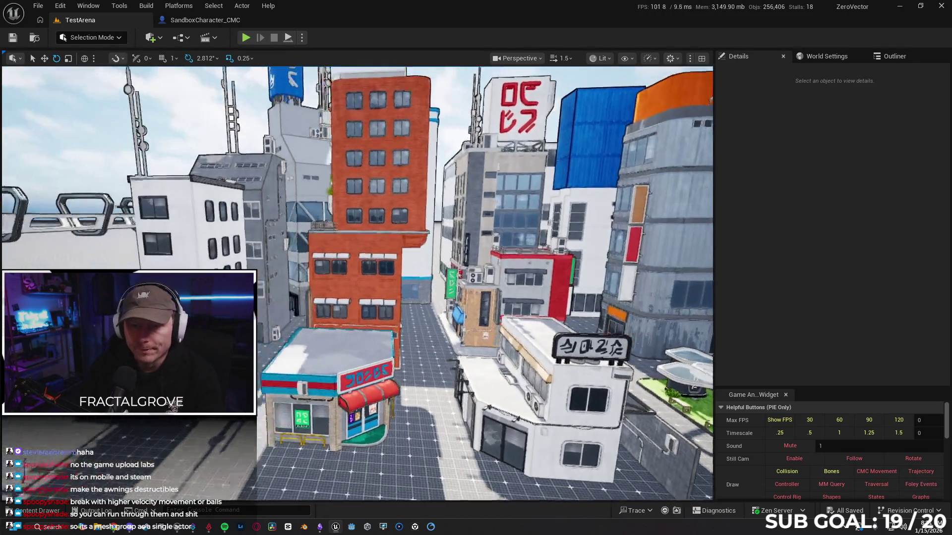
- Delete Building11 from the level and make the viewport fullscreen
{"action": "left_click", "coordinate": [40, 511]}
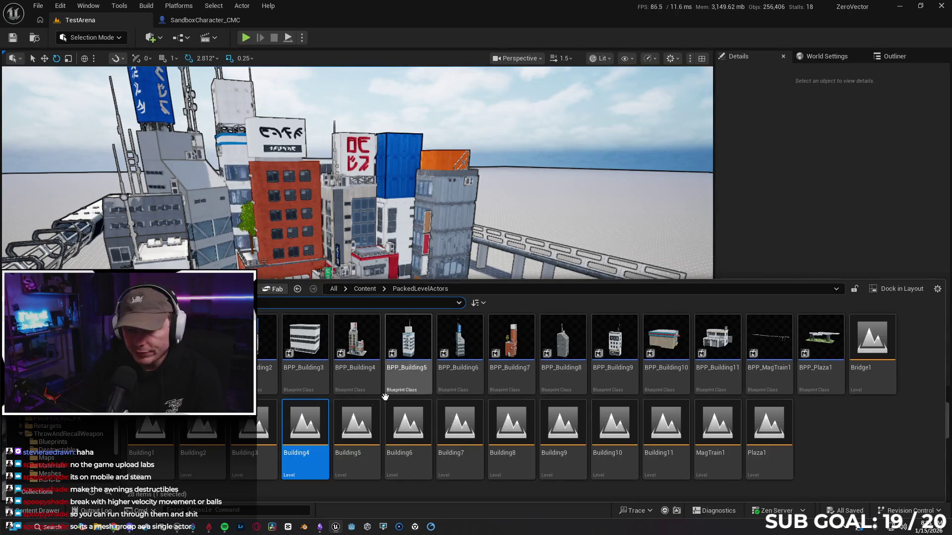
{"action": "left_click", "coordinate": [529, 242]}
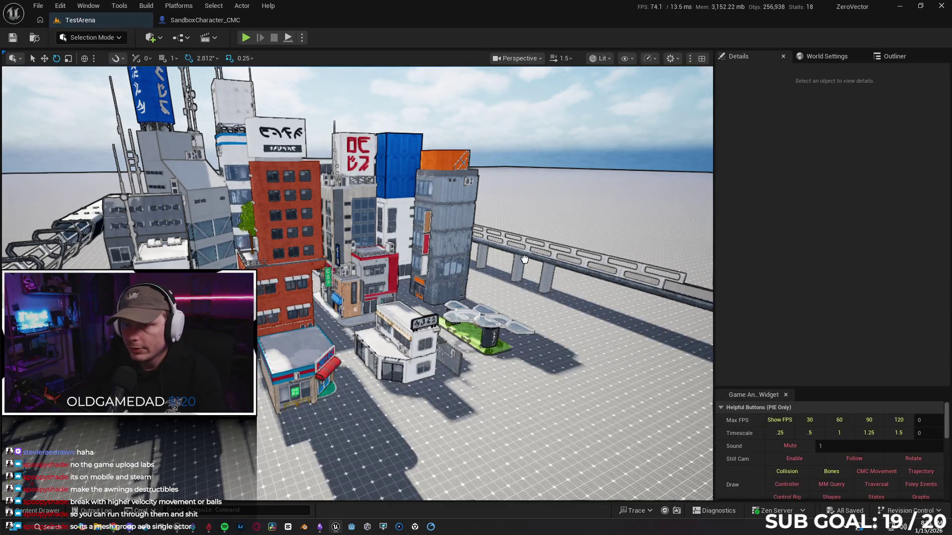
{"action": "scroll", "coordinate": [357, 283], "scroll_direction": "up", "scroll_amount": 6}
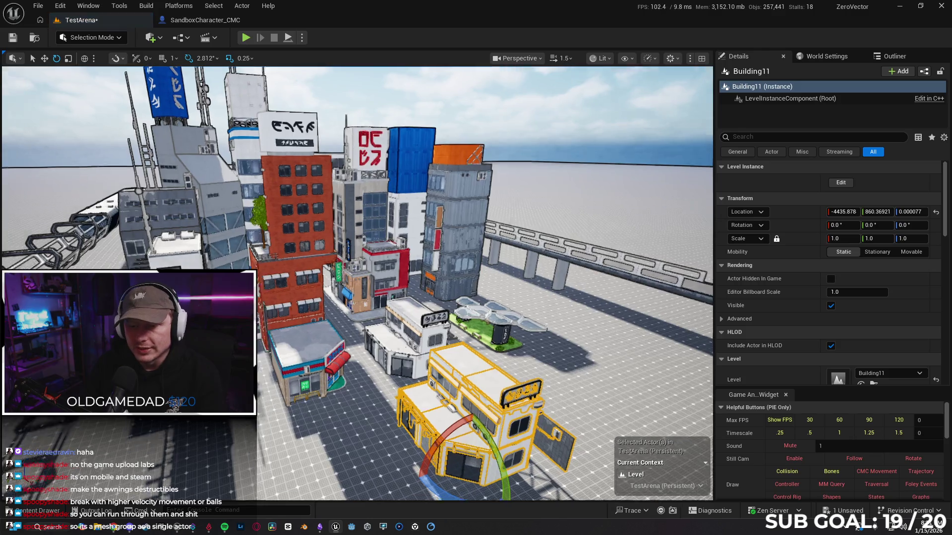
{"action": "scroll", "coordinate": [357, 282], "scroll_direction": "up", "scroll_amount": 5}
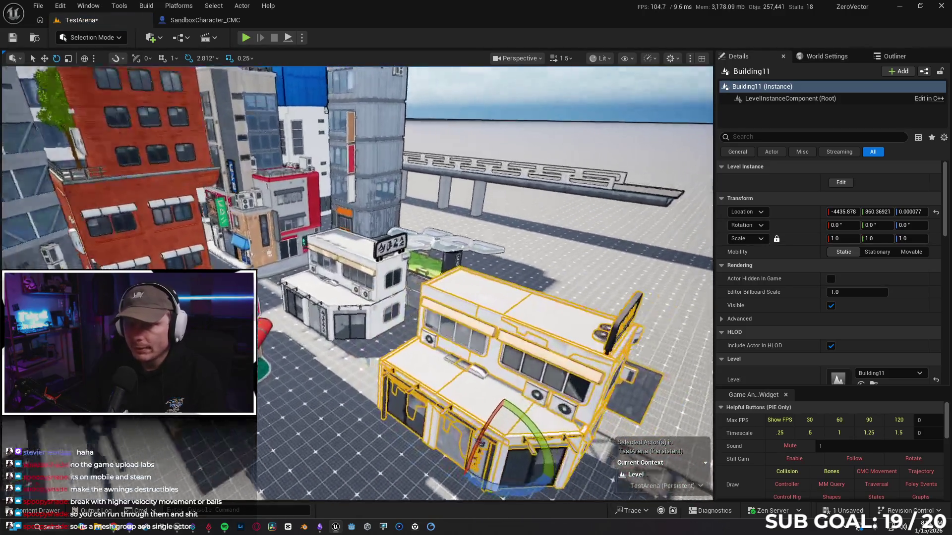
{"action": "scroll", "coordinate": [357, 282], "scroll_direction": "up", "scroll_amount": 2}
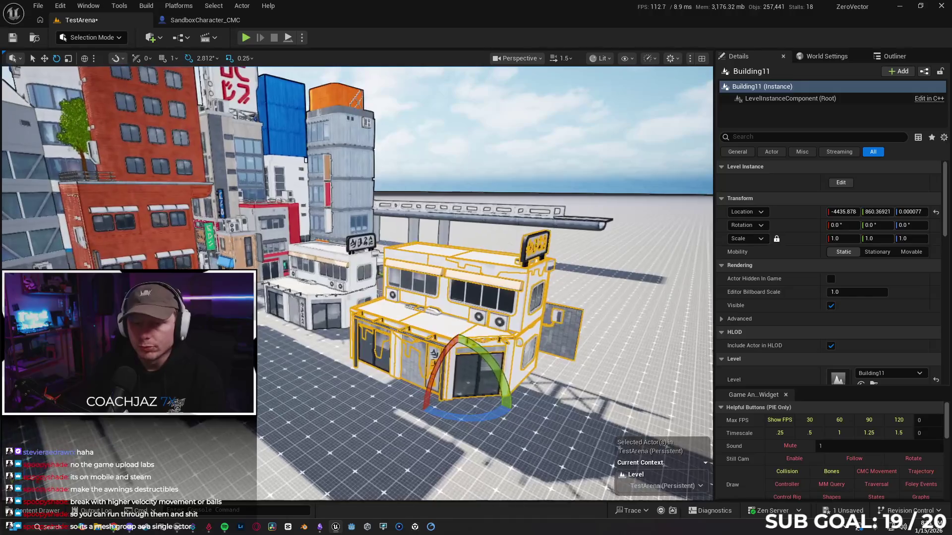
{"action": "key", "text": "Delete"}
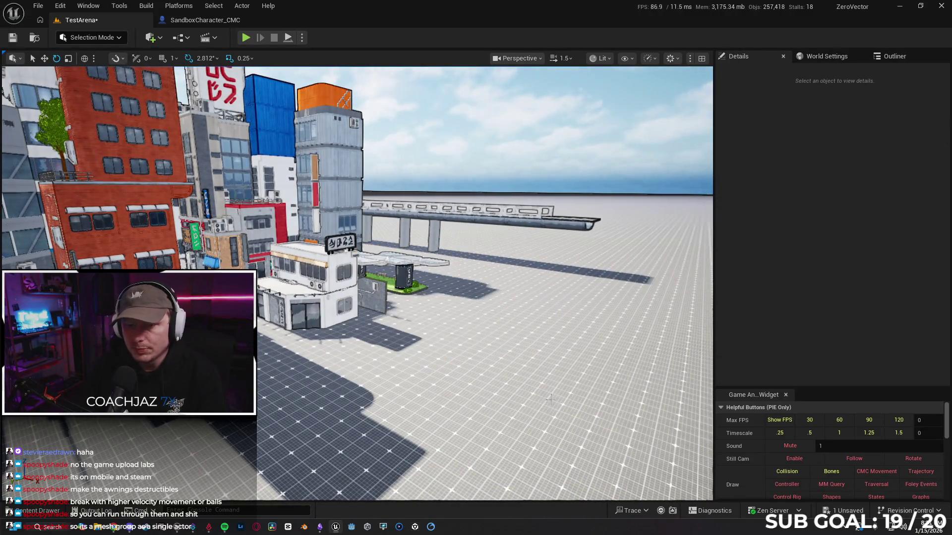
{"action": "left_click_drag", "start_coordinate": [447, 337], "coordinate": [483, 337]}
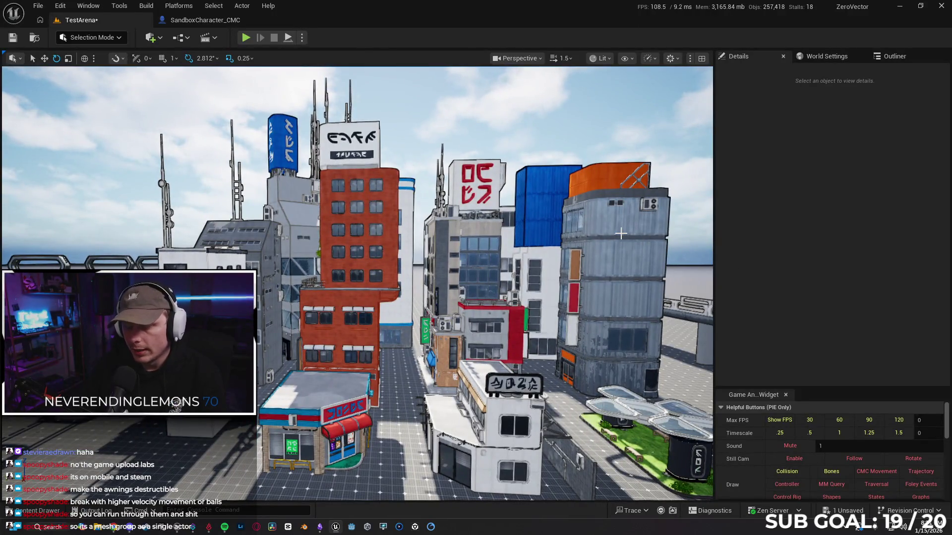
{"action": "key", "text": "F11"}
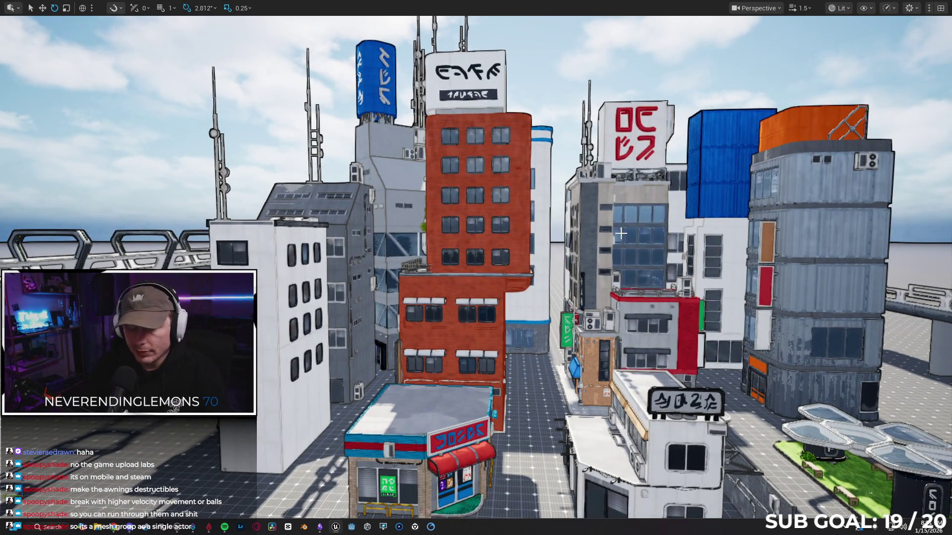
- Start Play-In-Editor with Alt+P and have the character hold the glowing purple orb
{"action": "key", "text": "alt+p"}
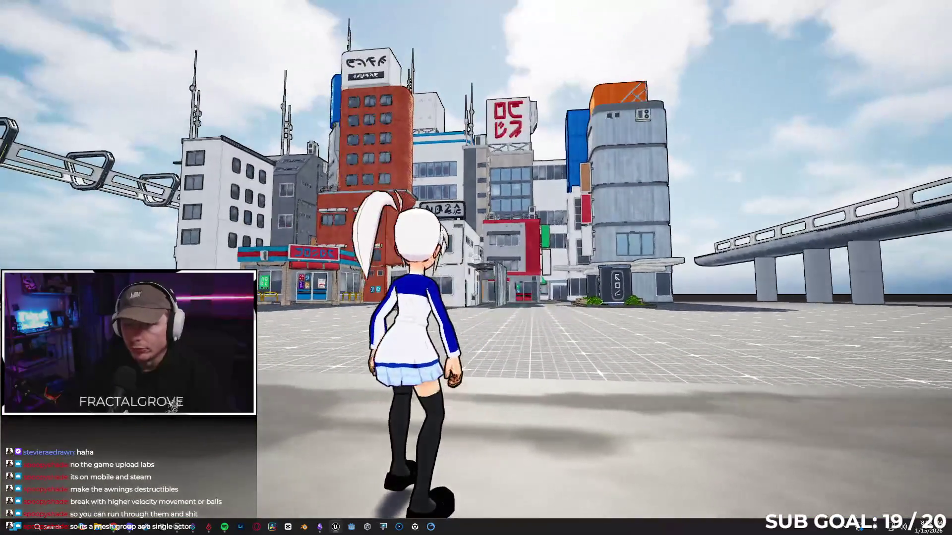
{"action": "left_click", "coordinate": [475, 259]}
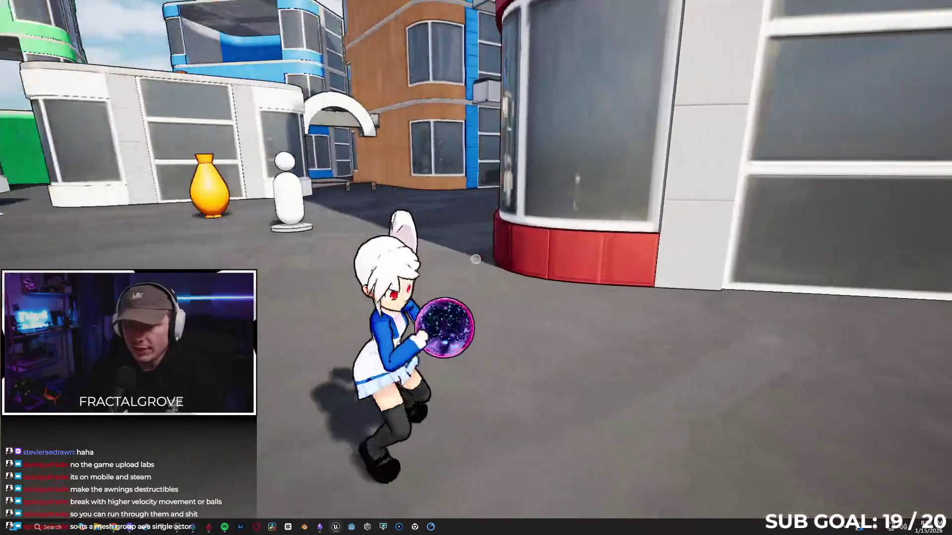
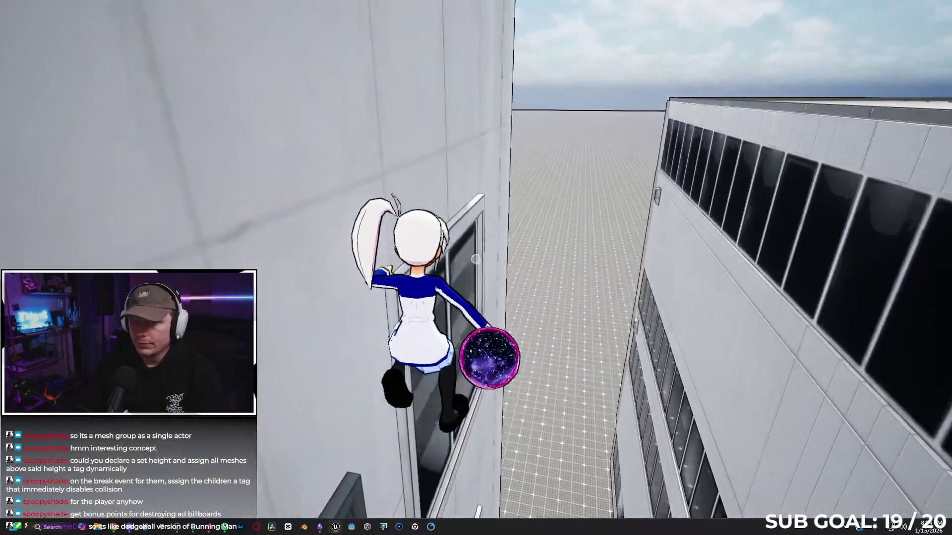
- Stop the play session and leave the full-window viewport view
{"action": "key", "text": "Escape"}
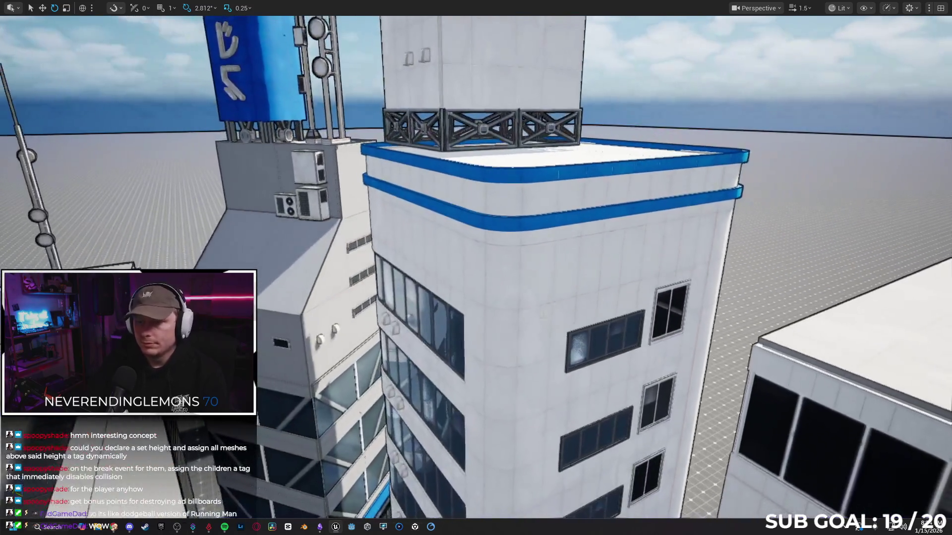
{"action": "left_click", "coordinate": [543, 315]}
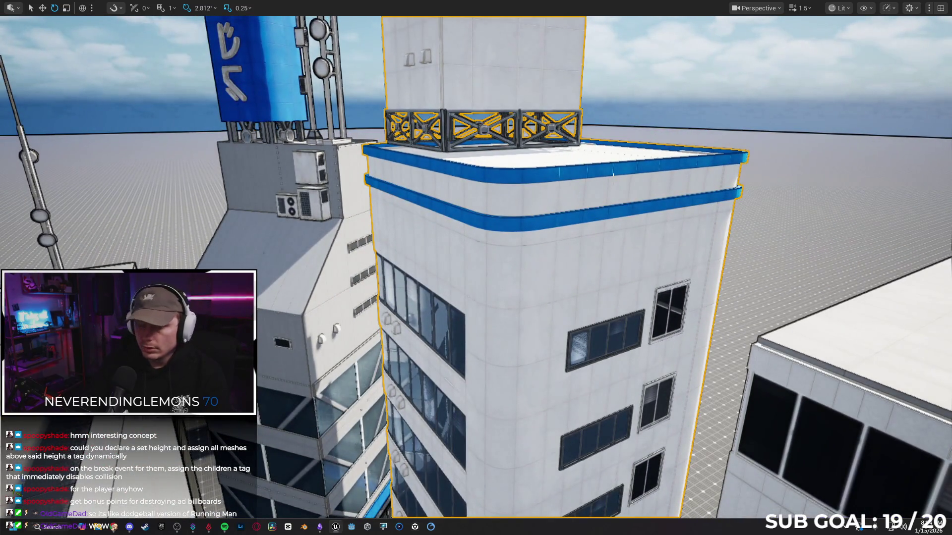
{"action": "key", "text": "F11"}
- Open the Building5 level from the Content Drawer, saving TestArena when prompted
{"action": "scroll", "coordinate": [544, 270], "scroll_direction": "up", "scroll_amount": 2}
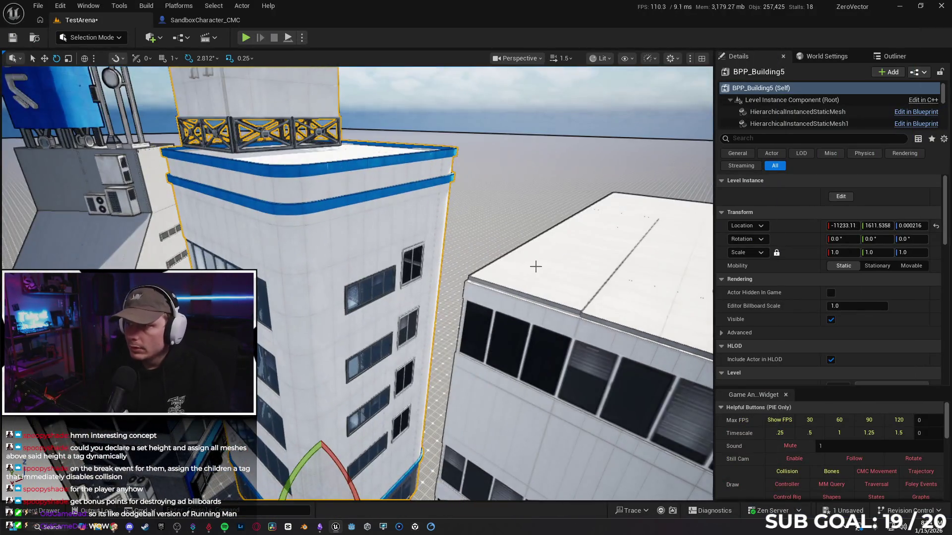
{"action": "left_click", "coordinate": [42, 514]}
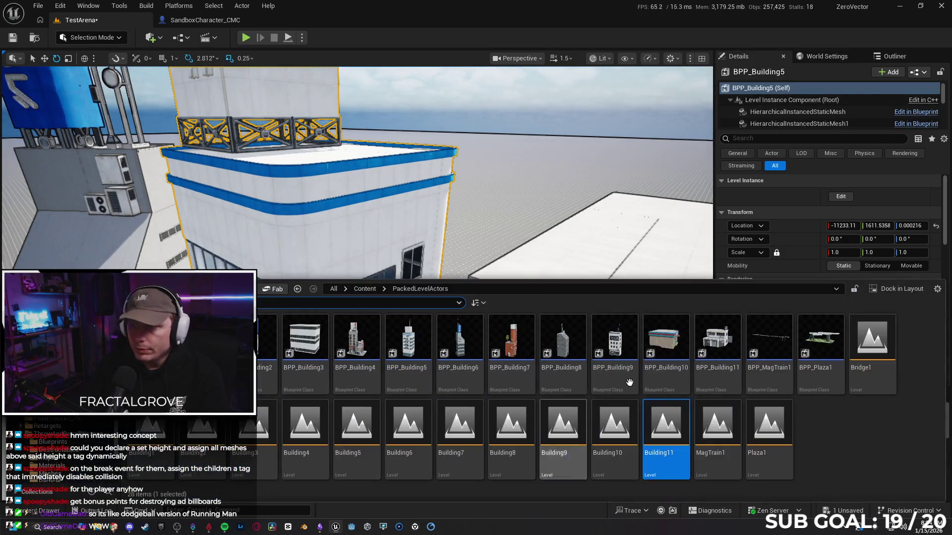
{"action": "double_click", "coordinate": [360, 435]}
{"action": "left_click", "coordinate": [508, 378]}
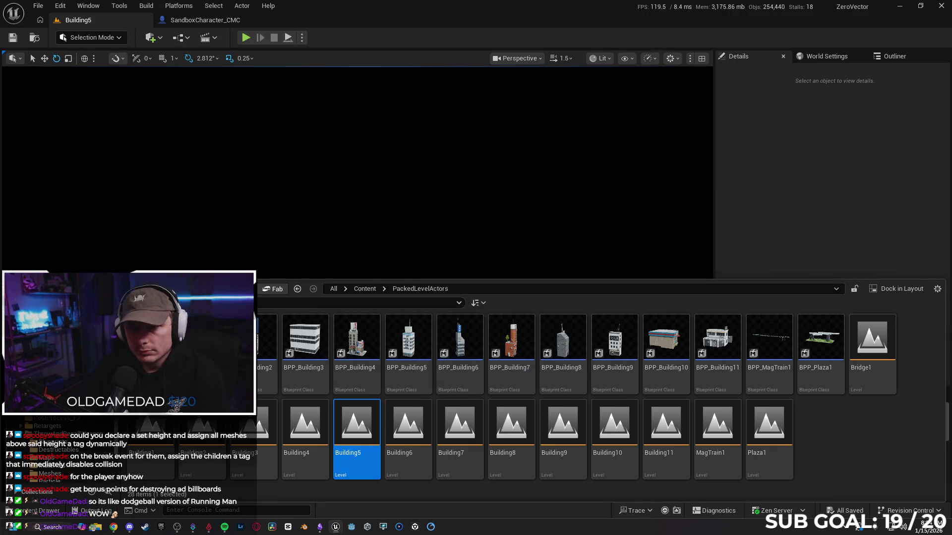
{"action": "left_click", "coordinate": [600, 58]}
- Switch the viewport to Unlit and unlock the building's actor group
{"action": "left_click", "coordinate": [620, 106]}
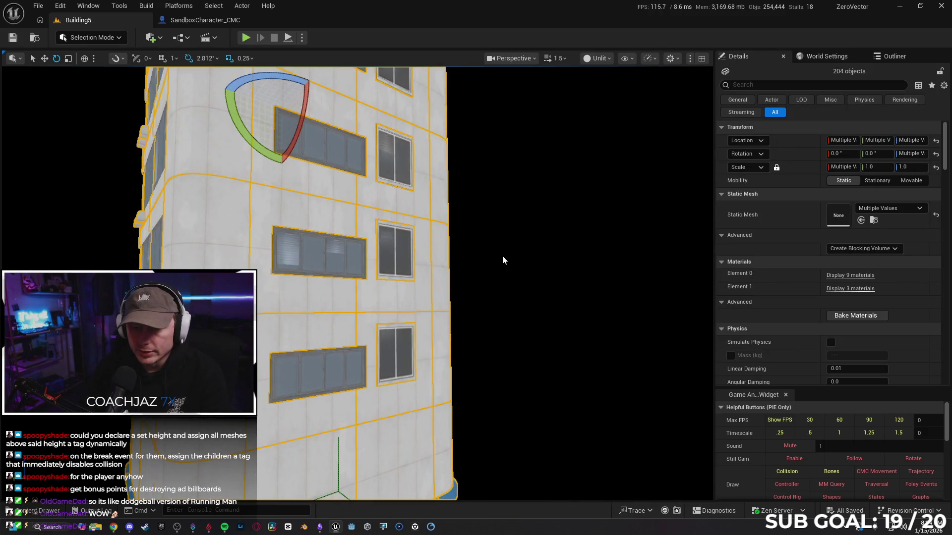
{"action": "right_click", "coordinate": [403, 271]}
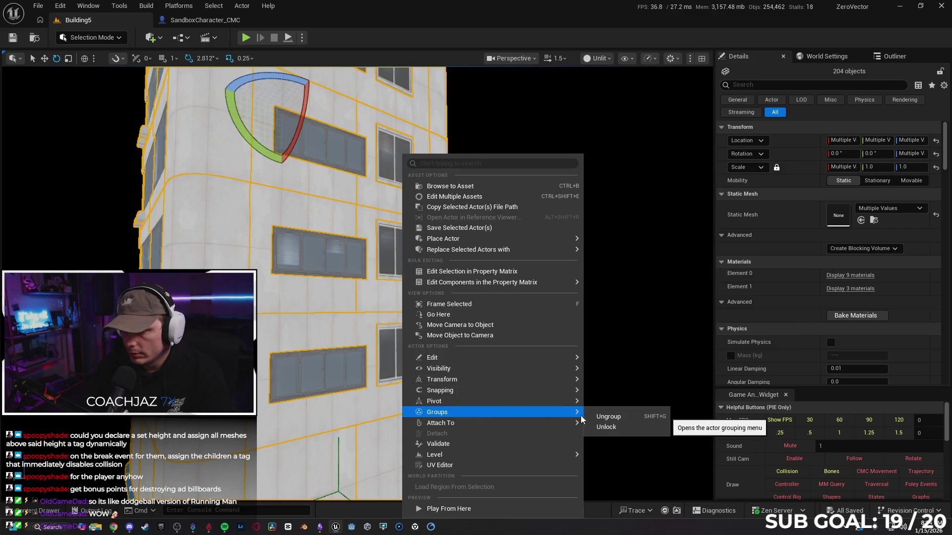
{"action": "left_click", "coordinate": [606, 426]}
- Select all seven matching window meshes and add 'Banned' as their actor tag
{"action": "left_click", "coordinate": [395, 252]}
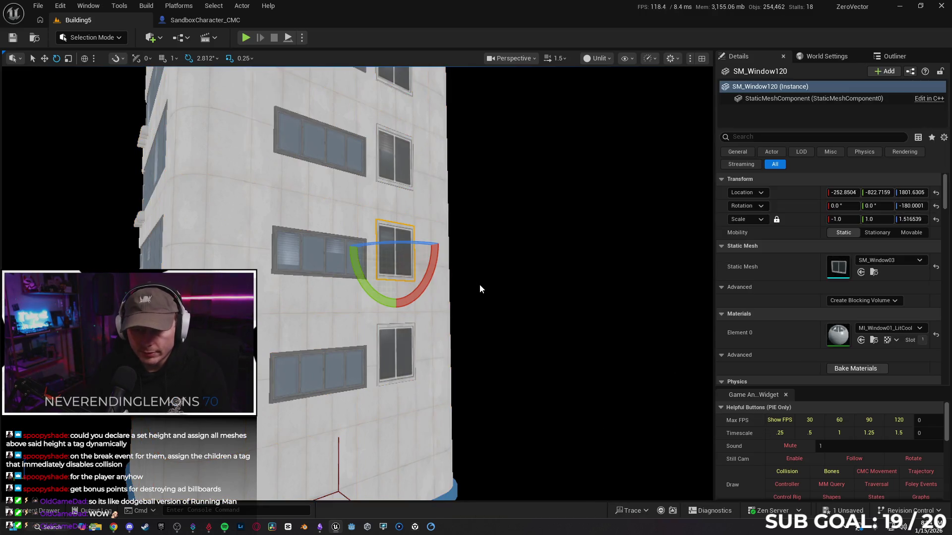
{"action": "key", "text": "shift+e"}
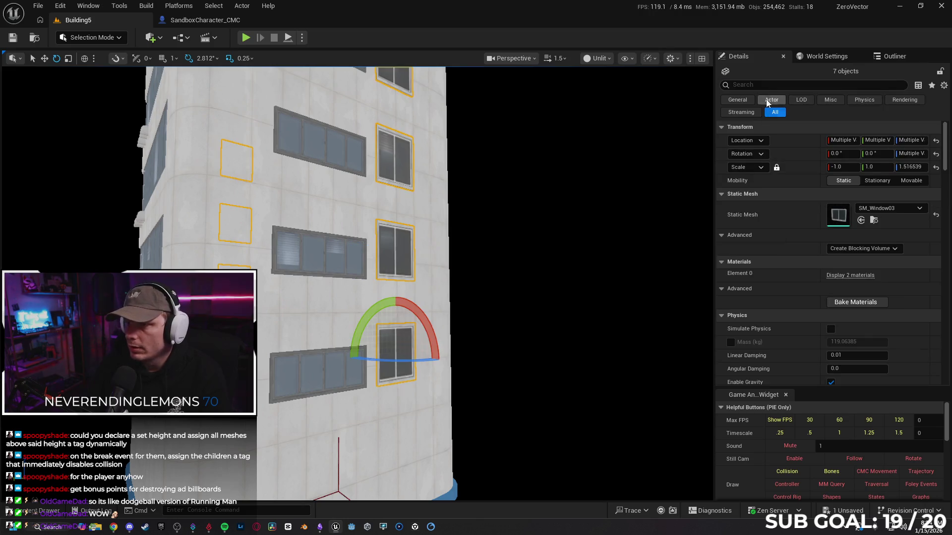
{"action": "type", "text": "tag"}
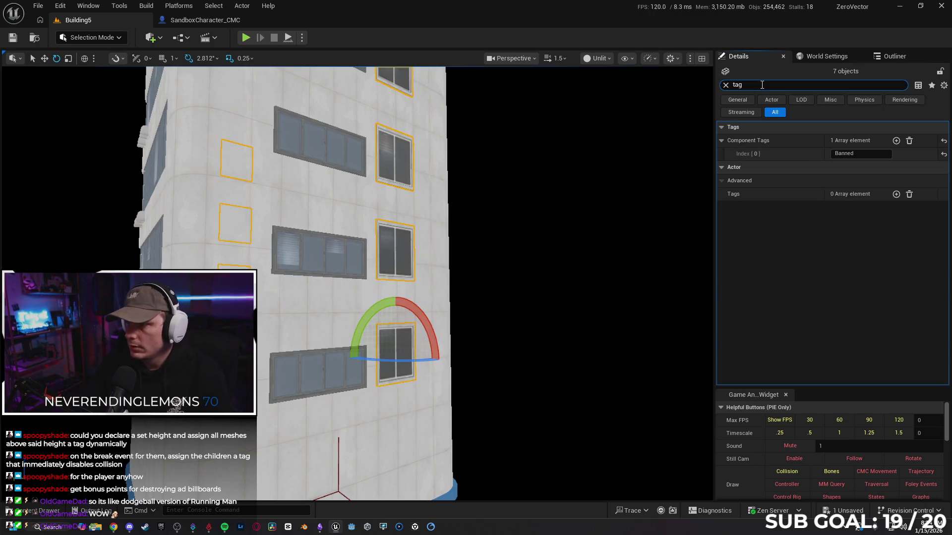
{"action": "left_click", "coordinate": [896, 194]}
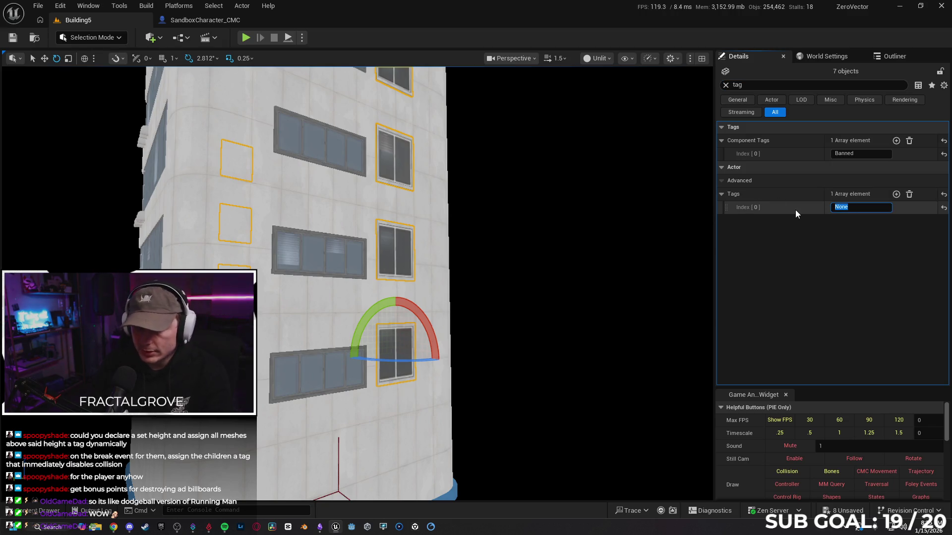
{"action": "left_click_drag", "start_coordinate": [827, 153], "coordinate": [799, 170]}
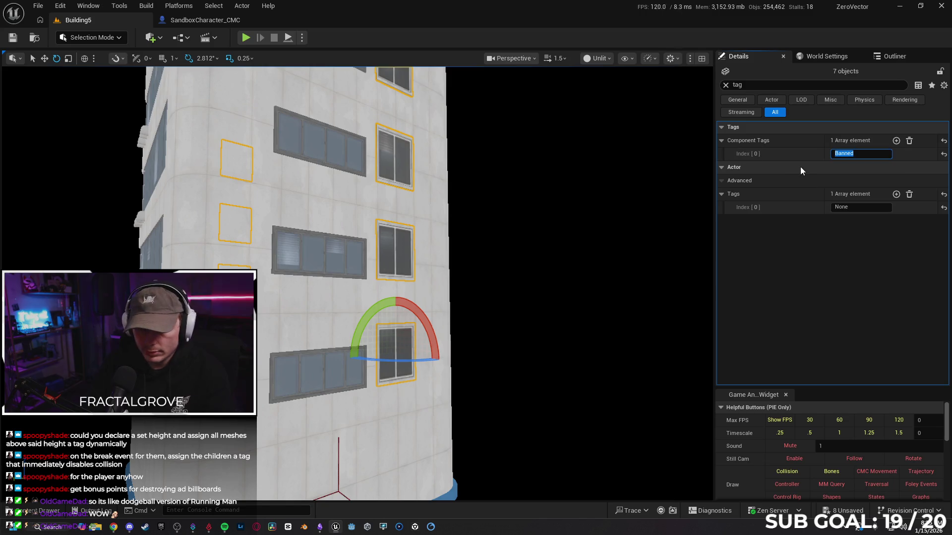
{"action": "left_click", "coordinate": [855, 209]}
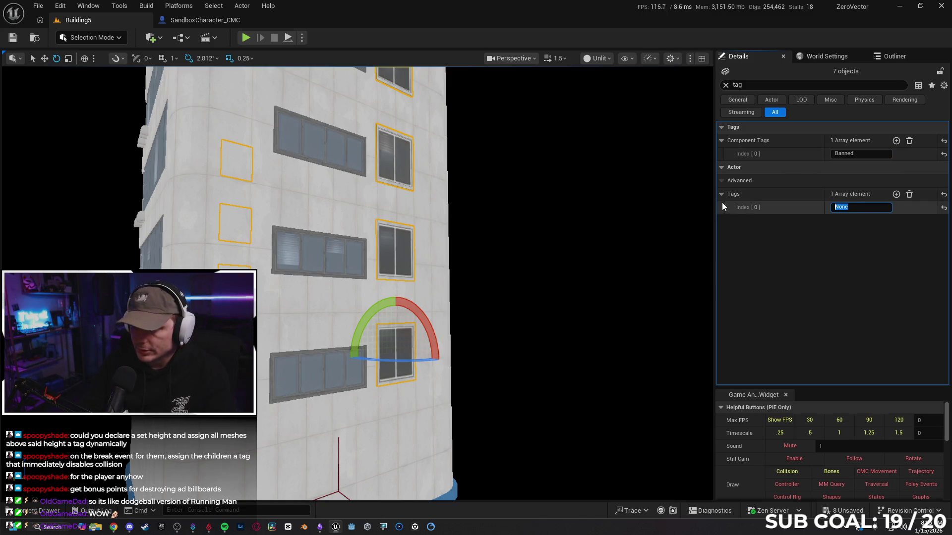
{"action": "type", "text": "Banned"}
{"action": "left_click", "coordinate": [823, 255]}
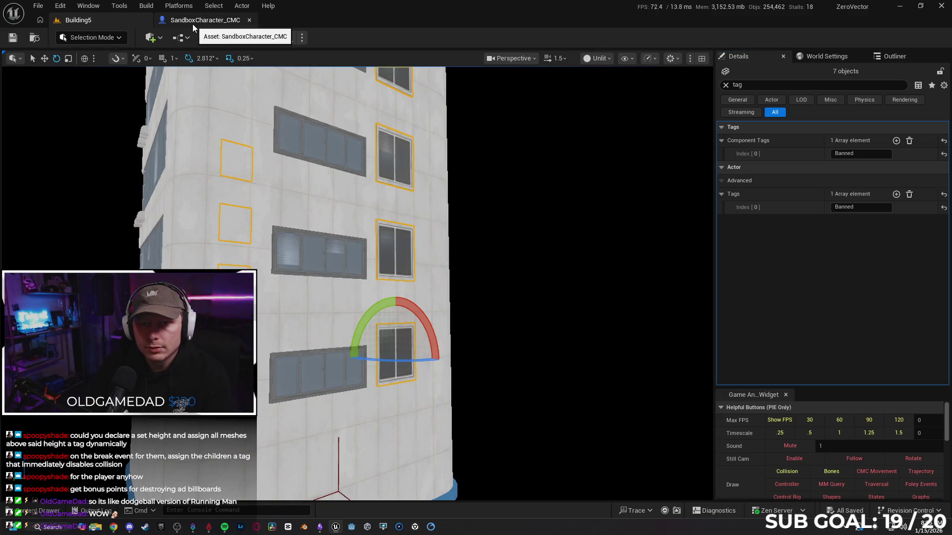
{"action": "left_click", "coordinate": [38, 7]}
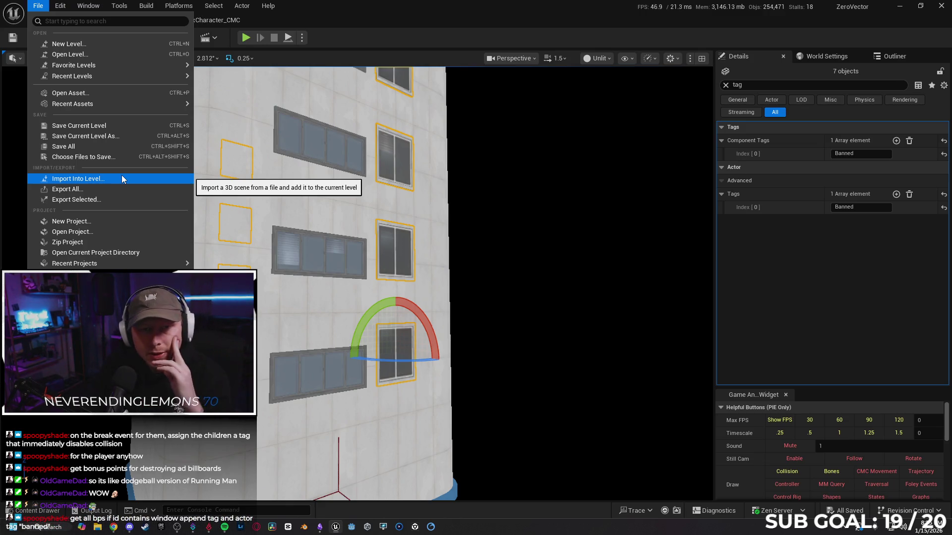
- Reopen TestArena from Favorite Levels and switch the viewport from Unlit back to Lit
{"action": "mouse_move", "coordinate": [144, 67]}
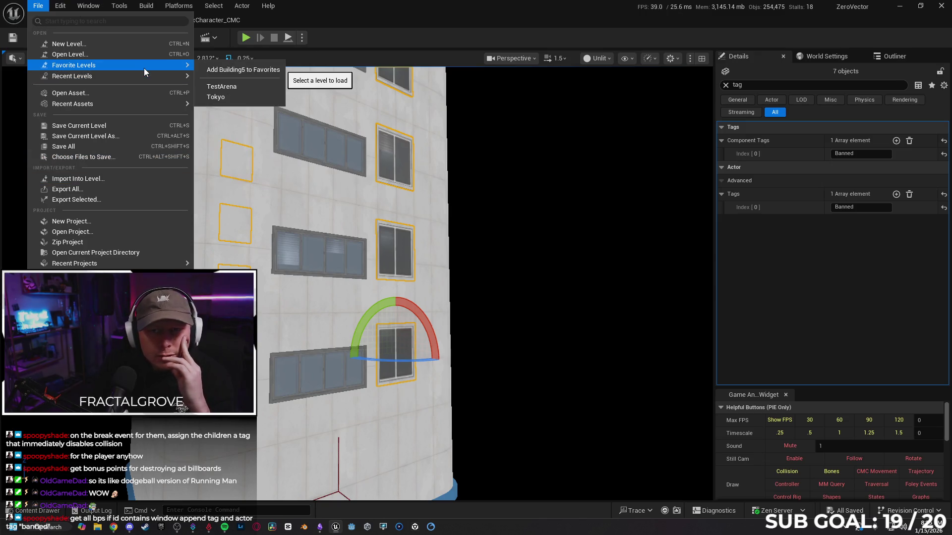
{"action": "left_click", "coordinate": [230, 87]}
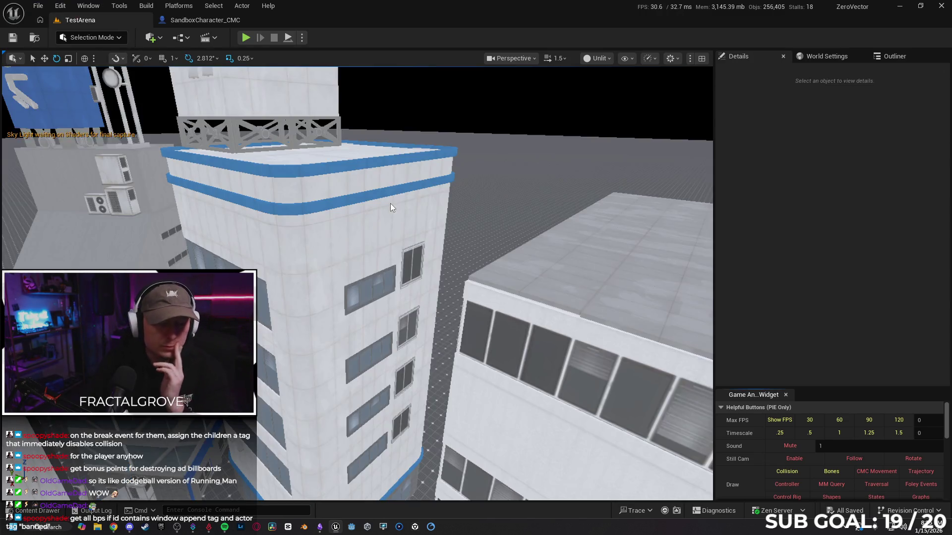
{"action": "left_click", "coordinate": [598, 58]}
{"action": "left_click", "coordinate": [617, 99]}
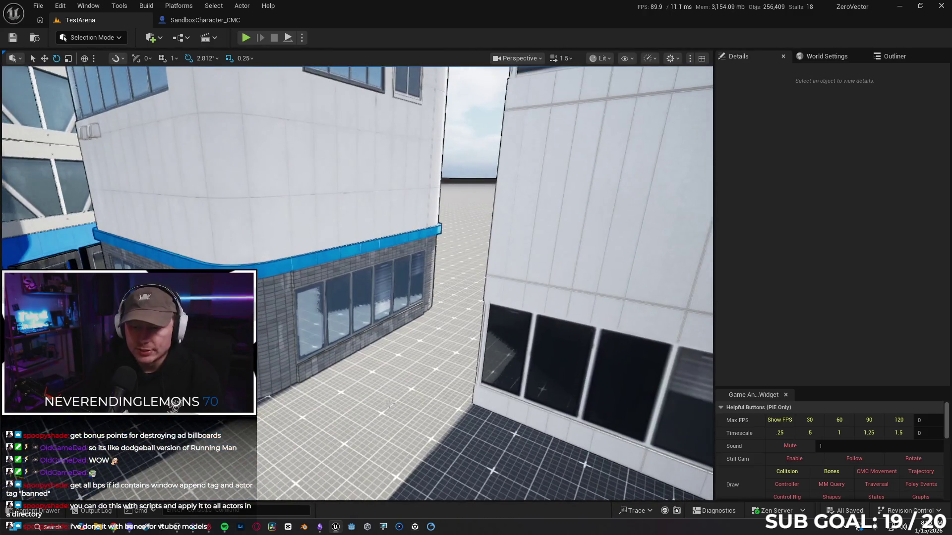
{"action": "right_click", "coordinate": [399, 399]}
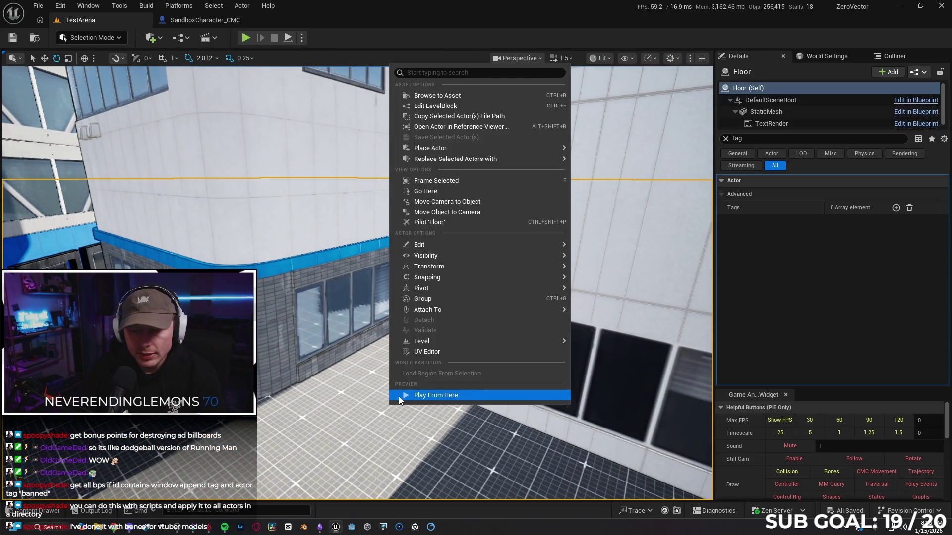
{"action": "left_click", "coordinate": [399, 396]}
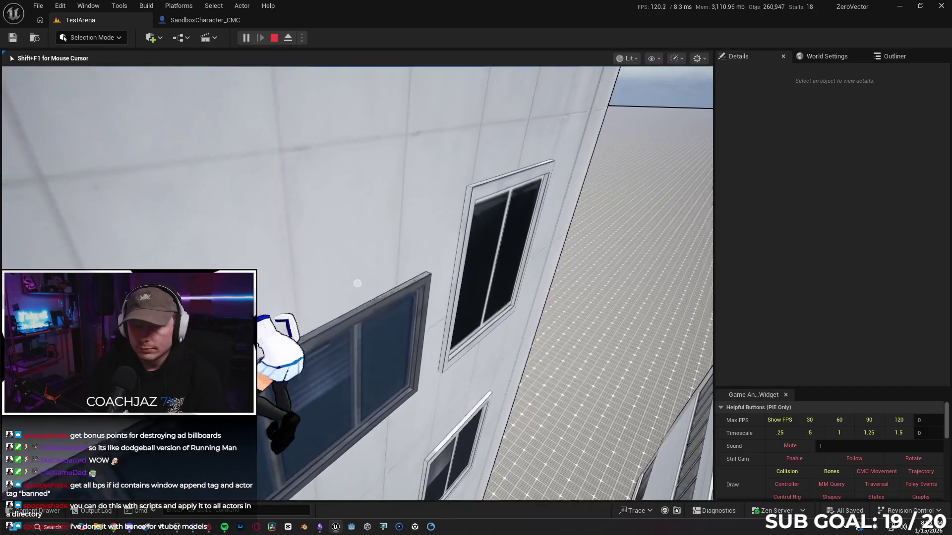
{"action": "key", "text": "Escape"}
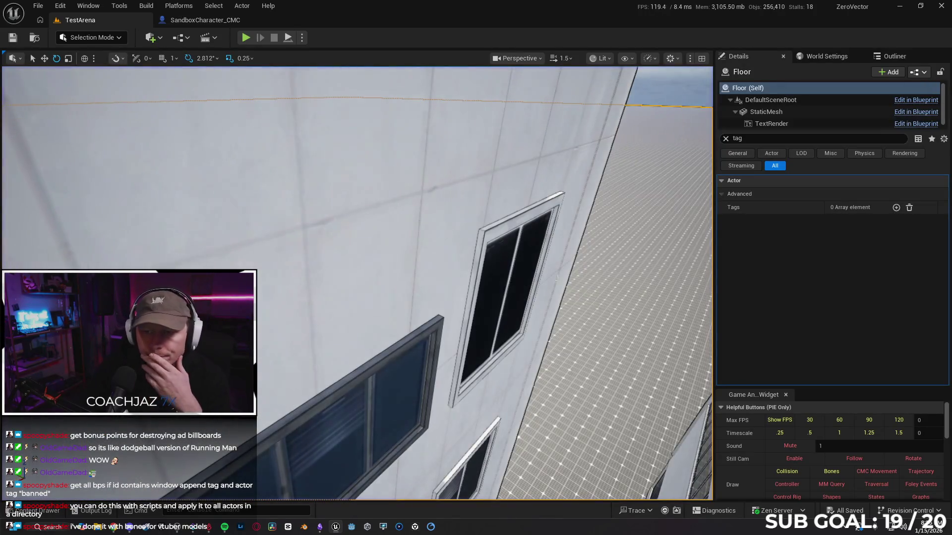
{"action": "left_click", "coordinate": [609, 149]}
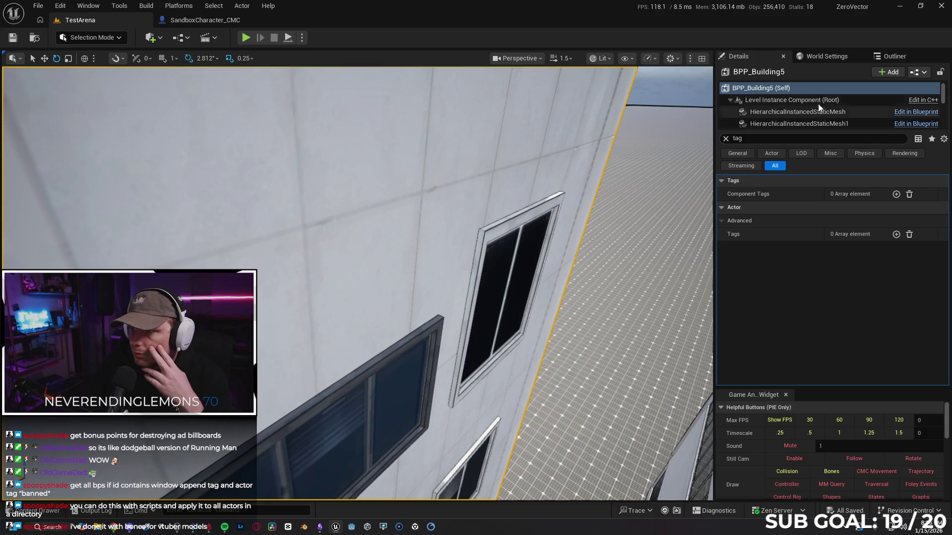
- Open the BPP_Building5 blueprint and show its 3D building preview
{"action": "left_click", "coordinate": [45, 512]}
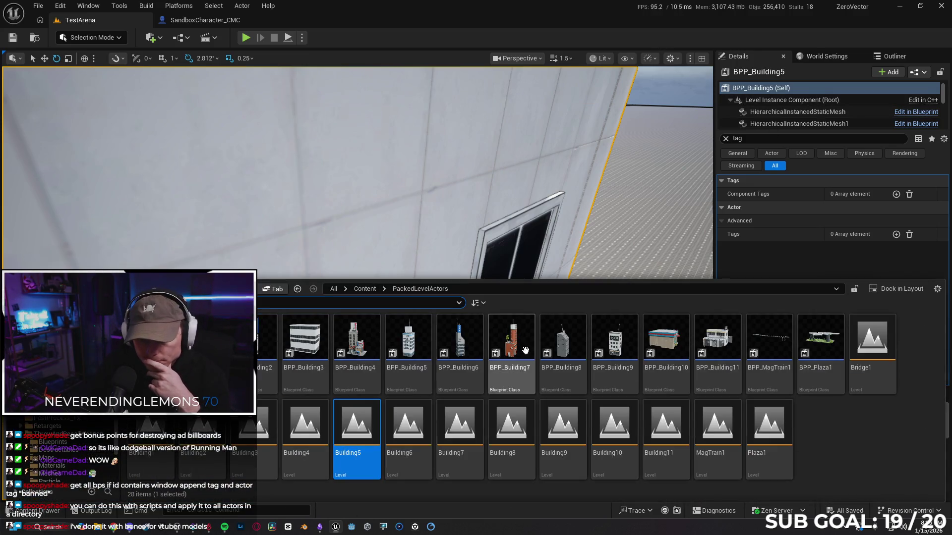
{"action": "left_click", "coordinate": [410, 339]}
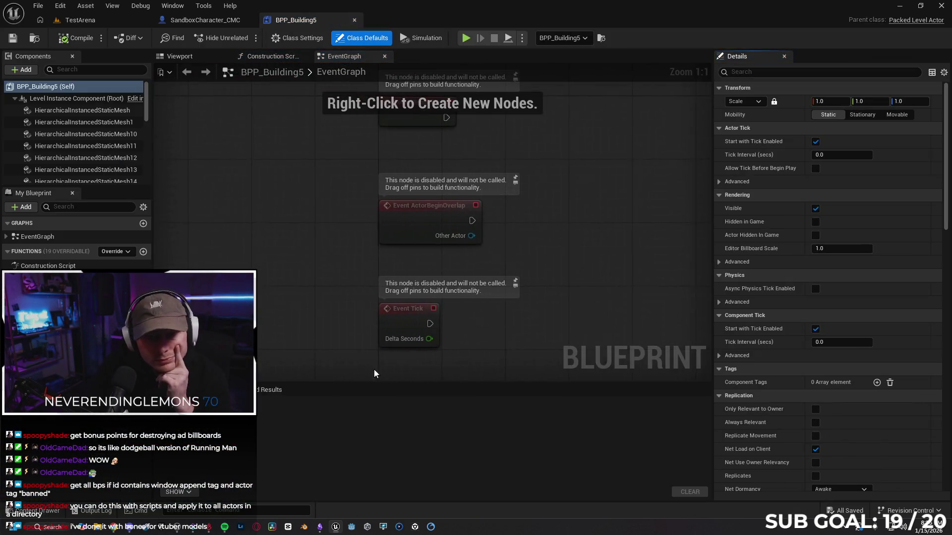
{"action": "left_click", "coordinate": [210, 58]}
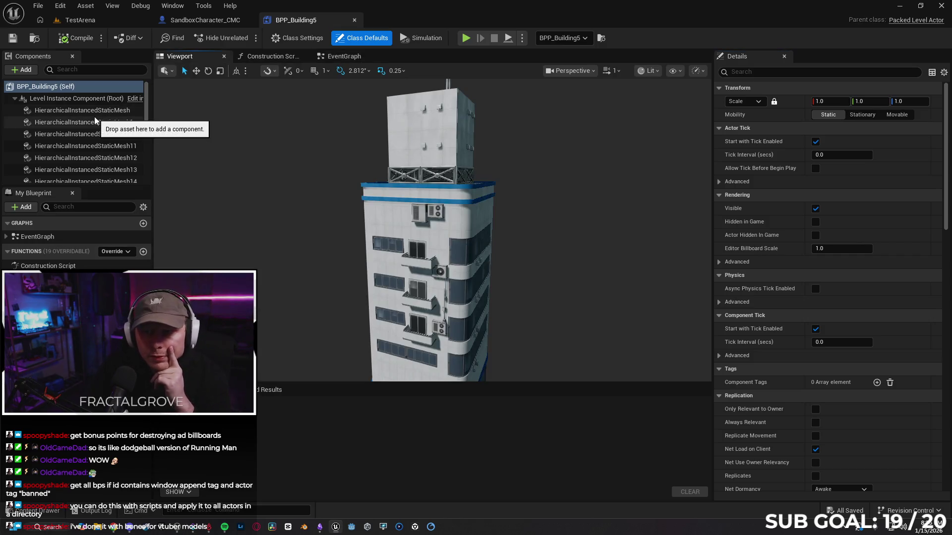
{"action": "left_click", "coordinate": [95, 122]}
{"action": "mouse_move", "coordinate": [527, 274]}
{"action": "left_mouse_down"}
{"action": "mouse_move", "coordinate": [483, 268]}
{"action": "mouse_move", "coordinate": [511, 243]}
{"action": "mouse_move", "coordinate": [491, 248]}
{"action": "left_mouse_up"}
- Select a window mesh on the wall and frame the view on it, undoing an accidental change
{"action": "left_click", "coordinate": [436, 121]}
{"action": "mouse_move", "coordinate": [565, 234]}
{"action": "left_mouse_down"}
{"action": "mouse_move", "coordinate": [486, 247]}
{"action": "mouse_move", "coordinate": [475, 207]}
{"action": "left_mouse_up"}
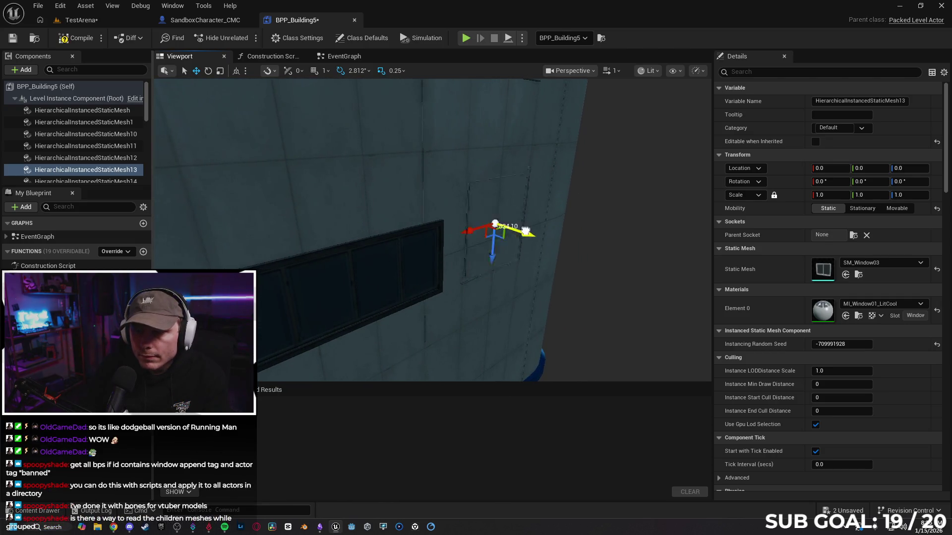
{"action": "mouse_move", "coordinate": [485, 270]}
{"action": "left_mouse_down"}
{"action": "mouse_move", "coordinate": [480, 297]}
{"action": "mouse_move", "coordinate": [466, 298]}
{"action": "mouse_move", "coordinate": [501, 298]}
{"action": "left_mouse_up"}
{"action": "key", "text": "ctrl+z"}
{"action": "mouse_move", "coordinate": [476, 218]}
{"action": "left_mouse_down"}
{"action": "mouse_move", "coordinate": [463, 212]}
{"action": "mouse_move", "coordinate": [491, 308]}
{"action": "mouse_move", "coordinate": [468, 252]}
{"action": "mouse_move", "coordinate": [460, 181]}
{"action": "left_mouse_up"}
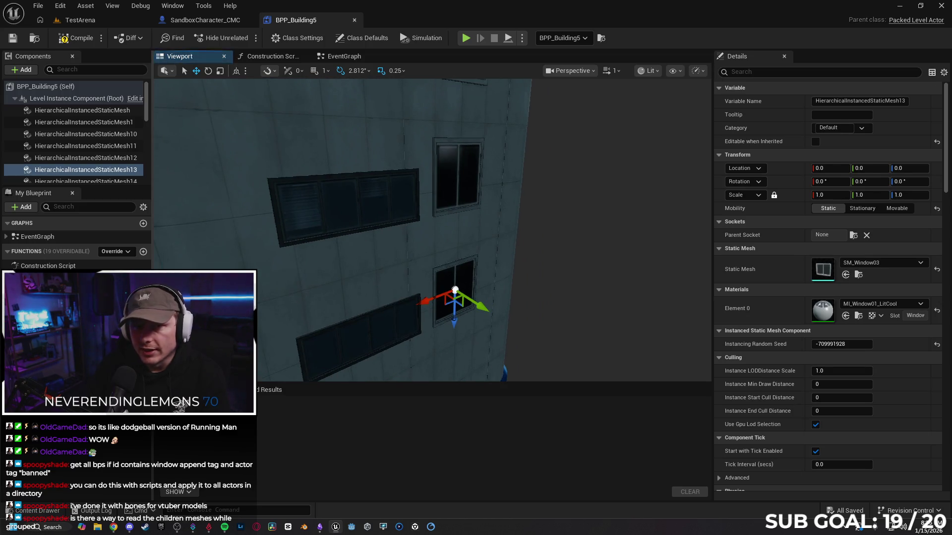
{"action": "left_click_drag", "start_coordinate": [558, 240], "coordinate": [564, 245]}
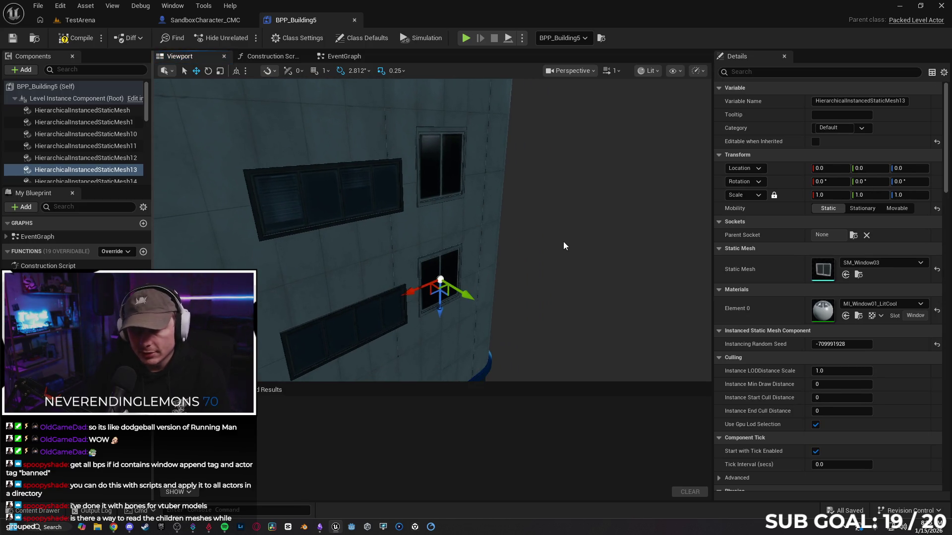
{"action": "double_click", "coordinate": [107, 170]}
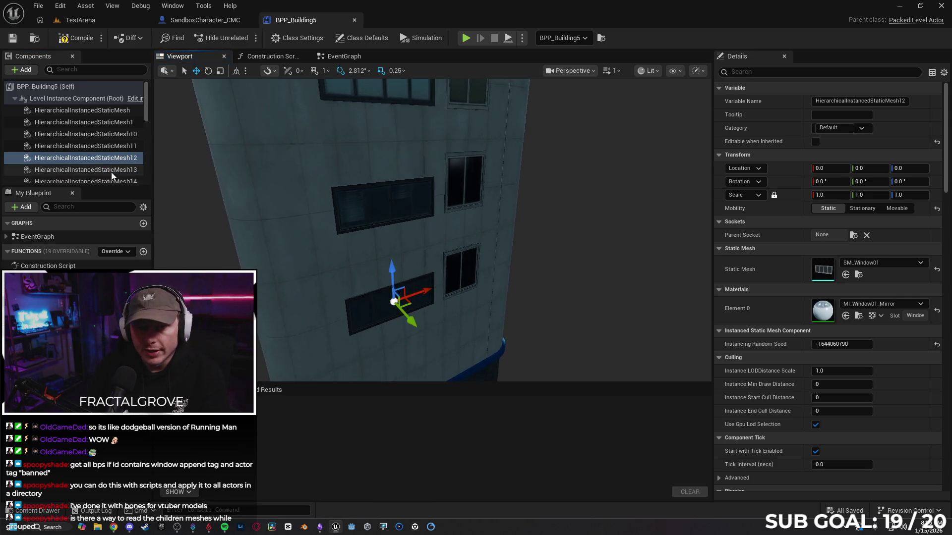
- Select the HierarchicalInstancedStaticMesh13 window component and filter its Details by 'tag'
{"action": "left_click", "coordinate": [116, 181]}
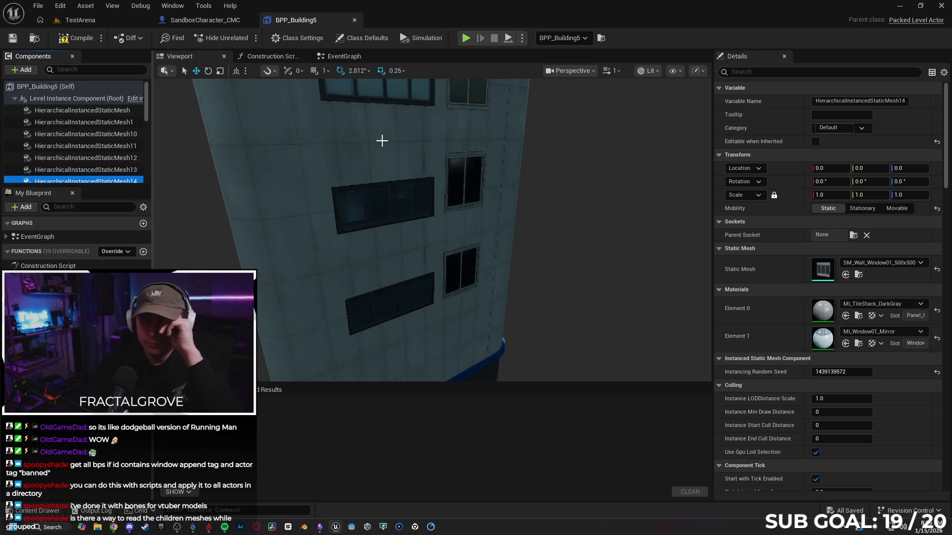
{"action": "left_click", "coordinate": [415, 192]}
{"action": "left_click", "coordinate": [467, 162]}
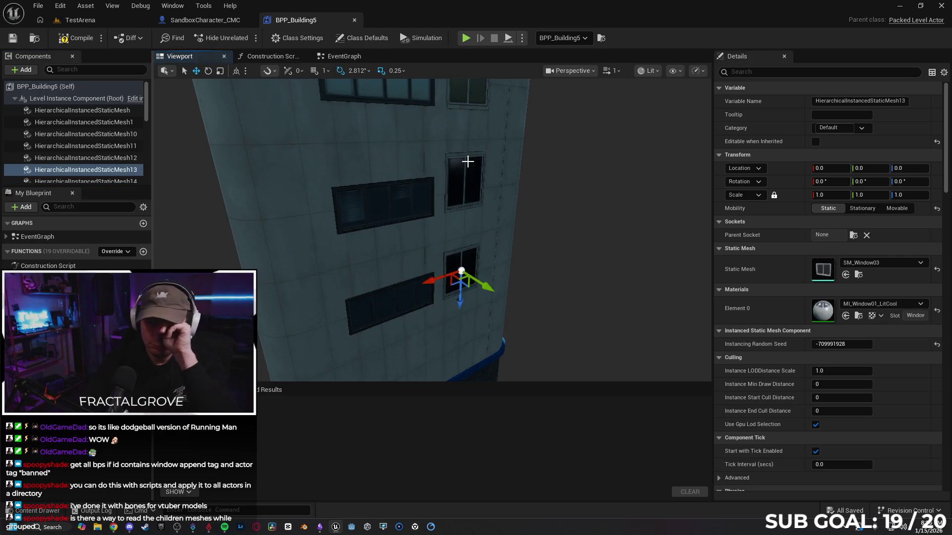
{"action": "mouse_move", "coordinate": [466, 191]}
{"action": "left_mouse_down"}
{"action": "mouse_move", "coordinate": [466, 177]}
{"action": "mouse_move", "coordinate": [562, 207]}
{"action": "left_mouse_up"}
{"action": "scroll", "coordinate": [587, 240], "scroll_direction": "down", "scroll_amount": 10}
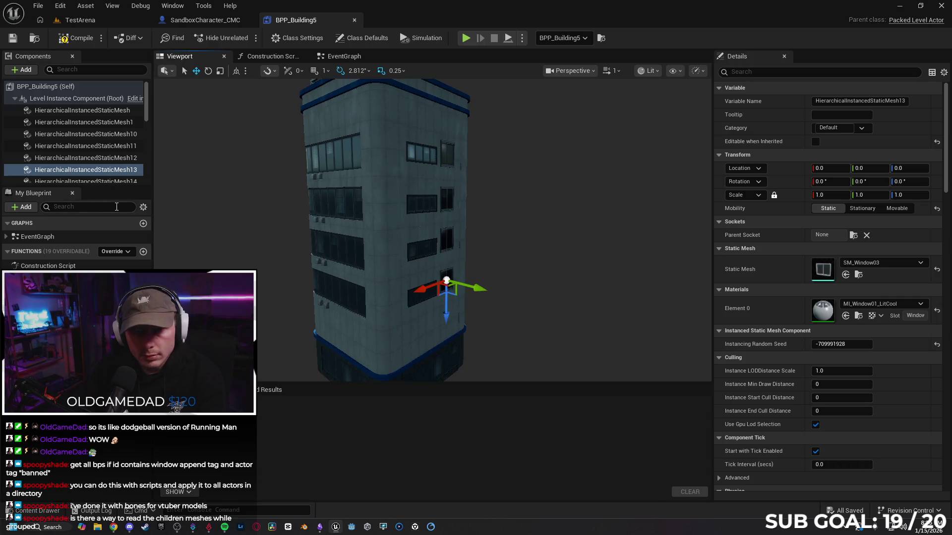
{"action": "scroll", "coordinate": [110, 161], "scroll_direction": "down", "scroll_amount": 1}
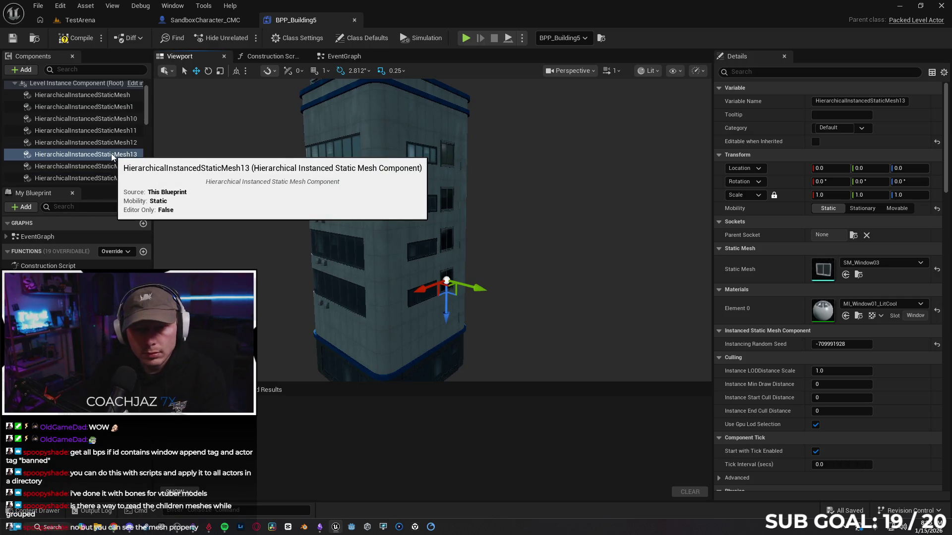
{"action": "key", "text": "Down"}
{"action": "key", "text": "Down"}
{"action": "key", "text": "Down"}
{"action": "key", "text": "Down"}
{"action": "key", "text": "Down"}
{"action": "key", "text": "Down"}
{"action": "key", "text": "Down"}
{"action": "key", "text": "Down"}
{"action": "key", "text": "Down"}
{"action": "key", "text": "Down"}
{"action": "key", "text": "Down"}
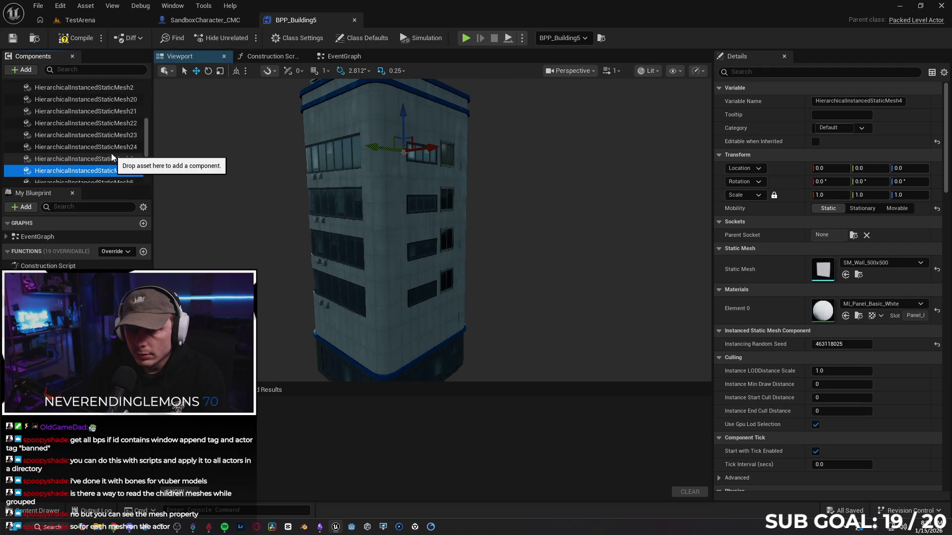
{"action": "key", "text": "Down"}
{"action": "key", "text": "Down"}
{"action": "key", "text": "Down"}
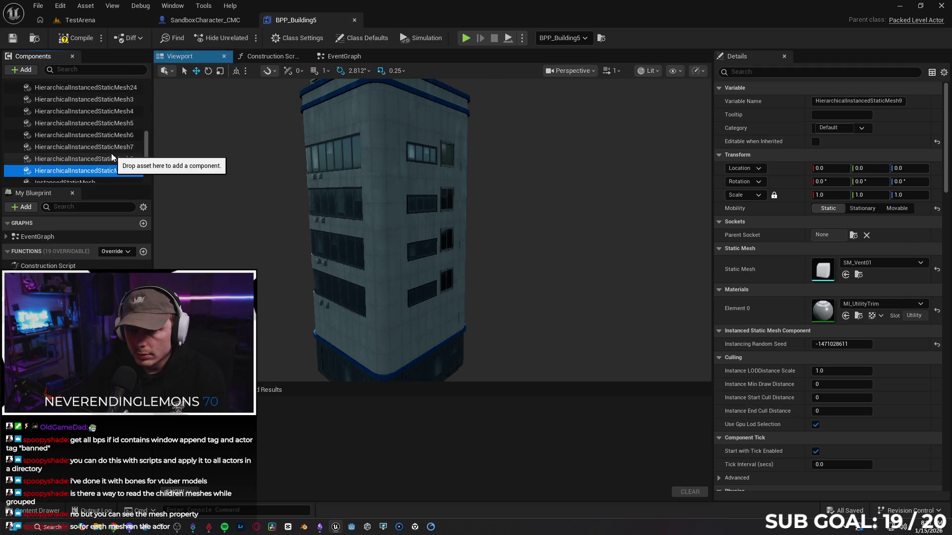
{"action": "key", "text": "Down"}
{"action": "key", "text": "Down"}
{"action": "key", "text": "Down"}
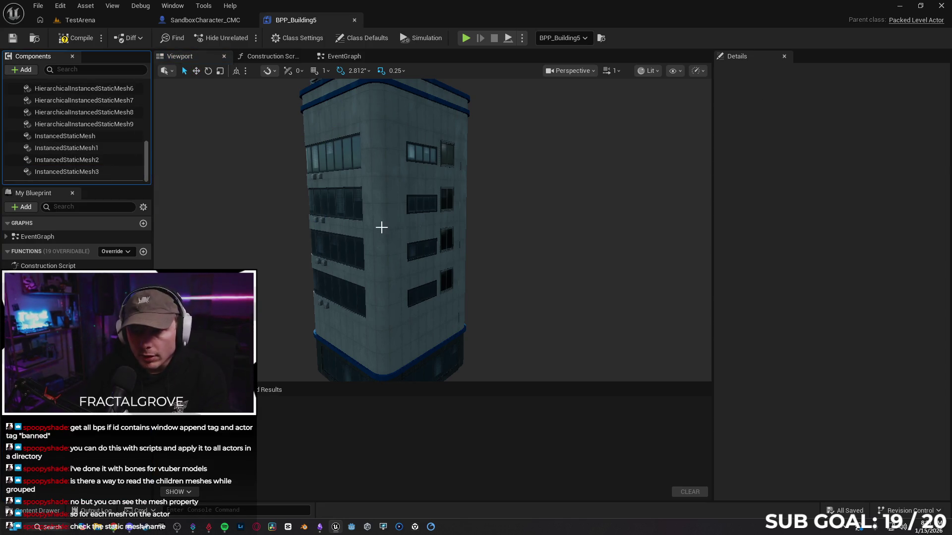
{"action": "left_click", "coordinate": [446, 242]}
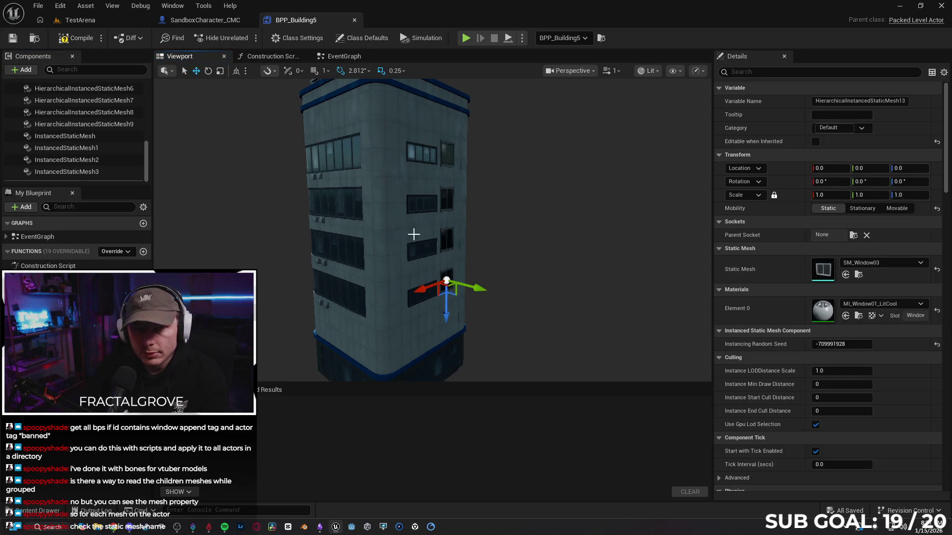
{"action": "scroll", "coordinate": [147, 171], "scroll_direction": "up", "scroll_amount": 5}
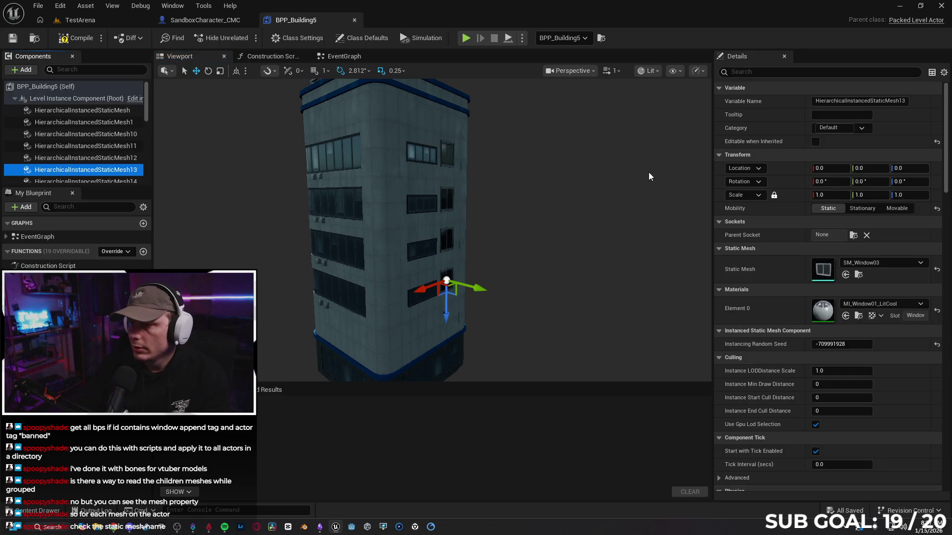
{"action": "type", "text": "tag"}
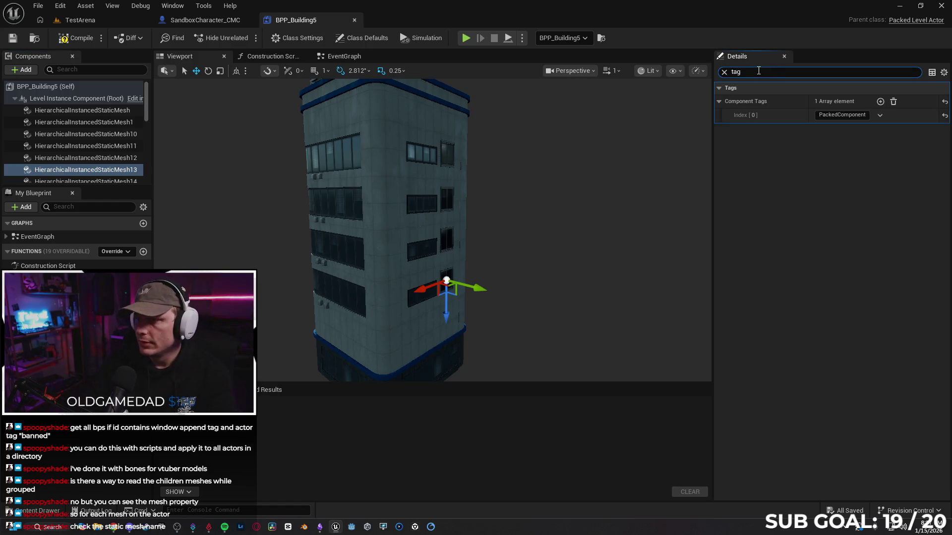
- Add 'Banned' as a second component tag and compile the blueprint
{"action": "left_click", "coordinate": [879, 102]}
{"action": "type", "text": "Banned"}
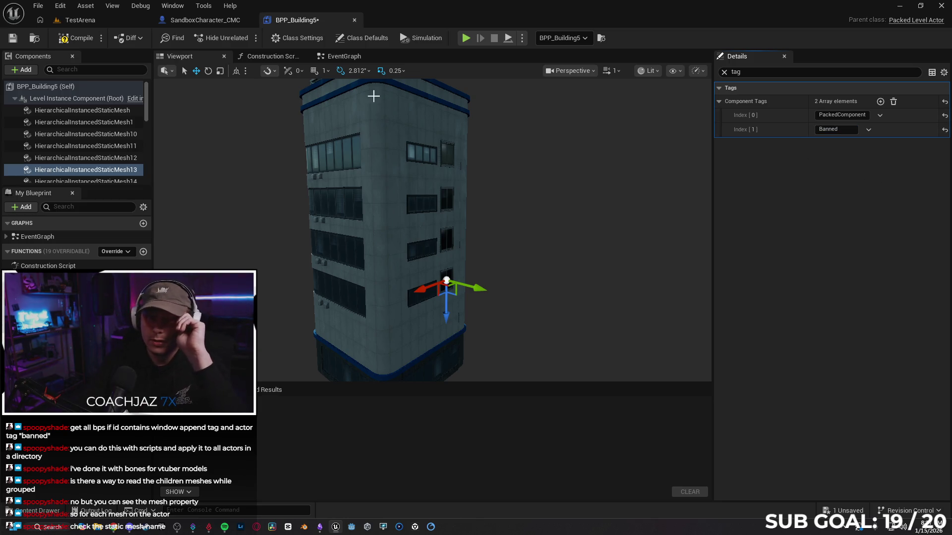
{"action": "left_click", "coordinate": [76, 39]}
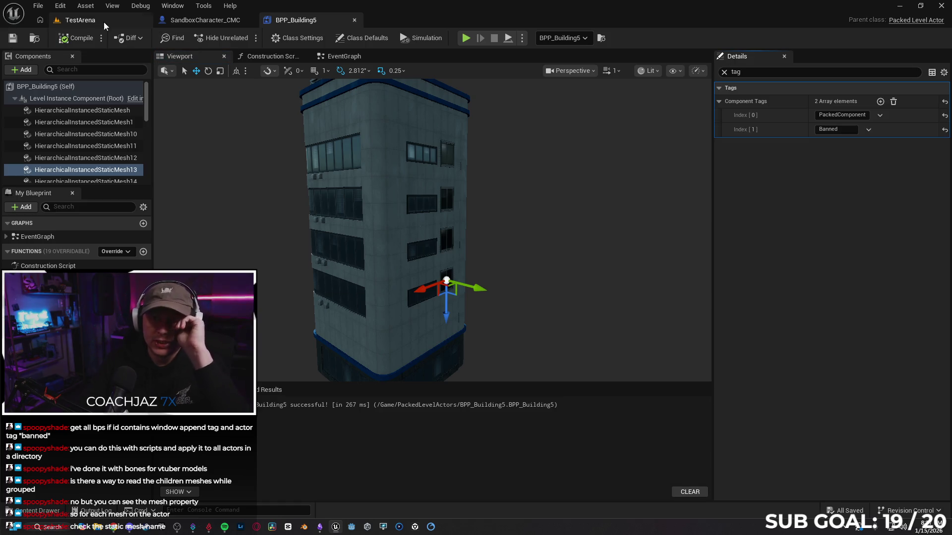
- Play-test TestArena, running and jumping up the blue-trimmed building's glass wall
{"action": "left_click", "coordinate": [114, 26]}
{"action": "left_click", "coordinate": [241, 38]}
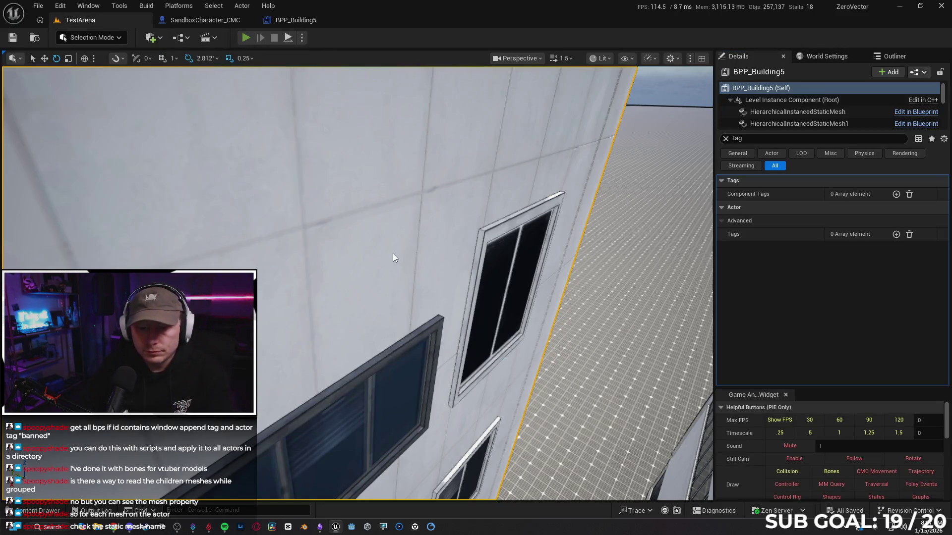
{"action": "left_click", "coordinate": [390, 280]}
{"action": "key", "text": "w"}
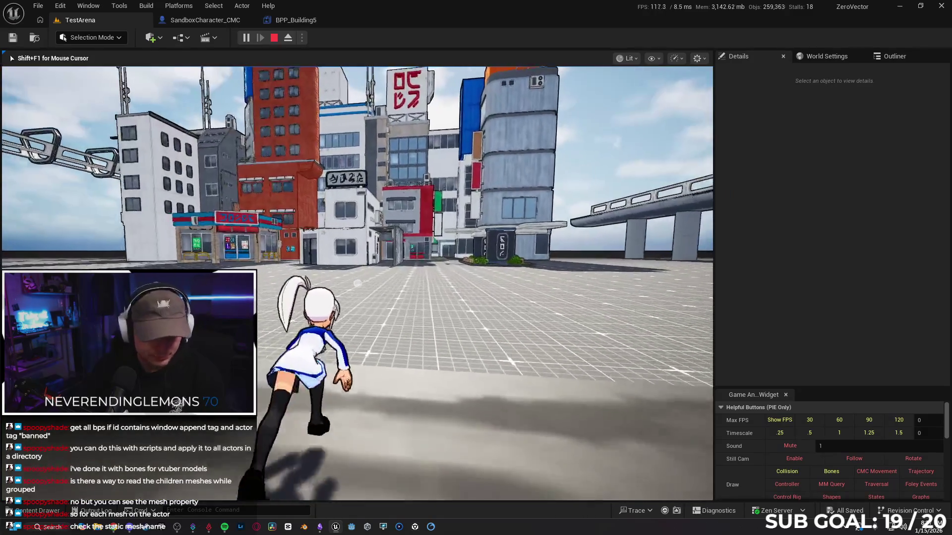
{"action": "key", "text": "s"}
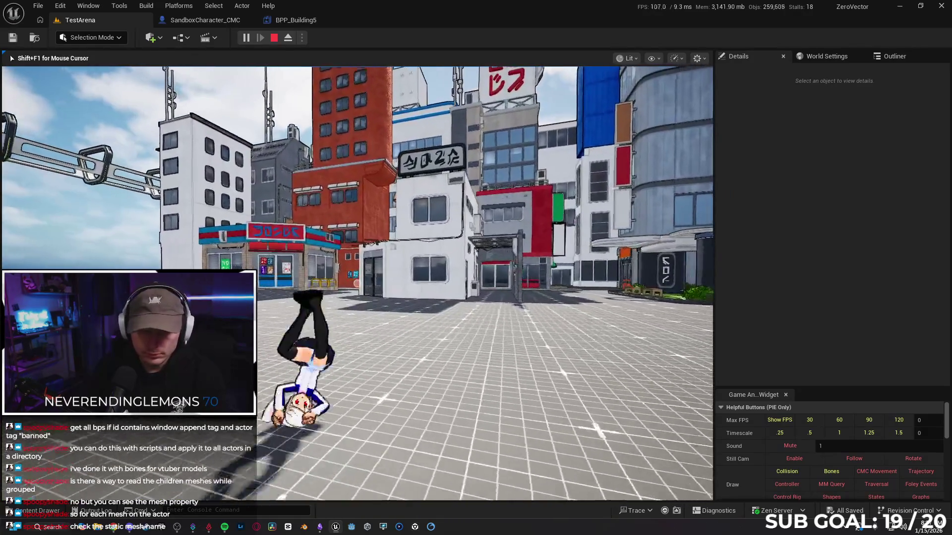
{"action": "key", "text": "w"}
{"action": "key", "text": "space"}
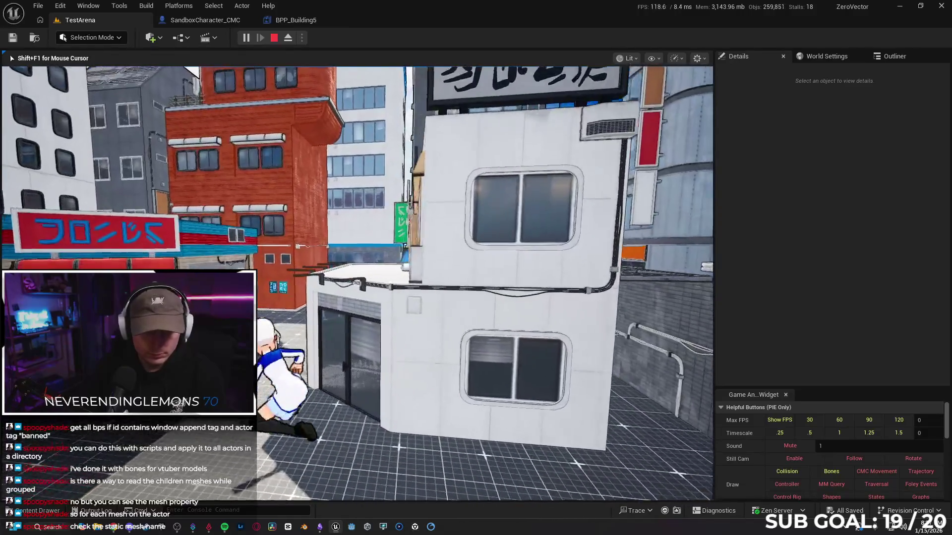
{"action": "key", "text": "w"}
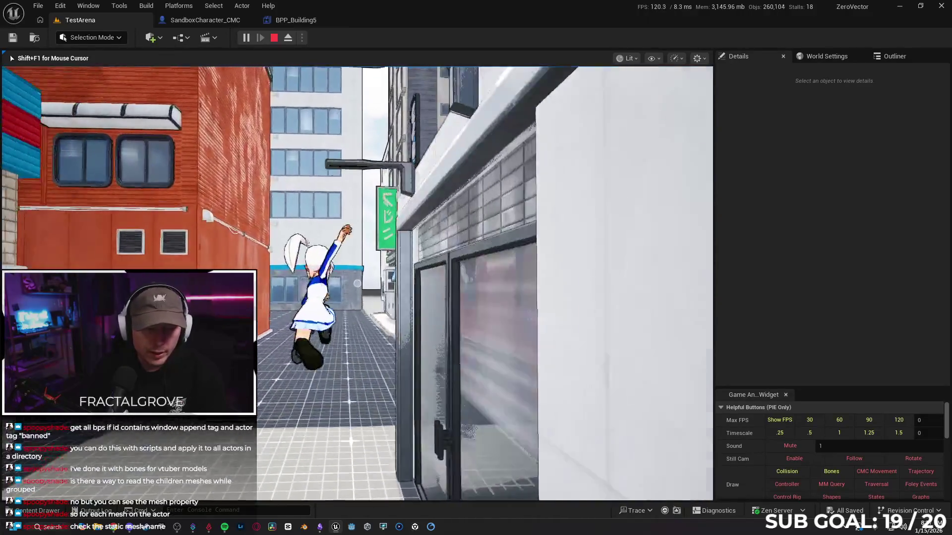
{"action": "key", "text": "space"}
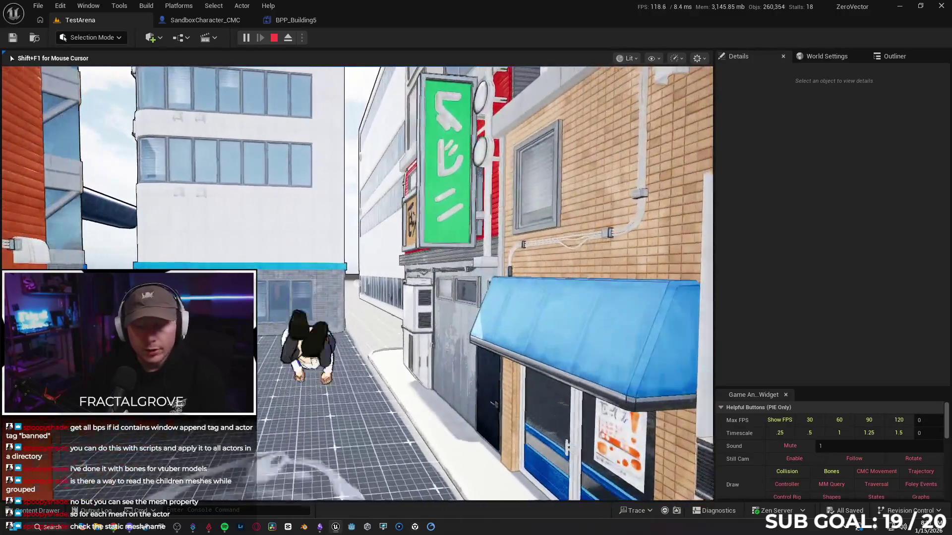
{"action": "key", "text": "w"}
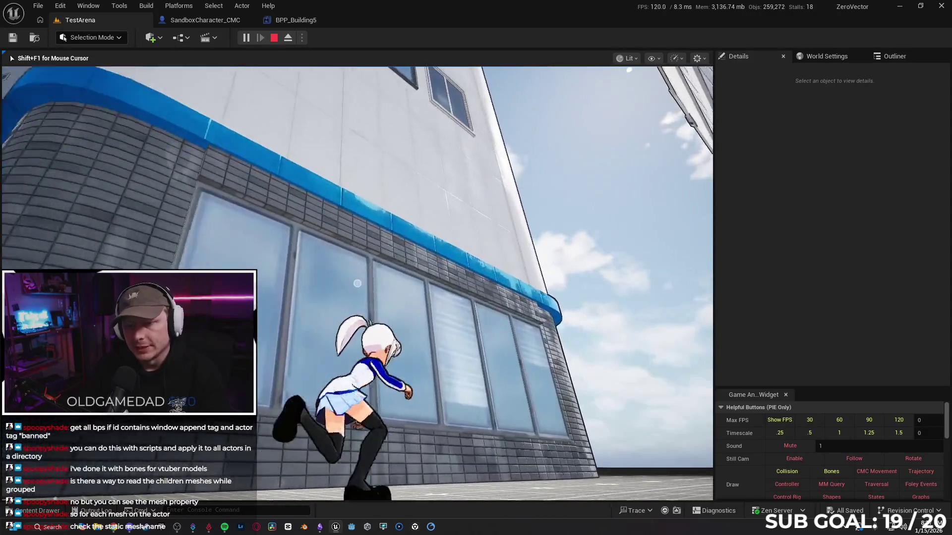
{"action": "key", "text": "space"}
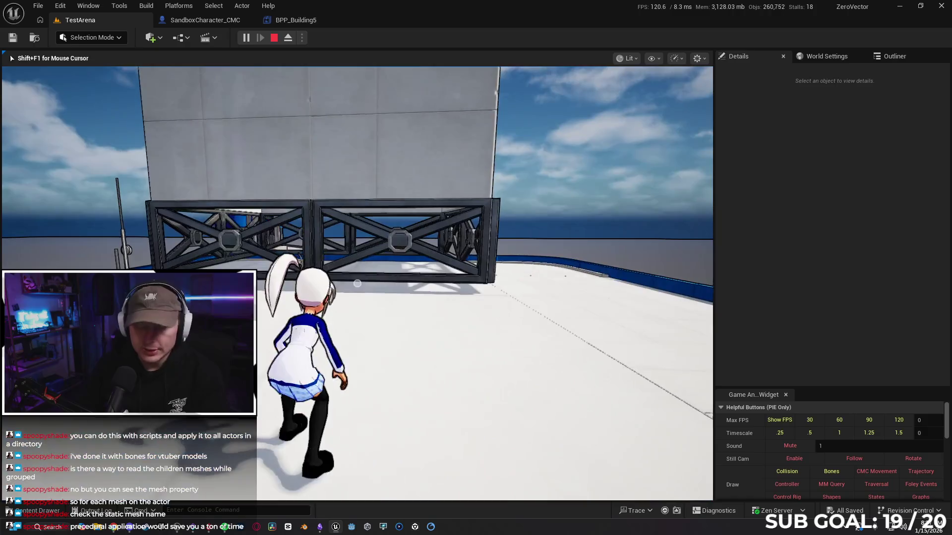
- End the play test and bring up the Content Drawer
{"action": "key", "text": "Escape"}
{"action": "left_click_drag", "start_coordinate": [479, 328], "coordinate": [476, 328]}
{"action": "left_click", "coordinate": [34, 514]}
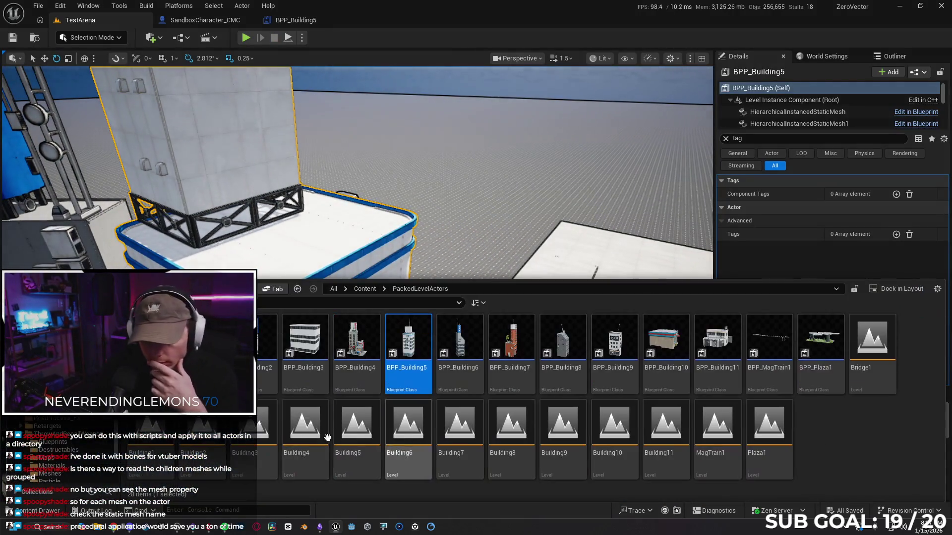
- Browse to TokyoStylizedEnvironment/Meshes/Building_Decor and open SM_Window03
{"action": "scroll", "coordinate": [63, 423], "scroll_direction": "down", "scroll_amount": 5}
{"action": "left_click", "coordinate": [78, 439]}
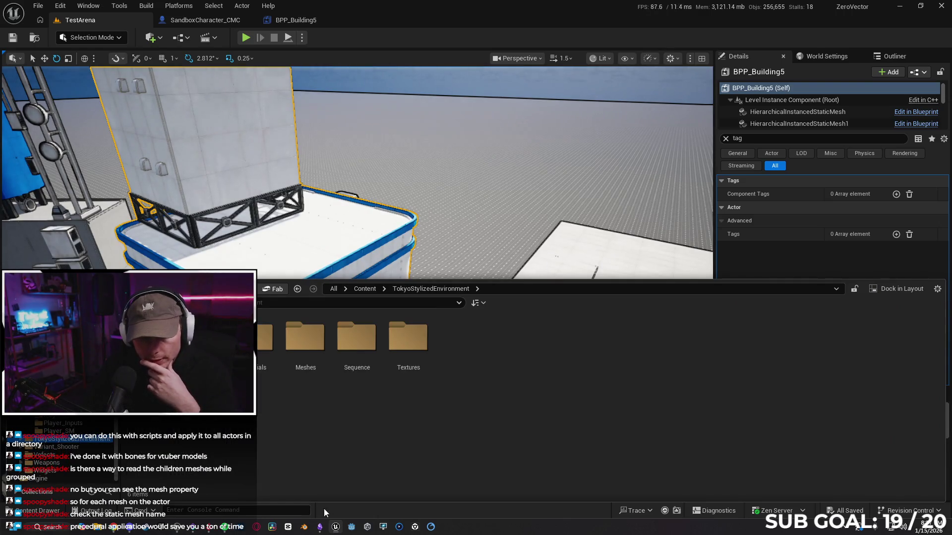
{"action": "double_click", "coordinate": [301, 354]}
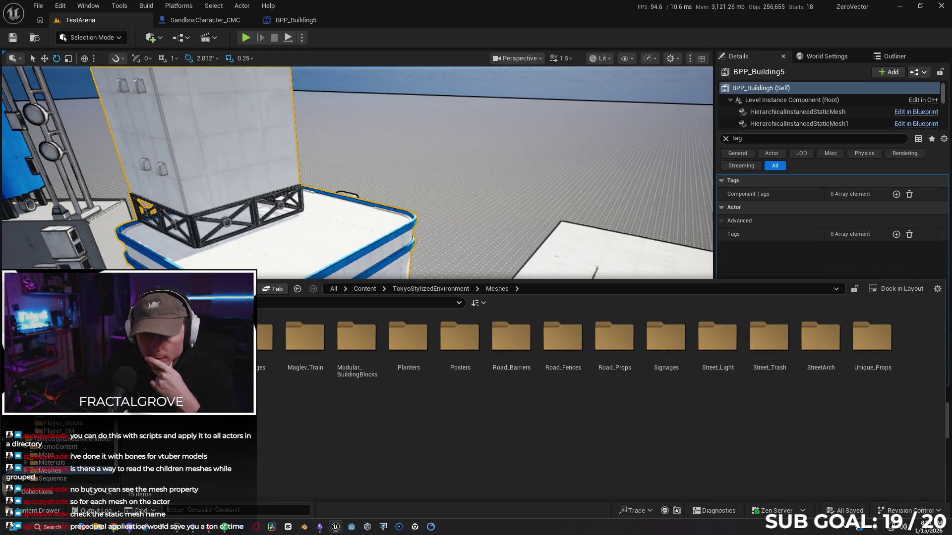
{"action": "double_click", "coordinate": [202, 347]}
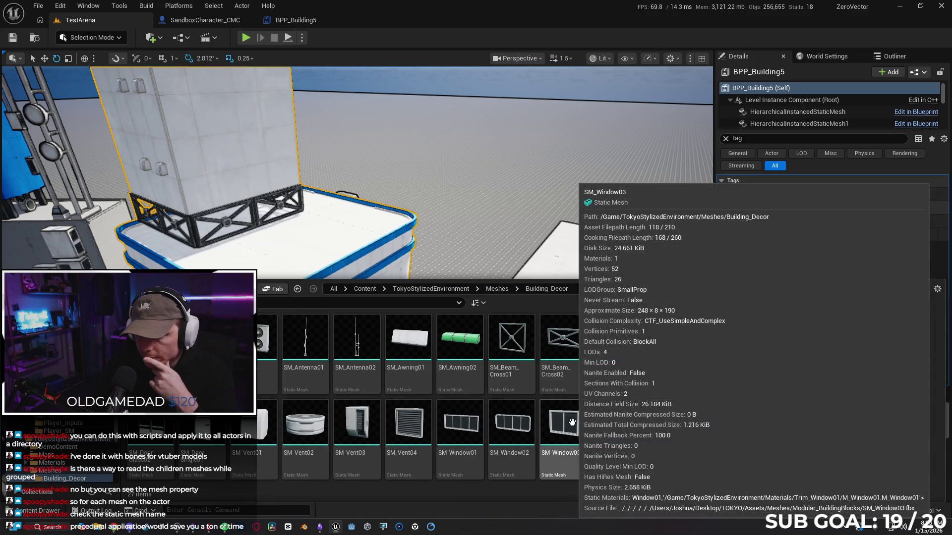
{"action": "left_click", "coordinate": [571, 421]}
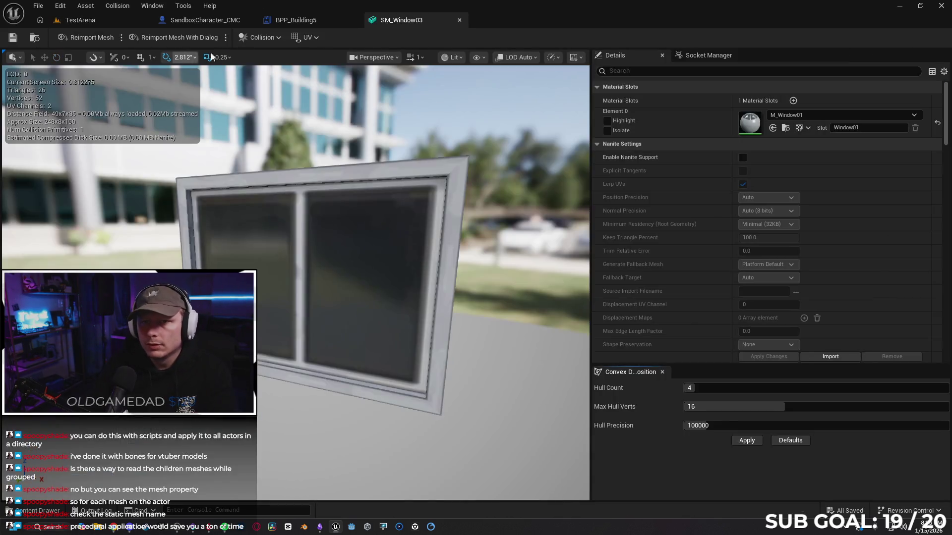
- Search the SM_Window03 mesh details for 'tag', then clear the search
{"action": "left_click", "coordinate": [678, 70]}
{"action": "type", "text": "tag"}
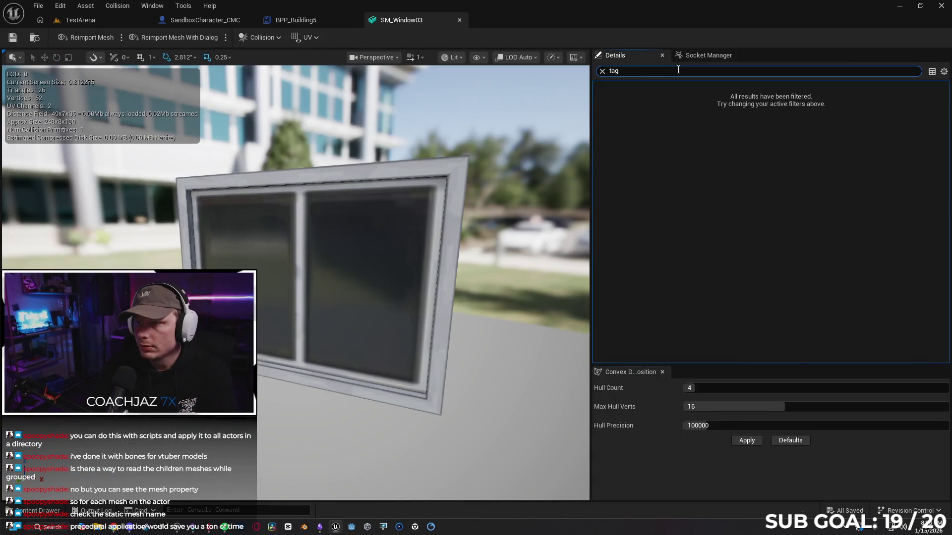
{"action": "left_click", "coordinate": [603, 71]}
- Collapse the Build, Reduction, LOD, General Settings and Collision sections, then close the mesh editor
{"action": "scroll", "coordinate": [666, 132], "scroll_direction": "down", "scroll_amount": 10}
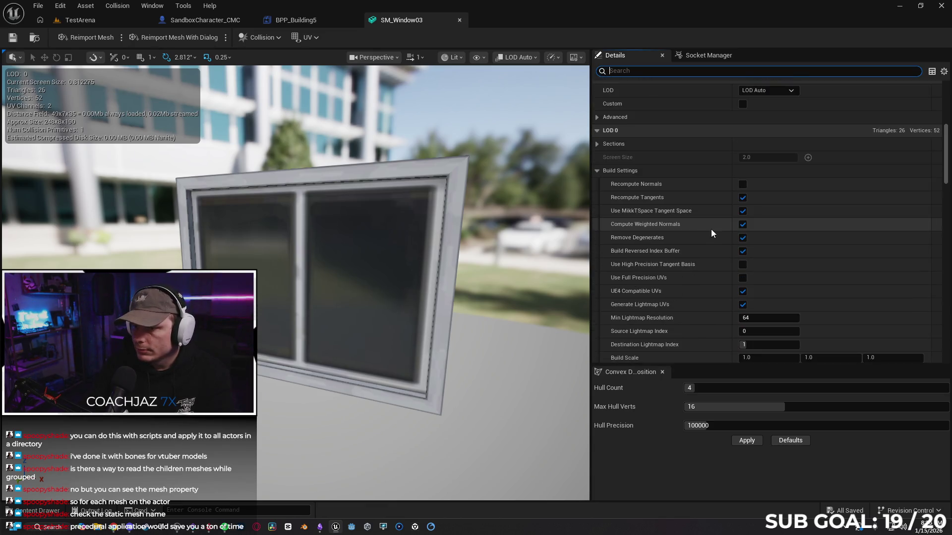
{"action": "left_click", "coordinate": [601, 173]}
{"action": "left_click", "coordinate": [601, 183]}
{"action": "left_click", "coordinate": [599, 199]}
{"action": "left_click", "coordinate": [601, 211]}
{"action": "left_click", "coordinate": [599, 224]}
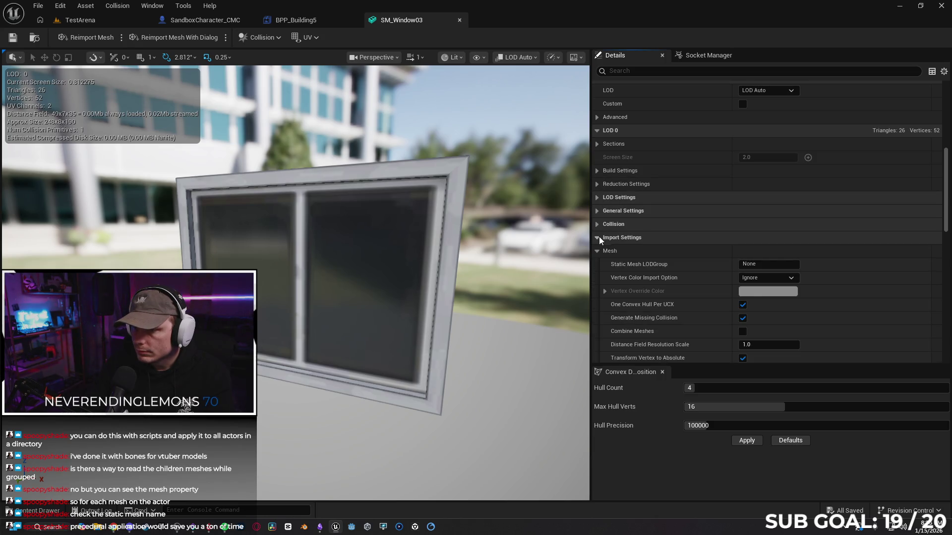
{"action": "scroll", "coordinate": [603, 248], "scroll_direction": "down", "scroll_amount": 15}
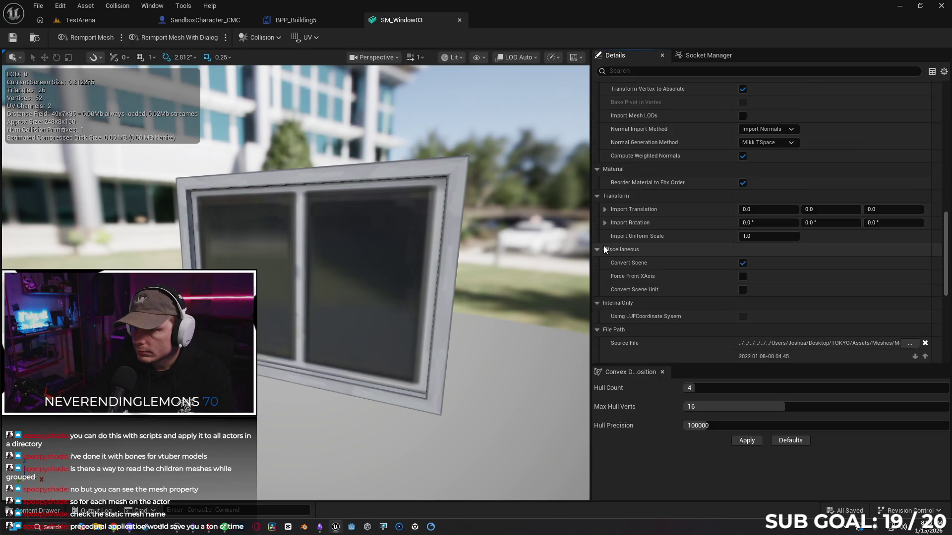
{"action": "scroll", "coordinate": [620, 262], "scroll_direction": "down", "scroll_amount": 5}
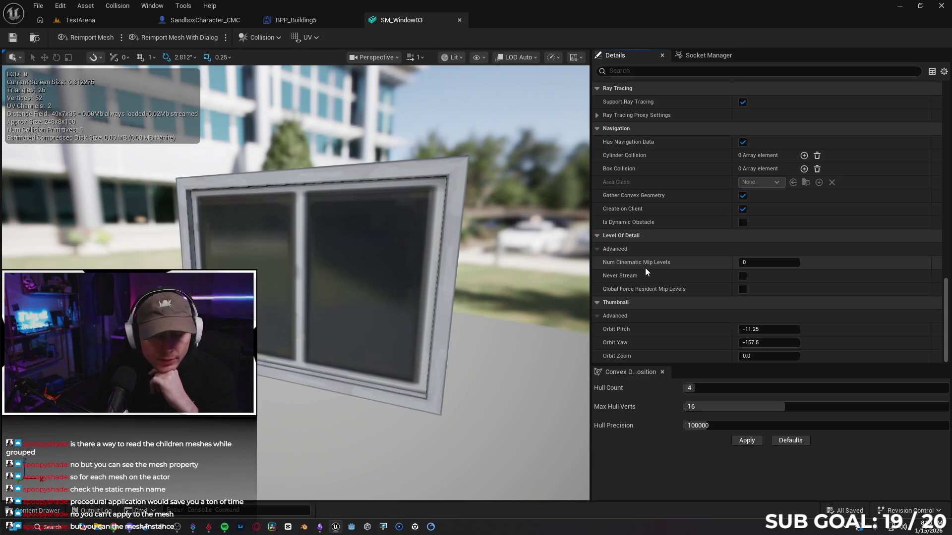
{"action": "left_click", "coordinate": [460, 21]}
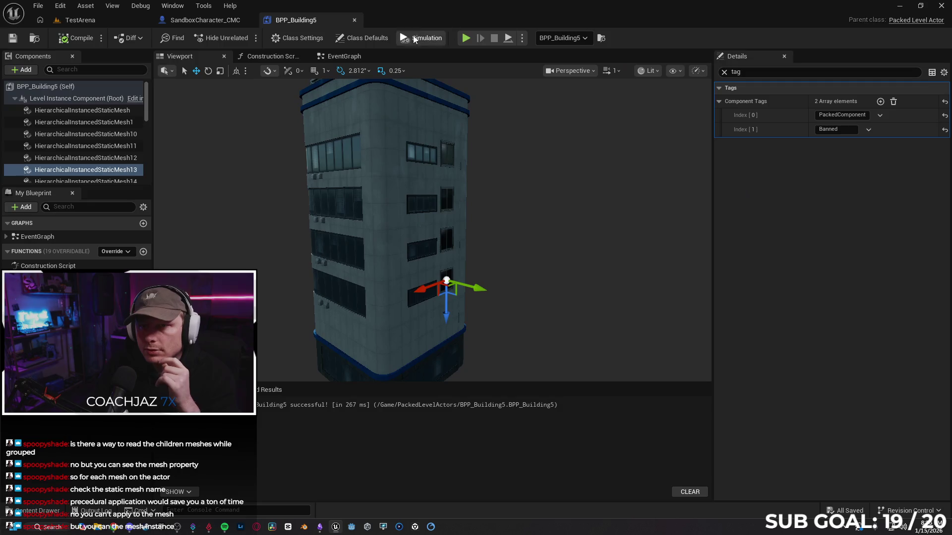
- Add 'Banned' as a second component tag on a BPP_Building5 window component, then return to TestArena
{"action": "mouse_move", "coordinate": [521, 195]}
{"action": "left_mouse_down"}
{"action": "mouse_move", "coordinate": [539, 136]}
{"action": "mouse_move", "coordinate": [531, 126]}
{"action": "left_mouse_up"}
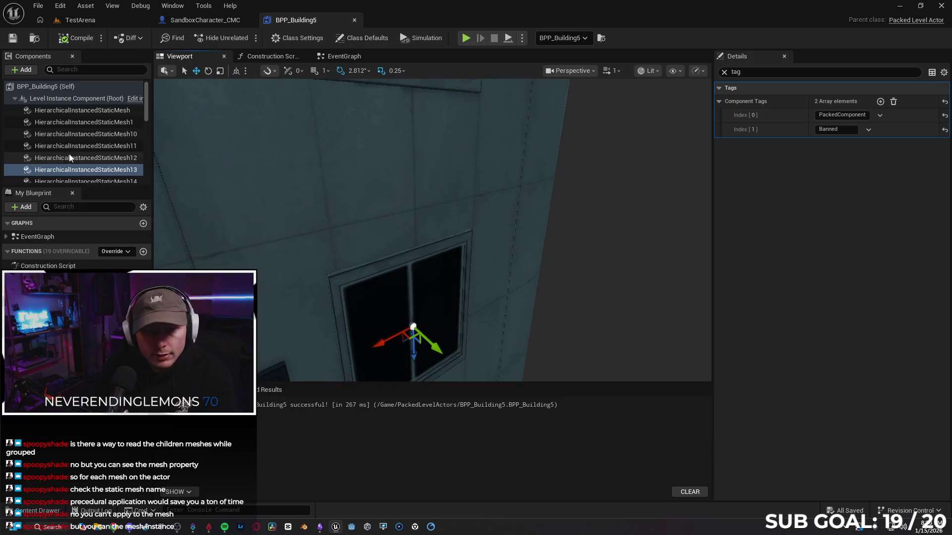
{"action": "mouse_move", "coordinate": [347, 198]}
{"action": "left_mouse_down"}
{"action": "mouse_move", "coordinate": [298, 184]}
{"action": "mouse_move", "coordinate": [406, 284]}
{"action": "left_mouse_up"}
{"action": "mouse_move", "coordinate": [382, 209]}
{"action": "left_mouse_down"}
{"action": "mouse_move", "coordinate": [414, 180]}
{"action": "mouse_move", "coordinate": [421, 218]}
{"action": "left_mouse_up"}
{"action": "left_click", "coordinate": [415, 181]}
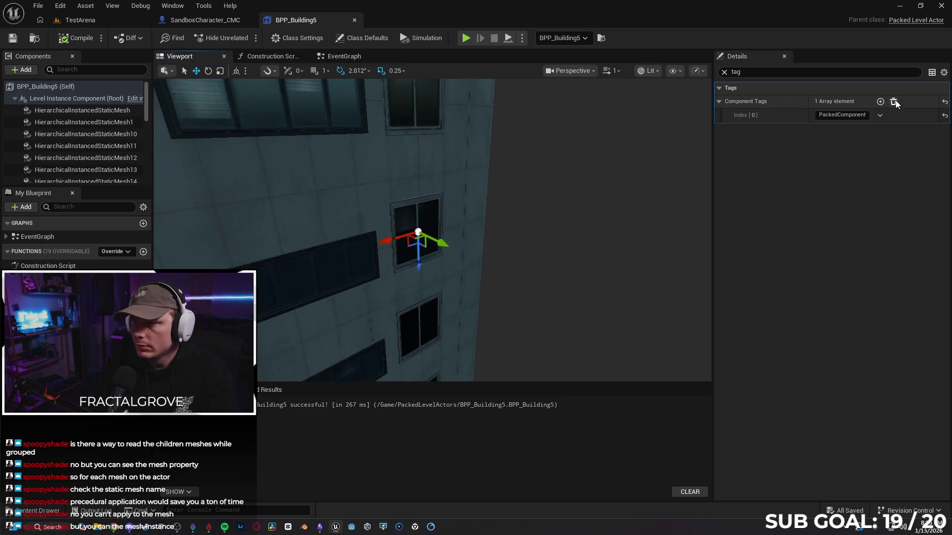
{"action": "left_click", "coordinate": [881, 101]}
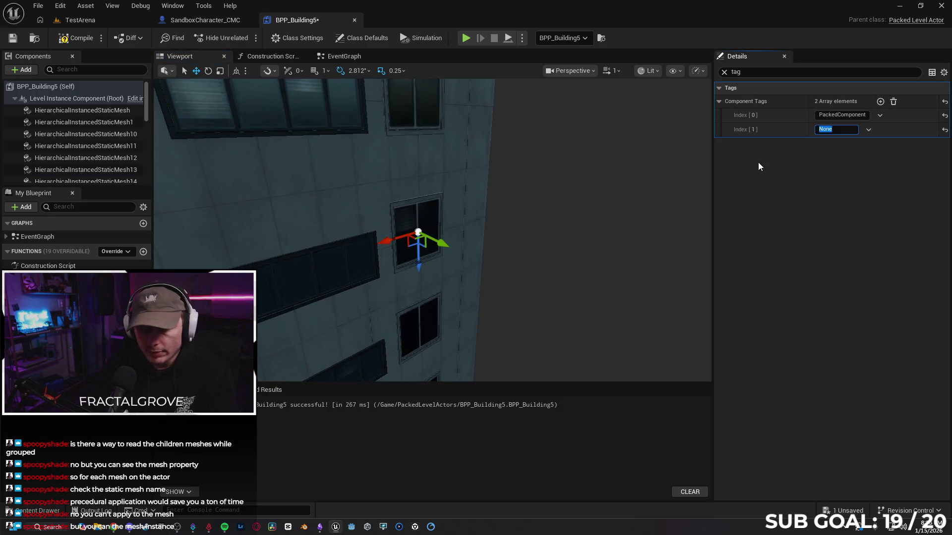
{"action": "mouse_move", "coordinate": [548, 177]}
{"action": "left_mouse_down"}
{"action": "mouse_move", "coordinate": [429, 244]}
{"action": "mouse_move", "coordinate": [430, 278]}
{"action": "mouse_move", "coordinate": [416, 186]}
{"action": "left_mouse_up"}
{"action": "left_click", "coordinate": [430, 244]}
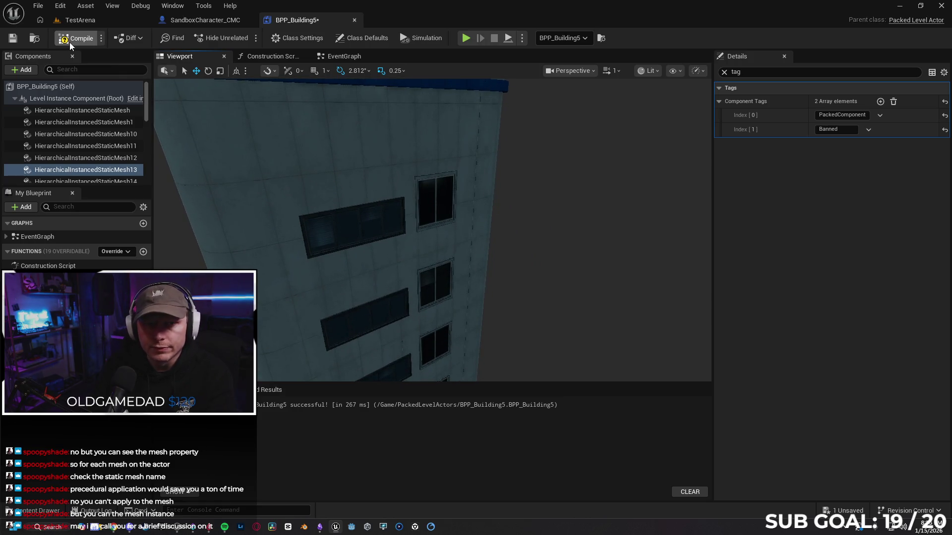
{"action": "left_click", "coordinate": [105, 23]}
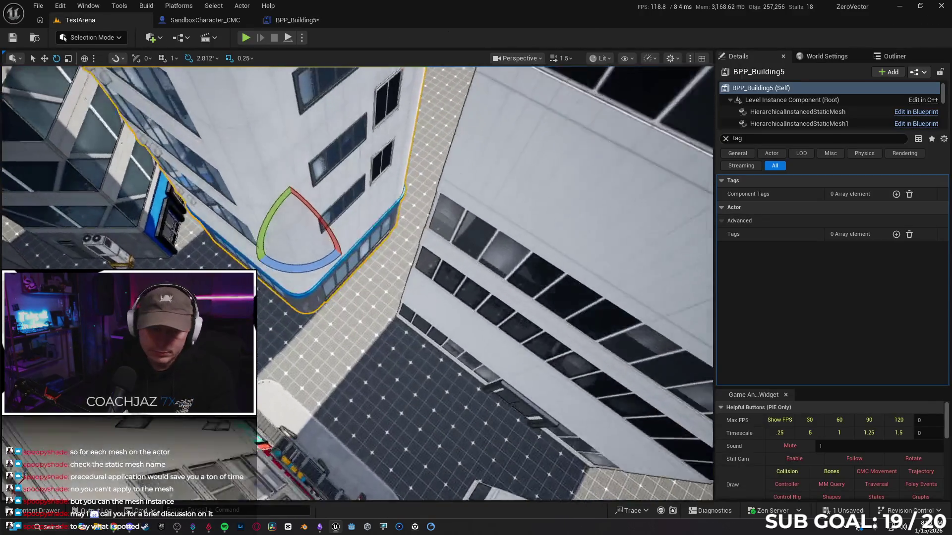
{"action": "left_click_drag", "start_coordinate": [377, 209], "coordinate": [391, 238]}
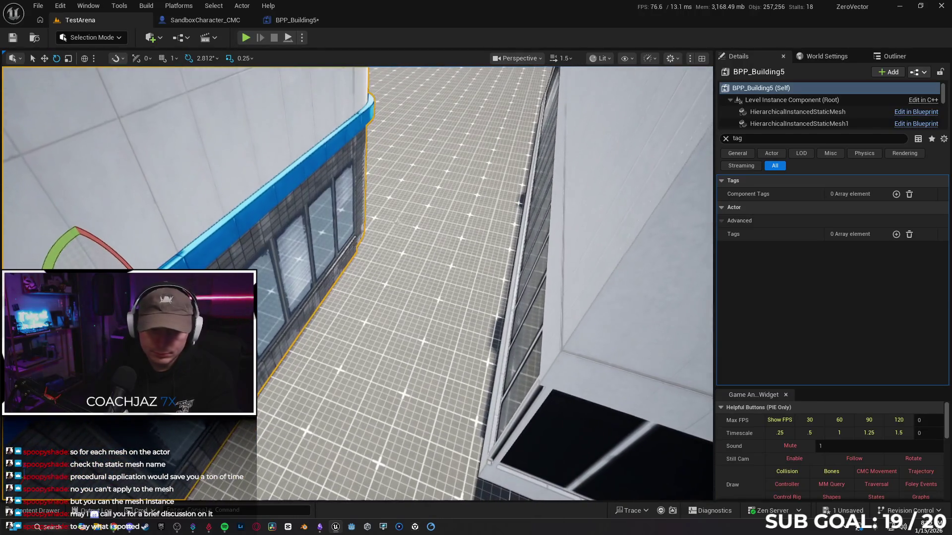
{"action": "right_click", "coordinate": [399, 319]}
{"action": "left_click", "coordinate": [431, 502]}
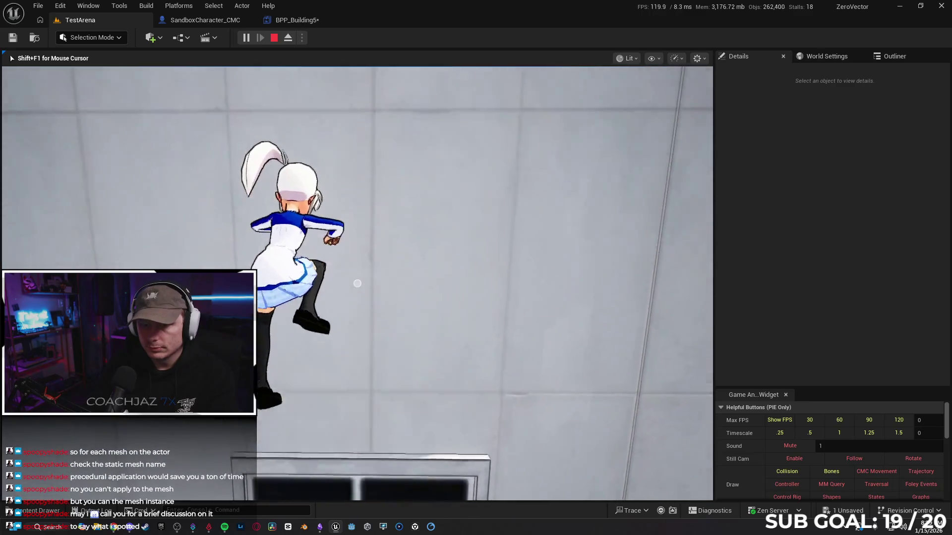
{"action": "key", "text": "Escape"}
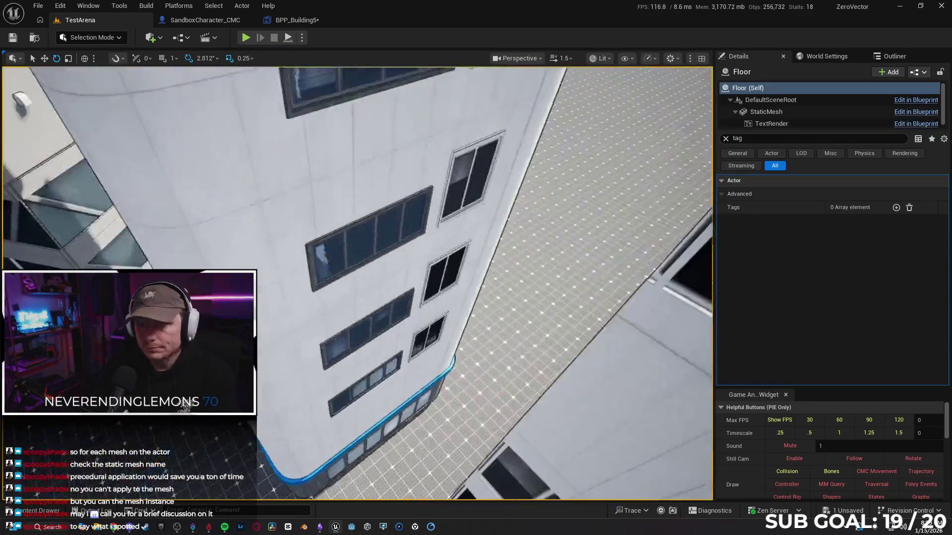
- Select HierarchicalInstancedStaticMesh12 in BPP_Building5 and give it the component tag 'Banned'
{"action": "left_click_drag", "start_coordinate": [254, 95], "coordinate": [254, 95]}
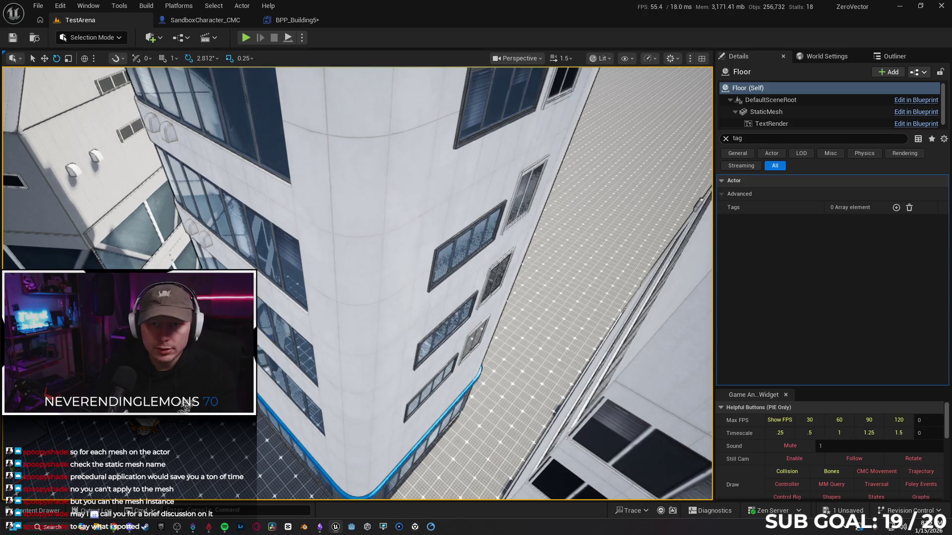
{"action": "left_click", "coordinate": [284, 21]}
{"action": "left_click_drag", "start_coordinate": [373, 266], "coordinate": [374, 266]}
{"action": "left_click", "coordinate": [379, 269]}
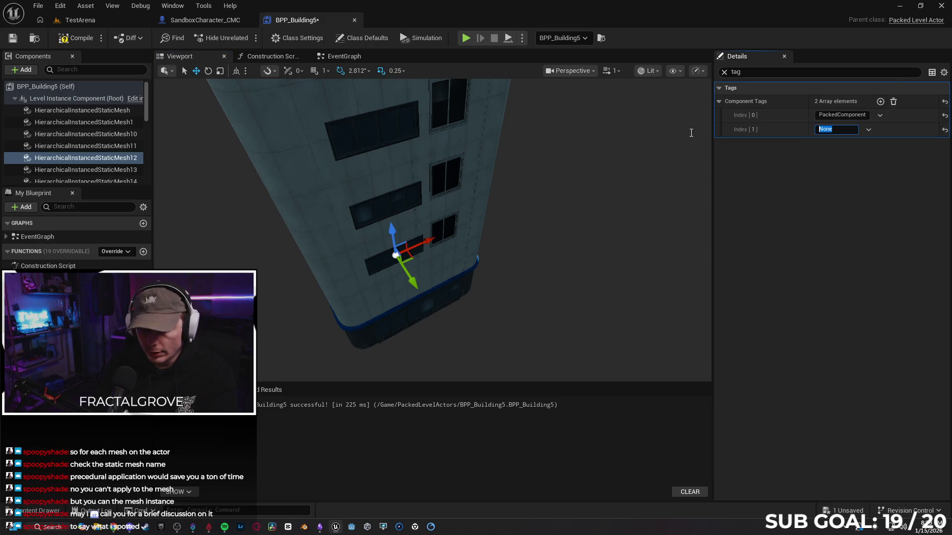
{"action": "left_click", "coordinate": [382, 203]}
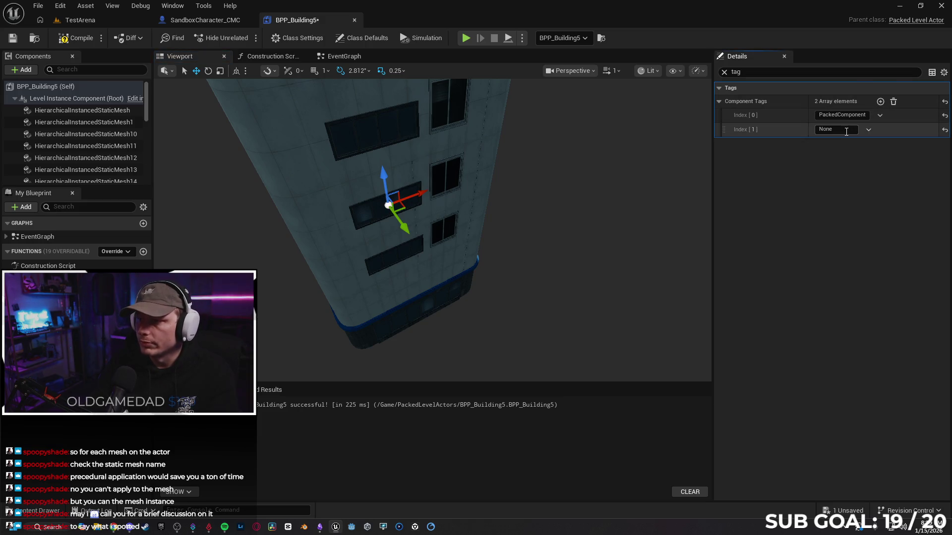
{"action": "left_click_drag", "start_coordinate": [550, 241], "coordinate": [551, 258]}
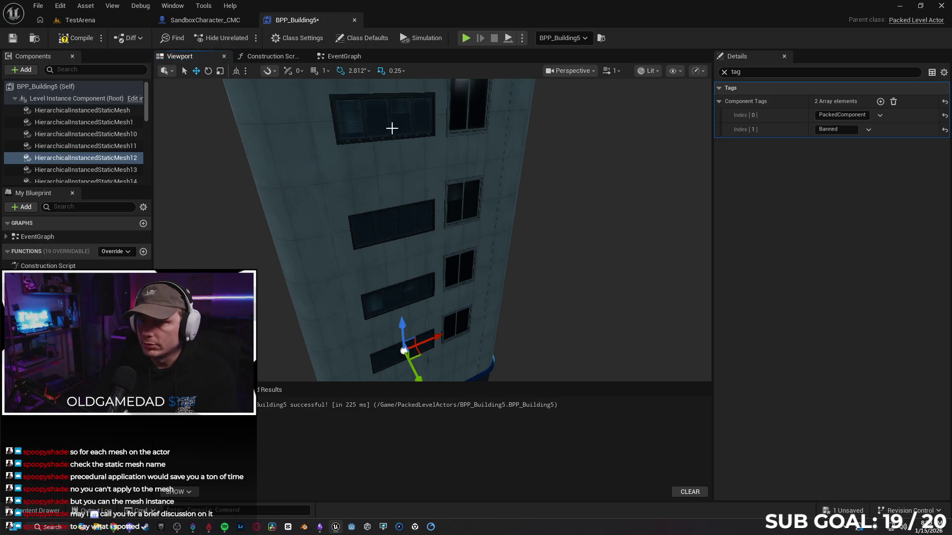
{"action": "mouse_move", "coordinate": [496, 187]}
{"action": "left_mouse_down"}
{"action": "mouse_move", "coordinate": [446, 110]}
{"action": "mouse_move", "coordinate": [399, 113]}
{"action": "mouse_move", "coordinate": [419, 259]}
{"action": "left_mouse_up"}
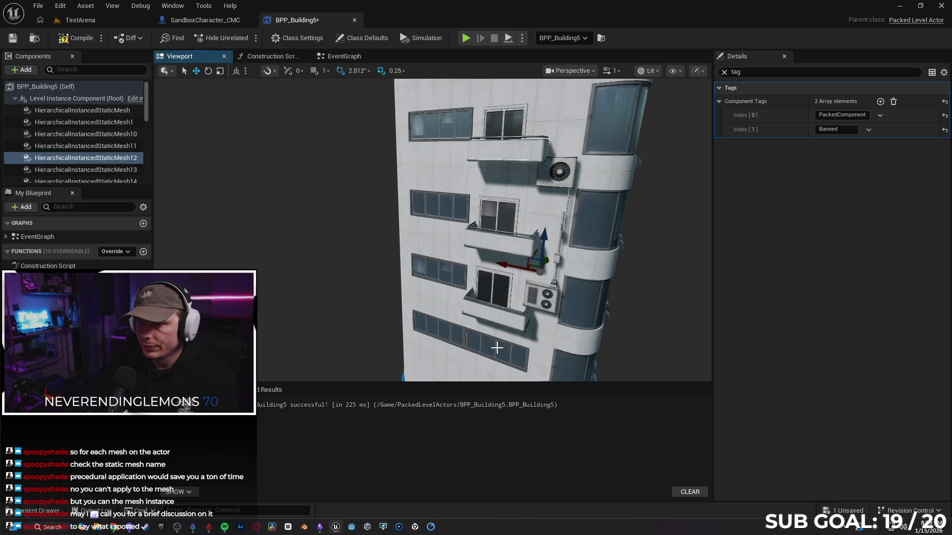
{"action": "mouse_move", "coordinate": [497, 348]}
{"action": "left_mouse_down"}
{"action": "mouse_move", "coordinate": [488, 328]}
{"action": "mouse_move", "coordinate": [466, 318]}
{"action": "mouse_move", "coordinate": [419, 181]}
{"action": "left_mouse_up"}
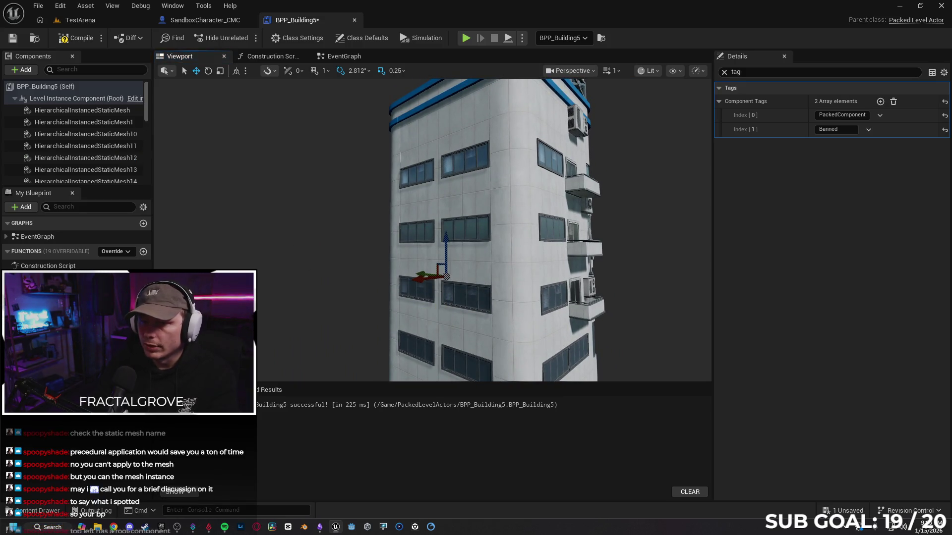
{"action": "left_click", "coordinate": [406, 231]}
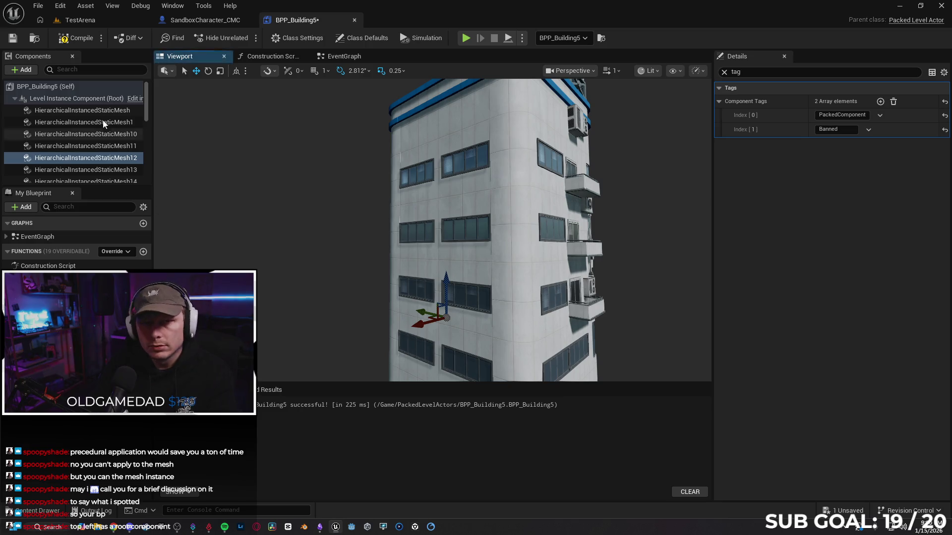
- Compile and save the blueprint, then Play From Here on the TestArena floor
{"action": "left_click", "coordinate": [78, 38]}
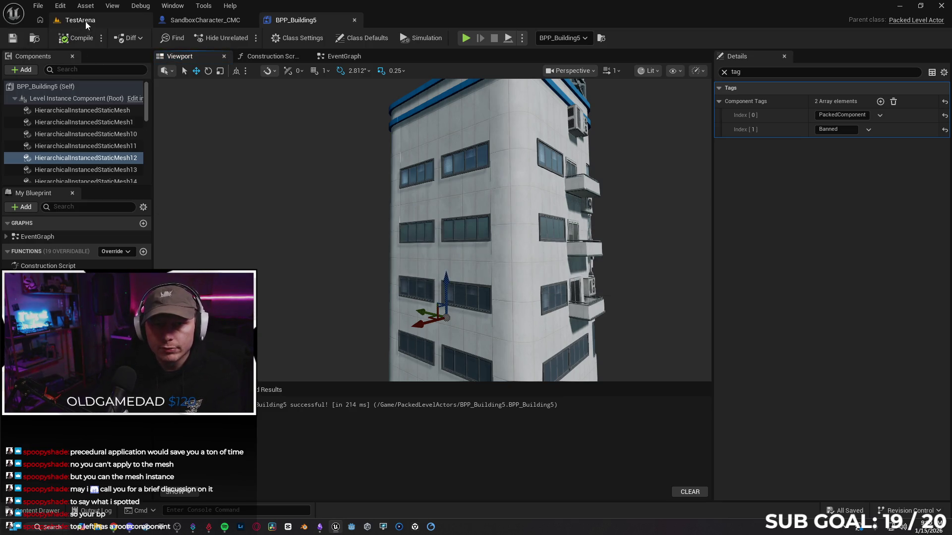
{"action": "left_click", "coordinate": [86, 21]}
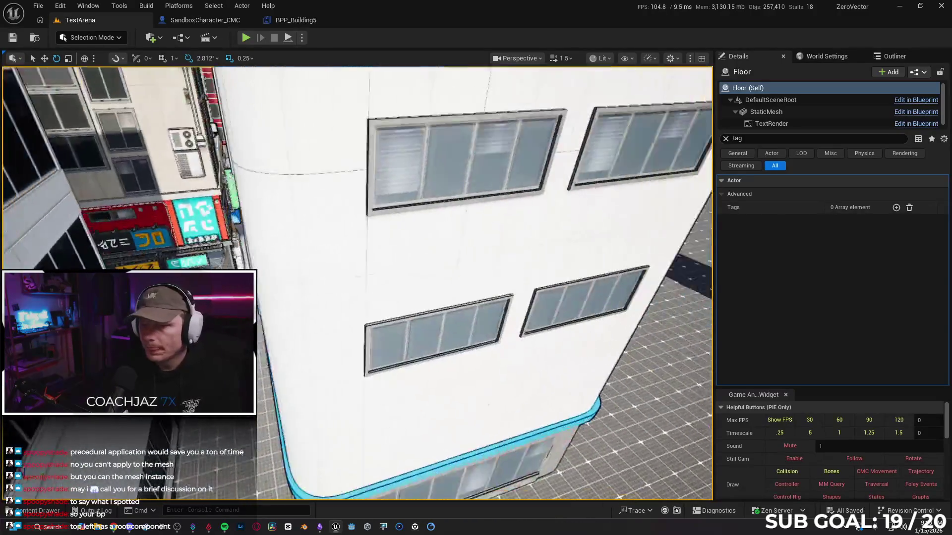
{"action": "scroll", "coordinate": [373, 410], "scroll_direction": "down", "scroll_amount": 5}
{"action": "right_click", "coordinate": [373, 409]}
{"action": "left_click", "coordinate": [396, 402]}
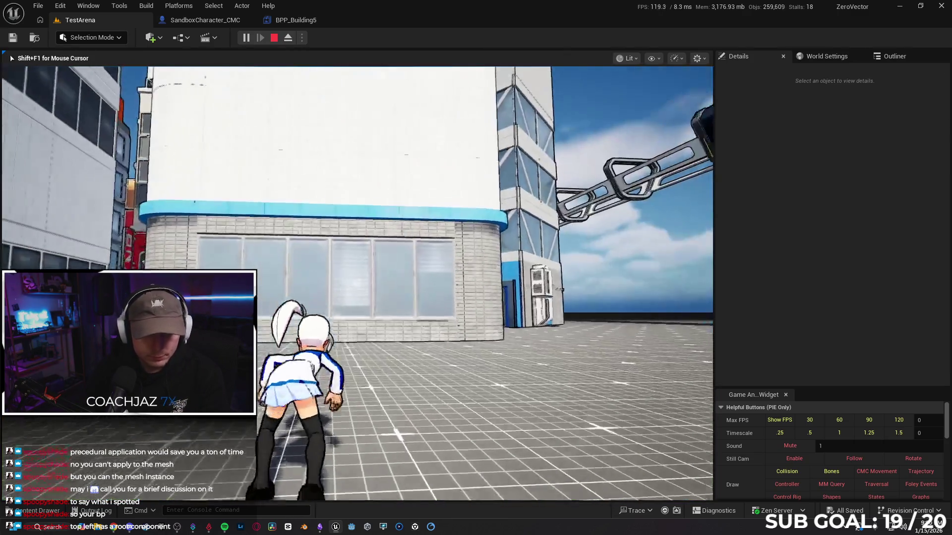
- Run the character up the orange building's wall, then stop the play test
{"action": "key", "text": "w"}
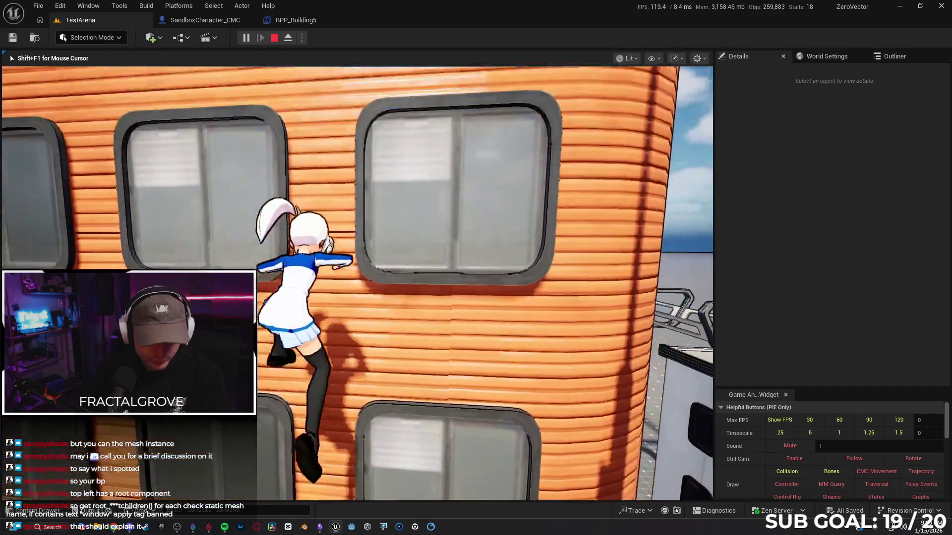
{"action": "key", "text": "Escape"}
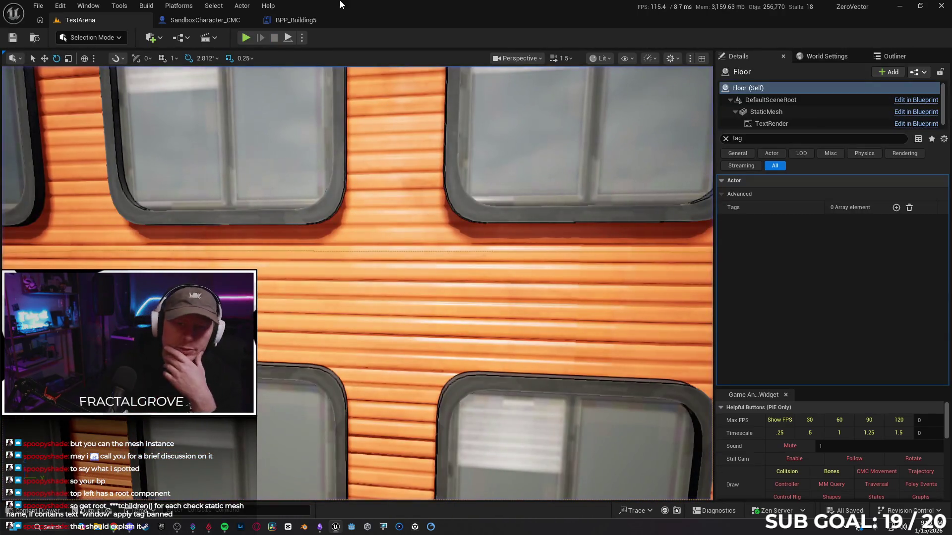
- Open the BPP_Building5 blueprint and clear the Details tag filter to show all properties
{"action": "left_click", "coordinate": [192, 25]}
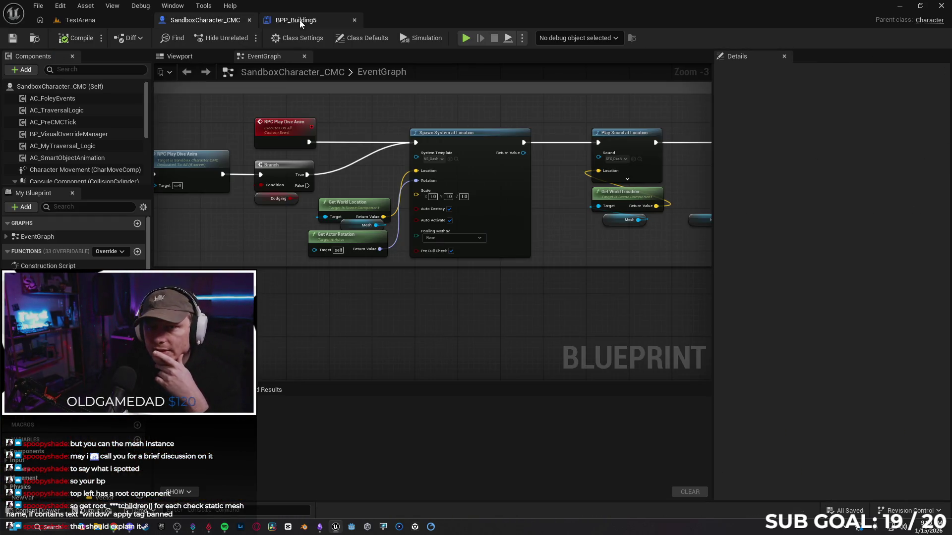
{"action": "left_click", "coordinate": [276, 25]}
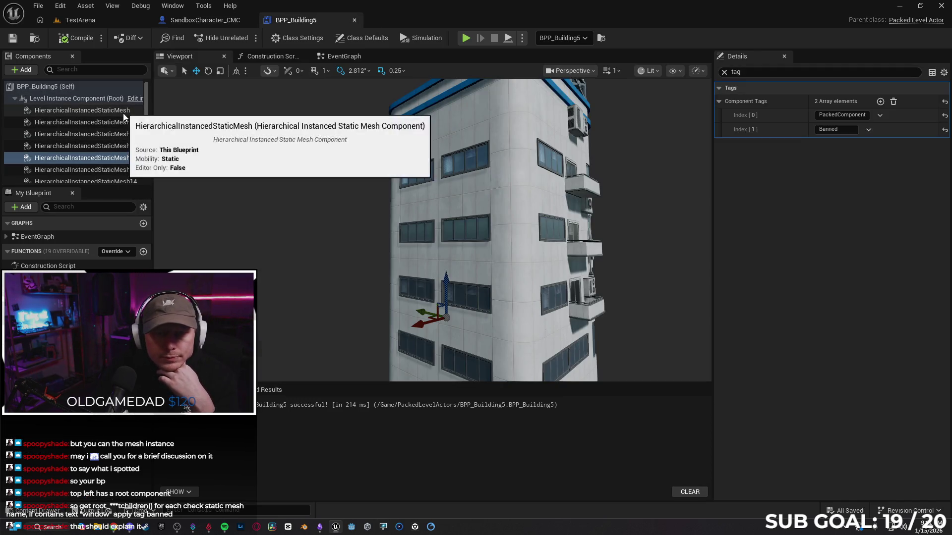
{"action": "scroll", "coordinate": [124, 146], "scroll_direction": "down", "scroll_amount": 5}
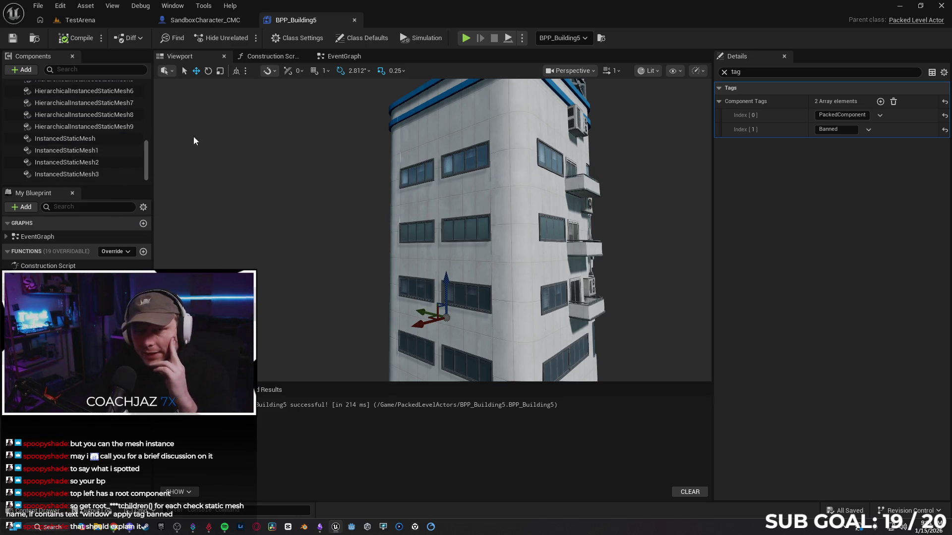
{"action": "scroll", "coordinate": [112, 144], "scroll_direction": "up", "scroll_amount": 3}
{"action": "scroll", "coordinate": [113, 146], "scroll_direction": "up", "scroll_amount": 5}
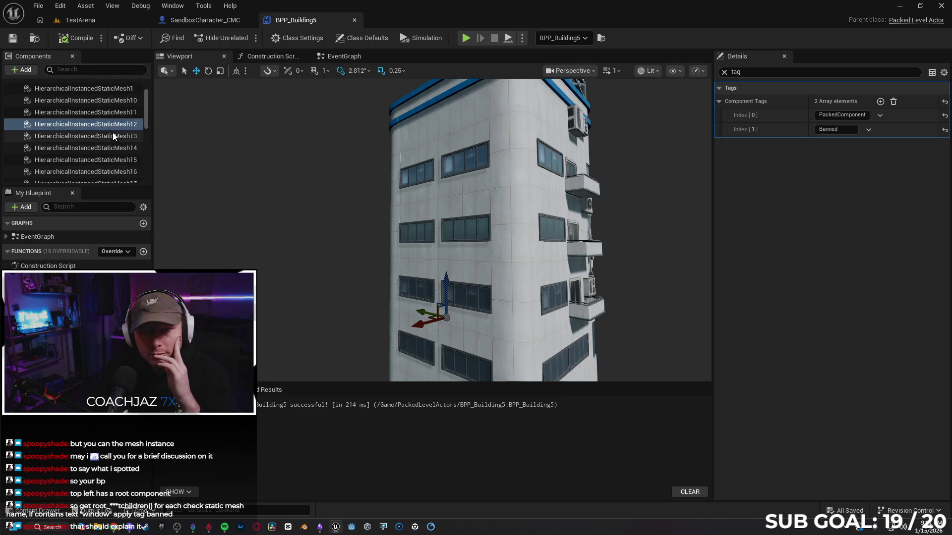
{"action": "left_click", "coordinate": [85, 111]}
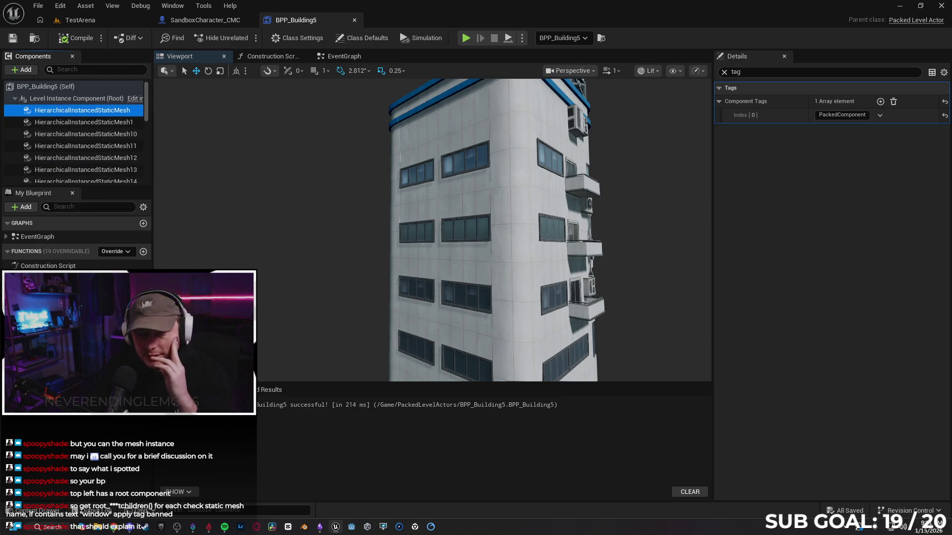
{"action": "left_click", "coordinate": [724, 72]}
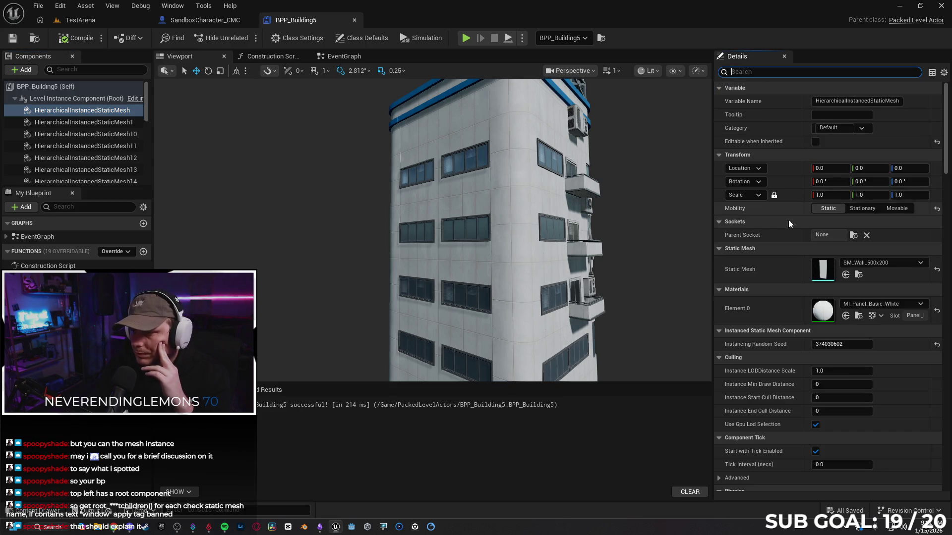
- Inspect the static meshes of HierarchicalInstancedStaticMesh10 and 11, then view the EventGraph
{"action": "left_click", "coordinate": [124, 134]}
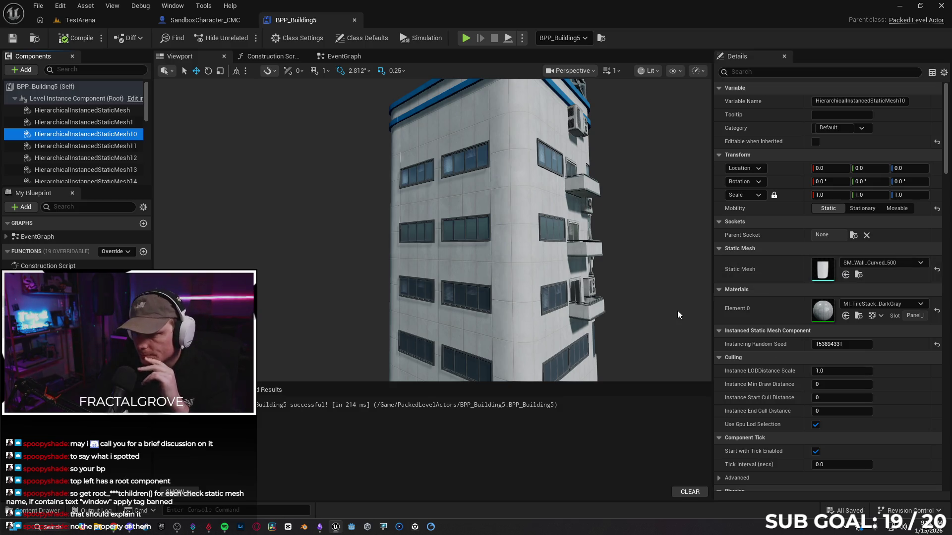
{"action": "left_click", "coordinate": [95, 146]}
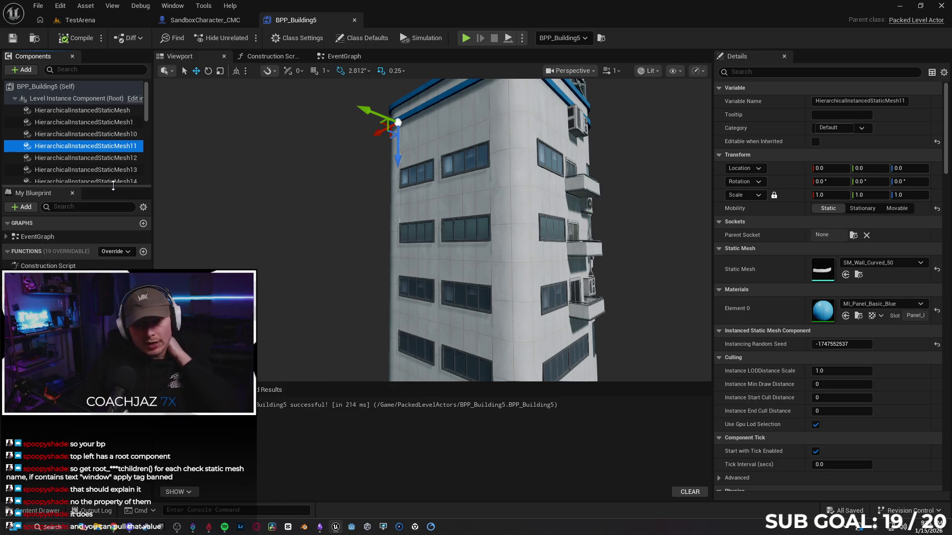
{"action": "left_click", "coordinate": [270, 56]}
{"action": "left_click", "coordinate": [342, 56]}
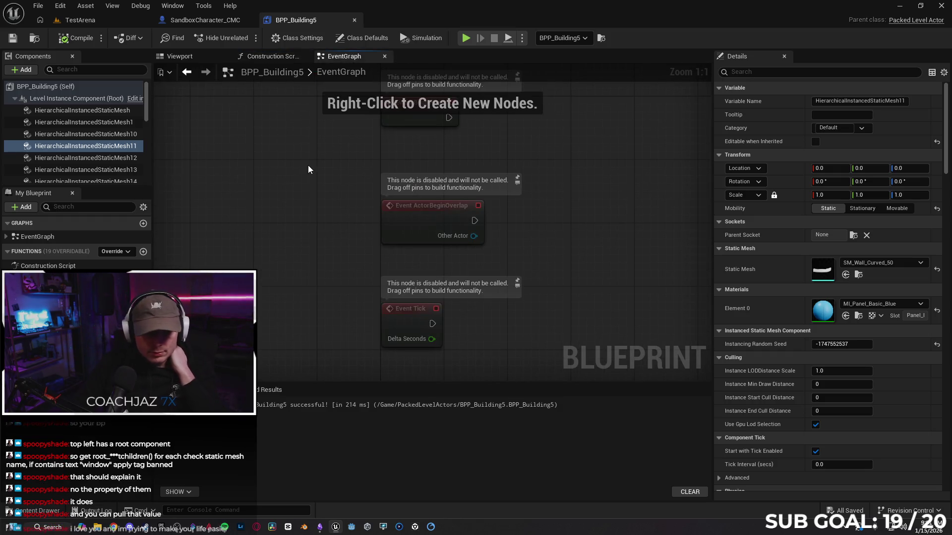
- Return to the TestArena level, fly to the white buildings and select BPP_Building8
{"action": "left_click_drag", "start_coordinate": [308, 165], "coordinate": [210, 167]}
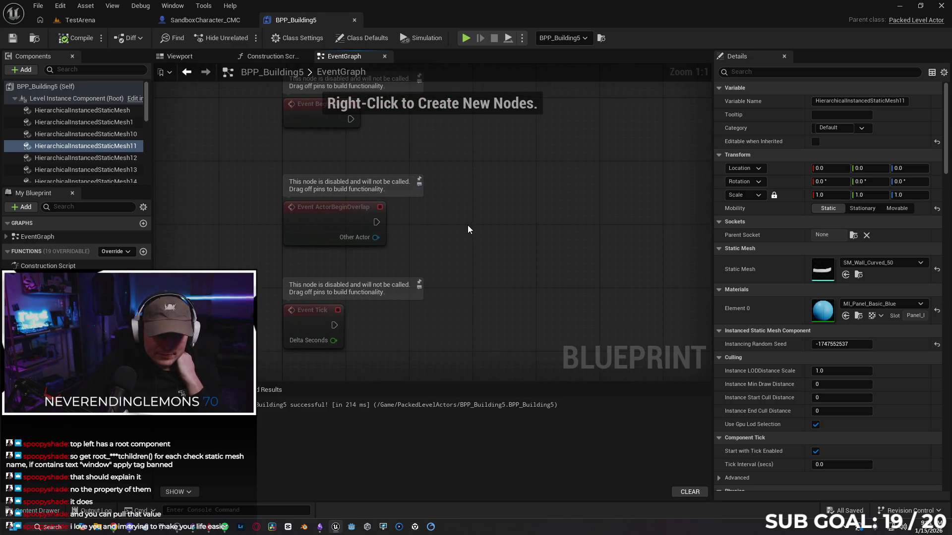
{"action": "mouse_move", "coordinate": [467, 230]}
{"action": "left_mouse_down"}
{"action": "mouse_move", "coordinate": [417, 263]}
{"action": "mouse_move", "coordinate": [404, 210]}
{"action": "mouse_move", "coordinate": [414, 226]}
{"action": "mouse_move", "coordinate": [422, 197]}
{"action": "left_mouse_up"}
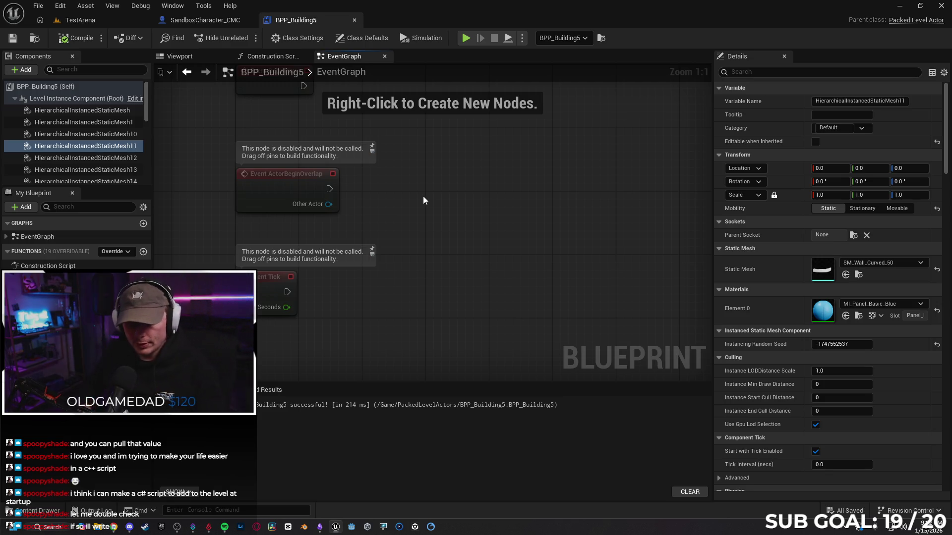
{"action": "left_click", "coordinate": [204, 20]}
{"action": "left_click", "coordinate": [89, 24]}
{"action": "mouse_move", "coordinate": [313, 108]}
{"action": "left_mouse_down"}
{"action": "mouse_move", "coordinate": [317, 129]}
{"action": "mouse_move", "coordinate": [297, 139]}
{"action": "mouse_move", "coordinate": [268, 134]}
{"action": "mouse_move", "coordinate": [308, 139]}
{"action": "mouse_move", "coordinate": [288, 143]}
{"action": "mouse_move", "coordinate": [307, 139]}
{"action": "mouse_move", "coordinate": [297, 143]}
{"action": "left_mouse_up"}
{"action": "left_click", "coordinate": [322, 149]}
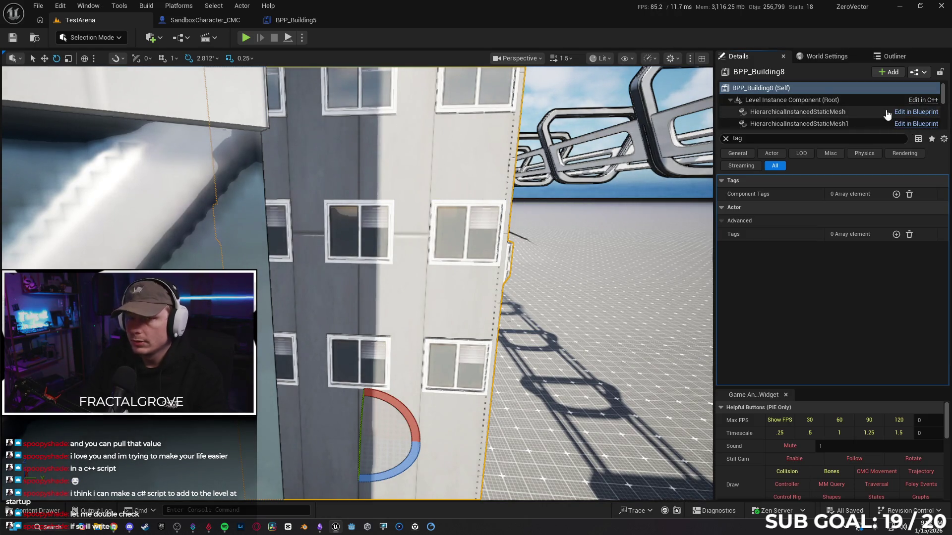
- Open BPP_Building8's blueprint, filter Details by 'tag' and add a tag entry to a window mesh
{"action": "key", "text": "ctrl+e"}
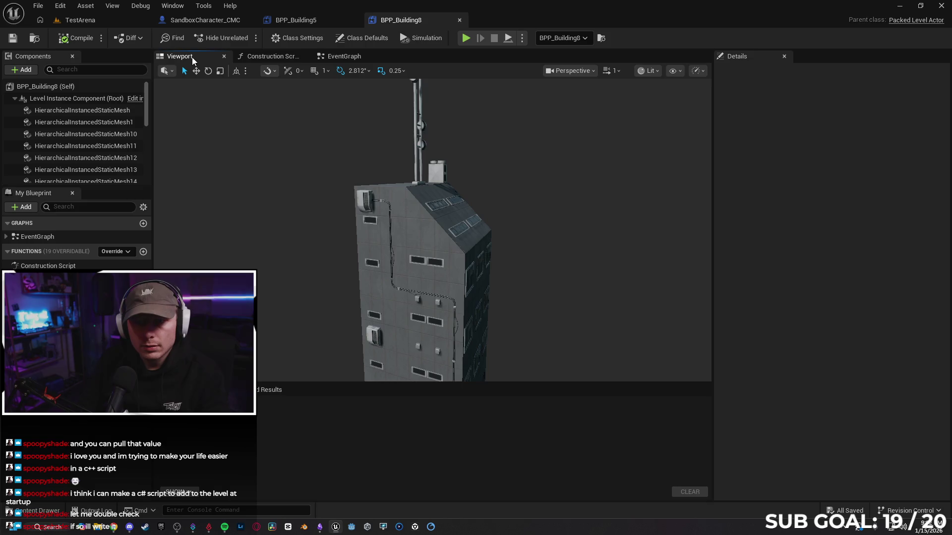
{"action": "left_click_drag", "start_coordinate": [335, 256], "coordinate": [334, 255]}
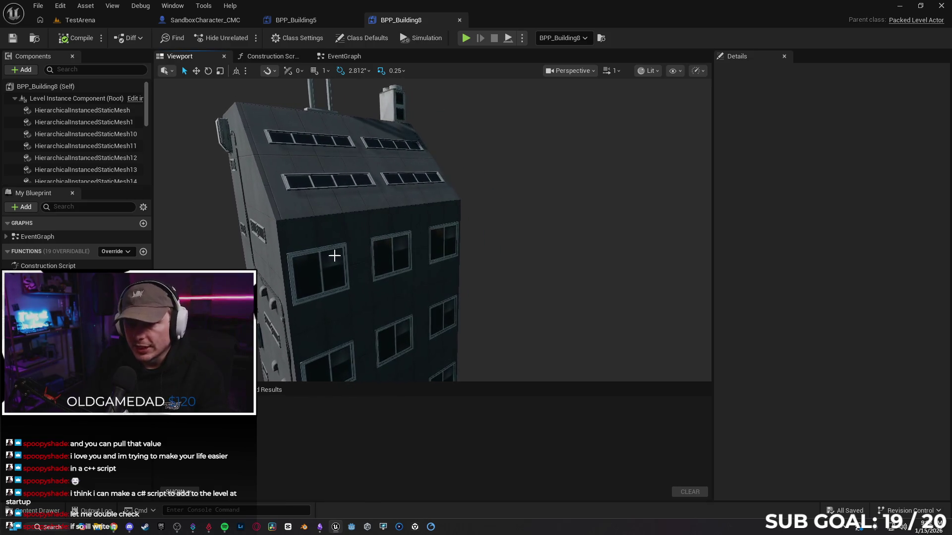
{"action": "left_click", "coordinate": [335, 255]}
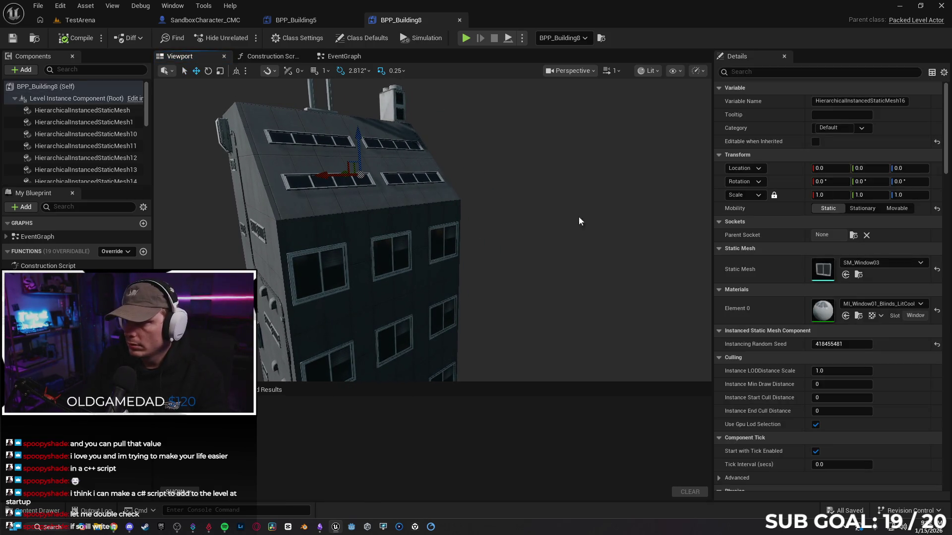
{"action": "type", "text": "tag"}
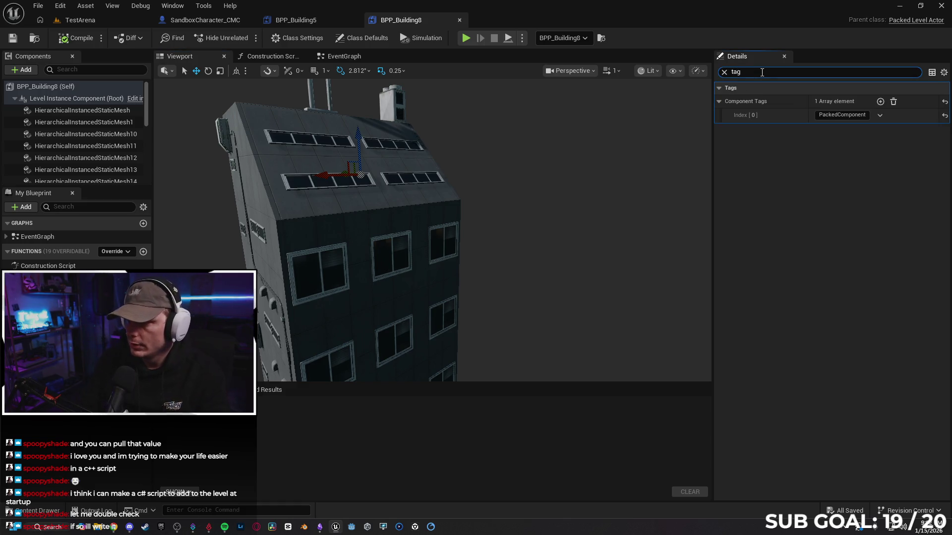
{"action": "left_click_drag", "start_coordinate": [508, 241], "coordinate": [565, 231]}
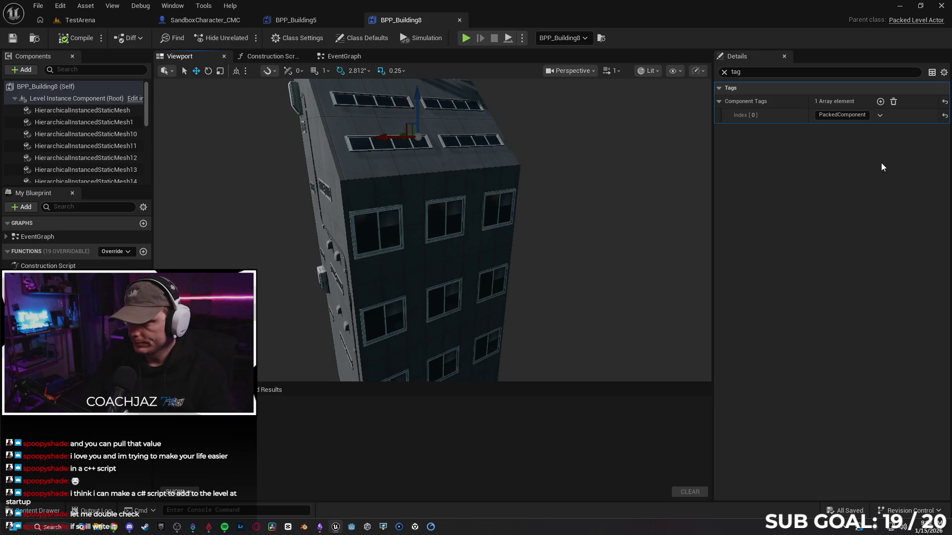
{"action": "left_click", "coordinate": [881, 101]}
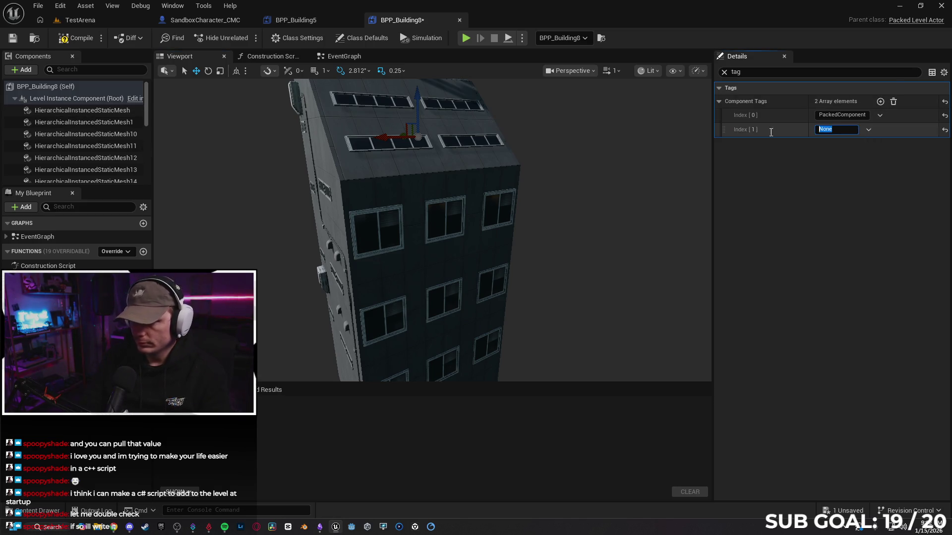
- Add a 'Banned' component tag to two more building components, undoing an accidental move
{"action": "left_click", "coordinate": [450, 207]}
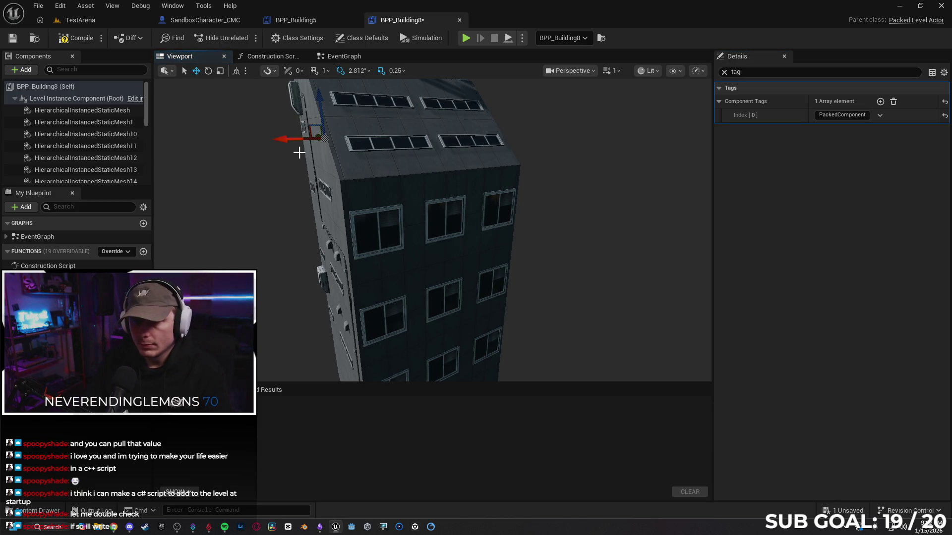
{"action": "left_click_drag", "start_coordinate": [281, 137], "coordinate": [187, 141]}
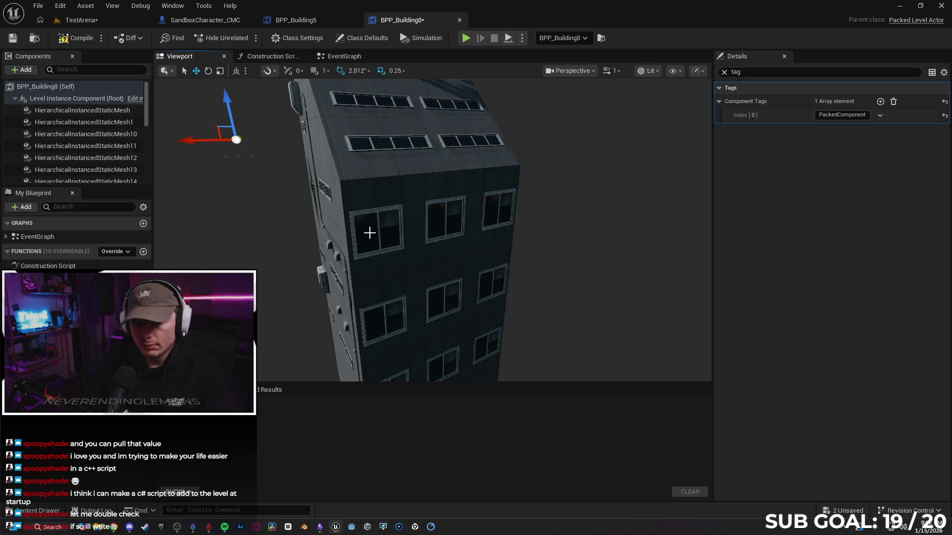
{"action": "key", "text": "ctrl+z"}
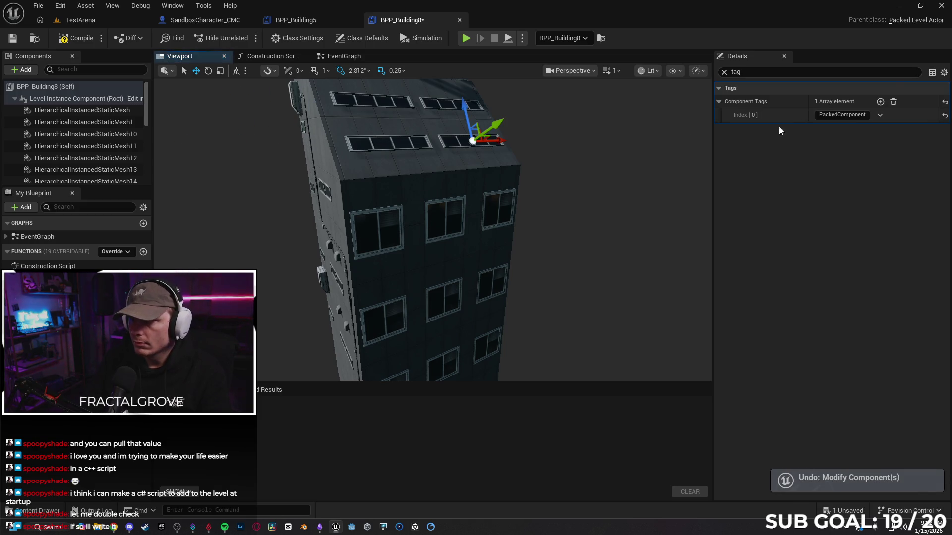
{"action": "left_click", "coordinate": [881, 101]}
{"action": "left_click", "coordinate": [836, 129]}
{"action": "type", "text": "Banned"}
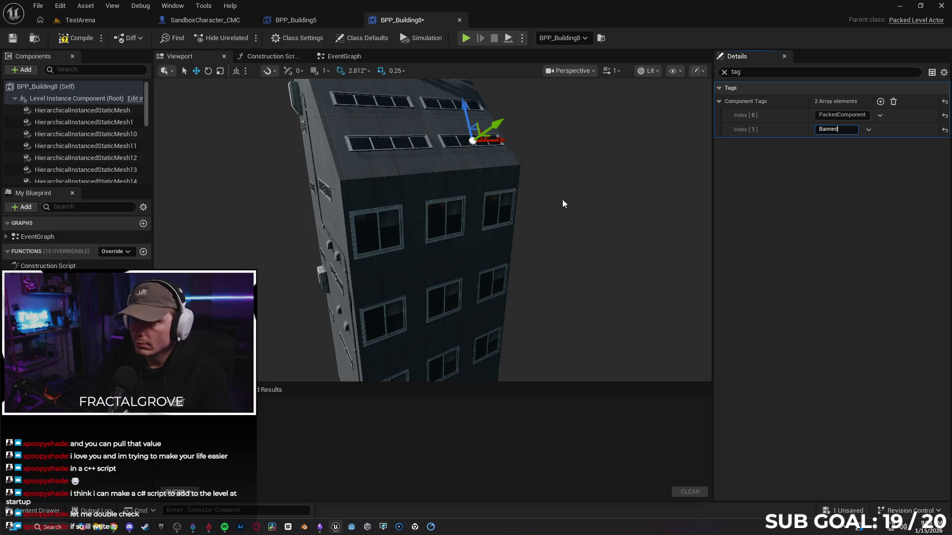
{"action": "left_click", "coordinate": [445, 206]}
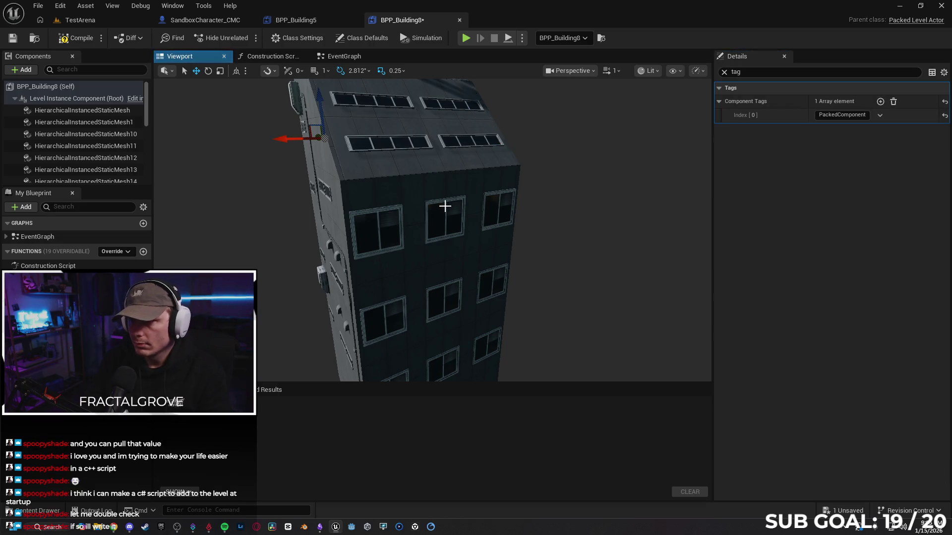
{"action": "left_click", "coordinate": [880, 102]}
{"action": "left_click", "coordinate": [845, 128]}
{"action": "type", "text": "Banned"}
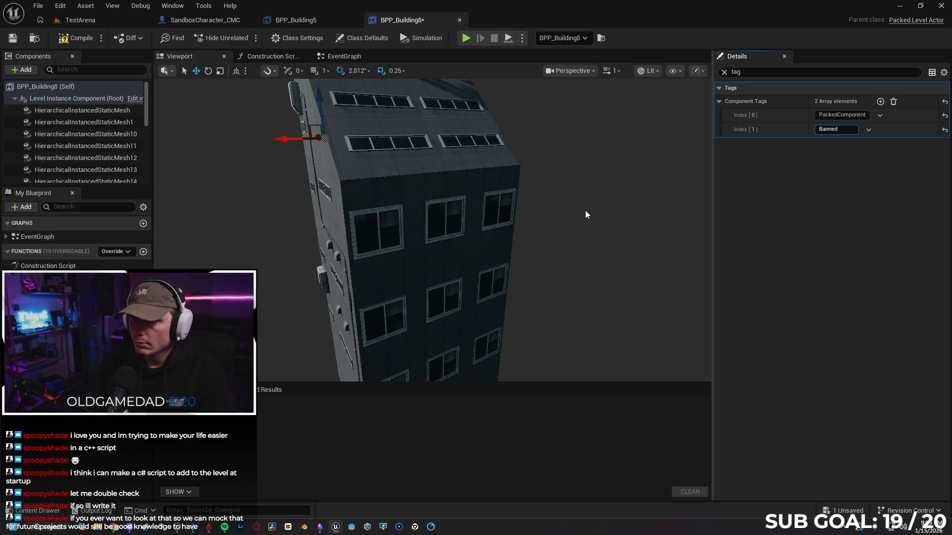
{"action": "left_click", "coordinate": [501, 202]}
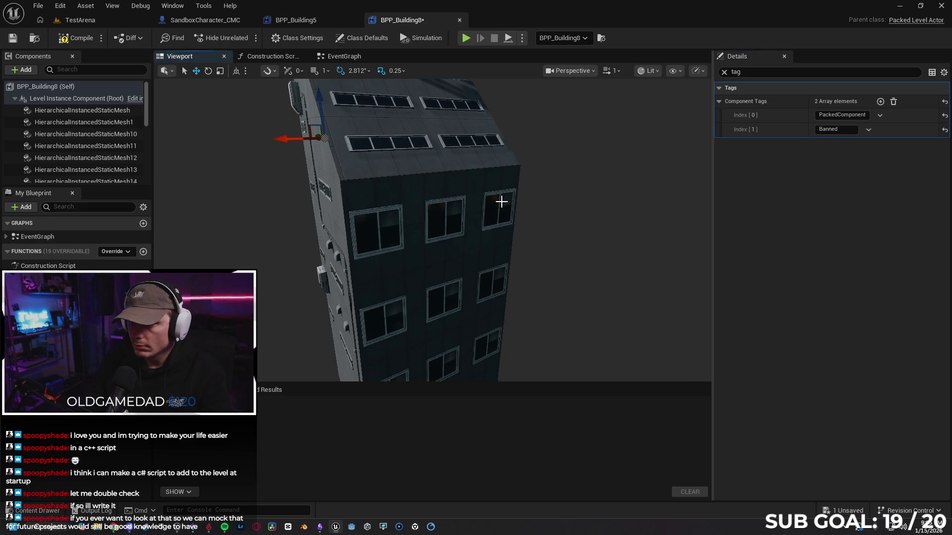
- Give the side wall component a 'Banned' component tag as well
{"action": "left_click", "coordinate": [482, 139]}
{"action": "mouse_move", "coordinate": [518, 197]}
{"action": "left_mouse_down"}
{"action": "mouse_move", "coordinate": [406, 362]}
{"action": "mouse_move", "coordinate": [523, 340]}
{"action": "mouse_move", "coordinate": [535, 262]}
{"action": "left_mouse_up"}
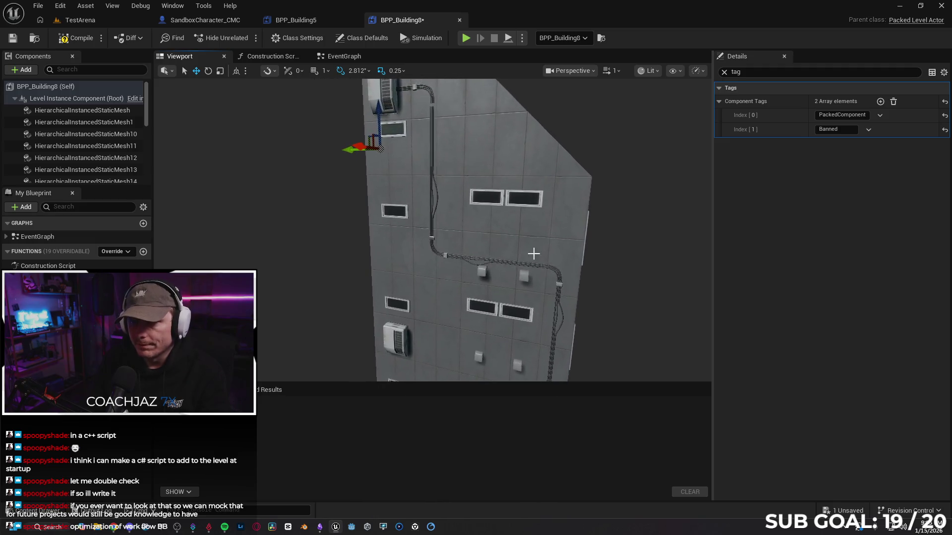
{"action": "left_click", "coordinate": [492, 197]}
{"action": "left_click", "coordinate": [880, 102]}
{"action": "left_click", "coordinate": [836, 130]}
{"action": "type", "text": "Banned"}
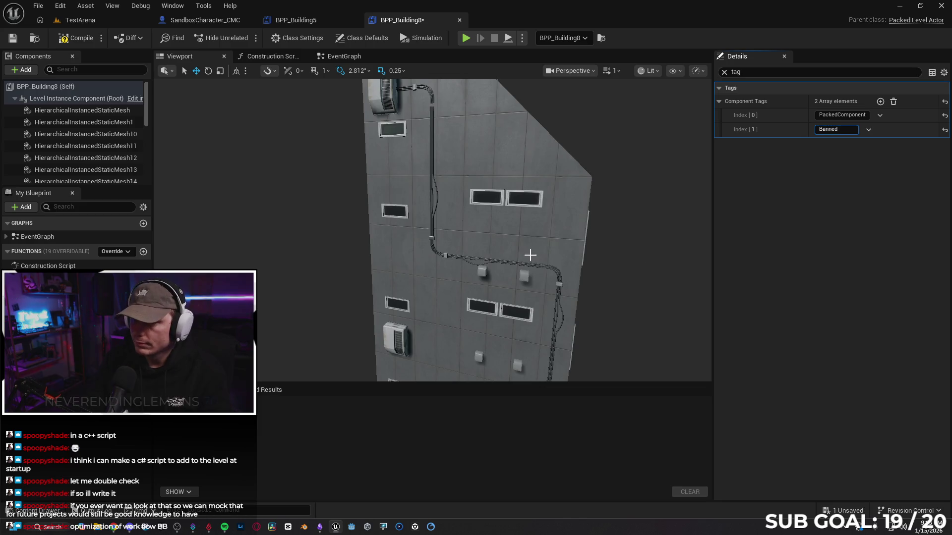
{"action": "left_click", "coordinate": [403, 213]}
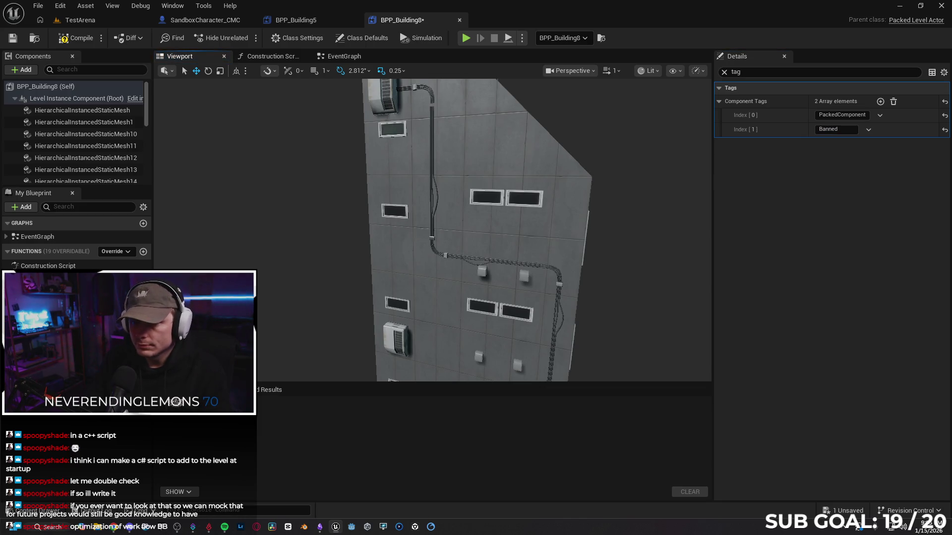
- Check the window components from several sides and compile BPP_Building8
{"action": "left_click", "coordinate": [459, 290]}
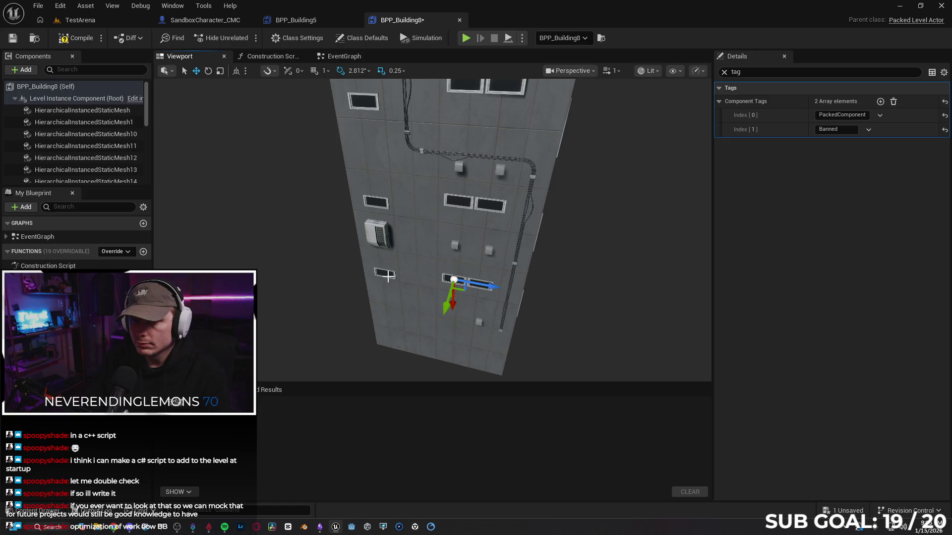
{"action": "mouse_move", "coordinate": [388, 277]}
{"action": "left_mouse_down"}
{"action": "mouse_move", "coordinate": [425, 315]}
{"action": "mouse_move", "coordinate": [531, 215]}
{"action": "left_mouse_up"}
{"action": "left_click", "coordinate": [531, 215]}
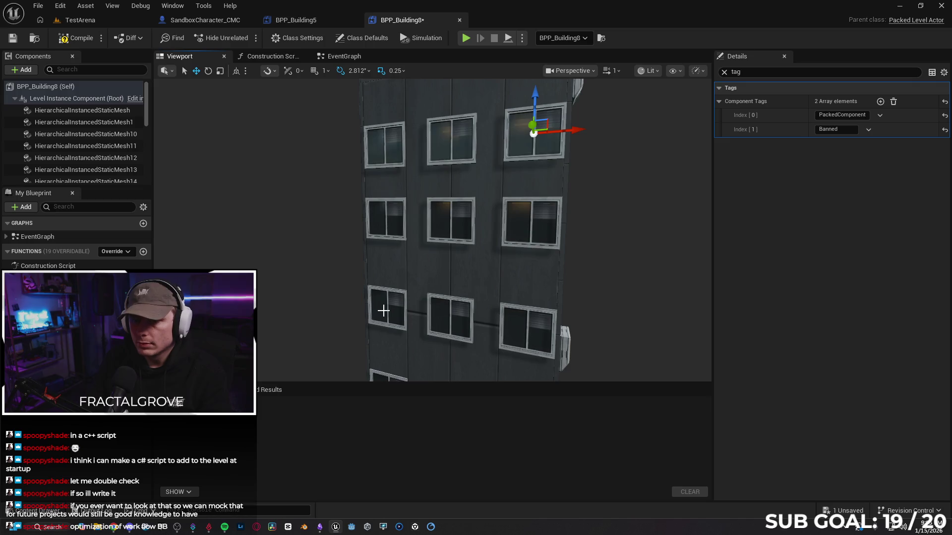
{"action": "mouse_move", "coordinate": [459, 302]}
{"action": "left_mouse_down"}
{"action": "mouse_move", "coordinate": [461, 283]}
{"action": "mouse_move", "coordinate": [472, 327]}
{"action": "mouse_move", "coordinate": [436, 276]}
{"action": "left_mouse_up"}
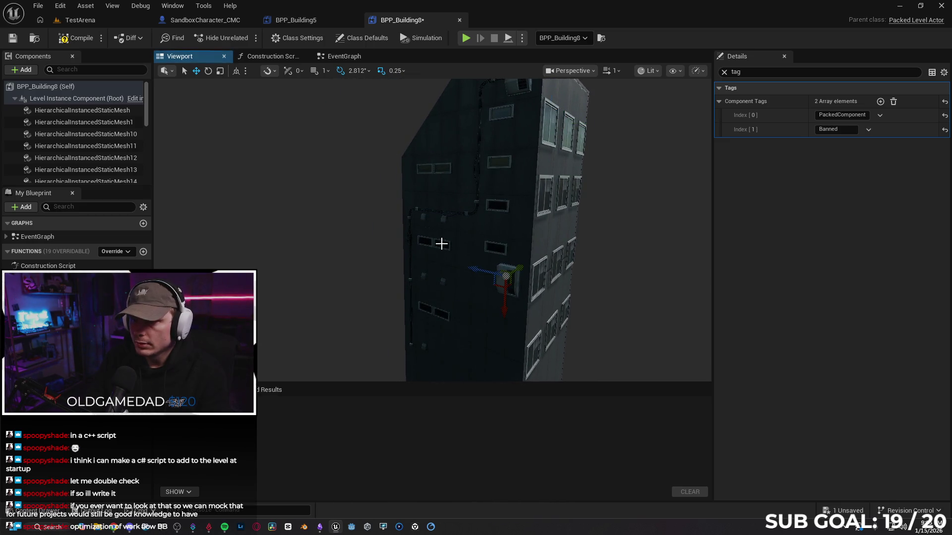
{"action": "left_click_drag", "start_coordinate": [496, 249], "coordinate": [556, 271]}
{"action": "left_click_drag", "start_coordinate": [556, 304], "coordinate": [480, 299]}
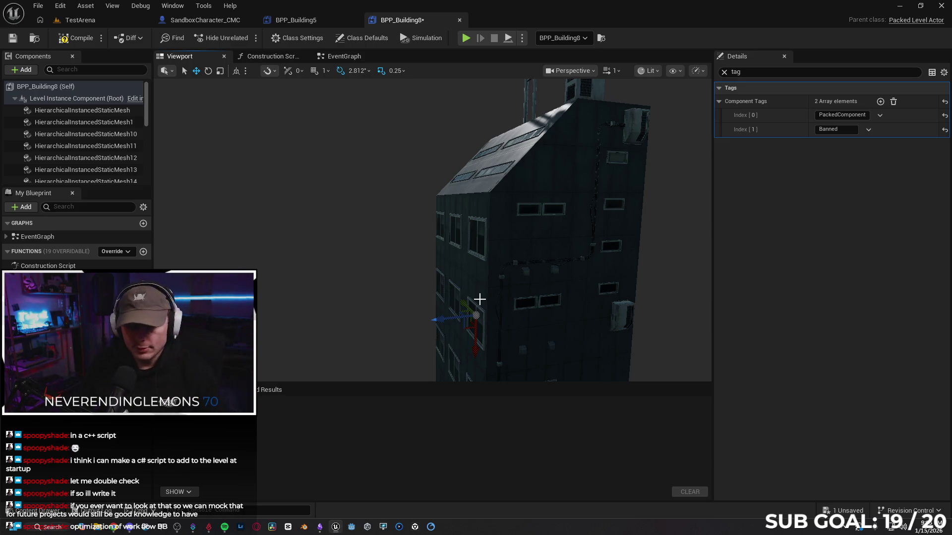
{"action": "mouse_move", "coordinate": [421, 271]}
{"action": "left_mouse_down"}
{"action": "mouse_move", "coordinate": [488, 270]}
{"action": "mouse_move", "coordinate": [525, 230]}
{"action": "left_mouse_up"}
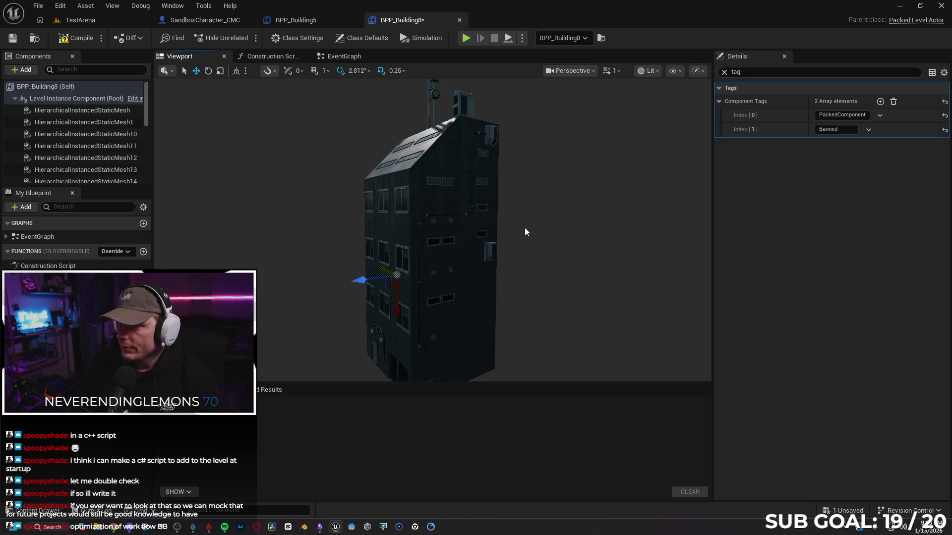
{"action": "left_click", "coordinate": [87, 43]}
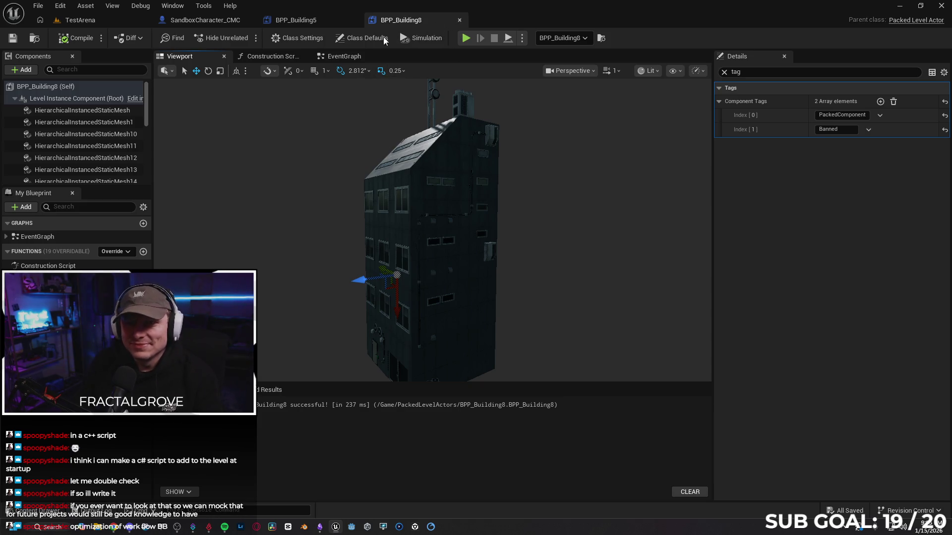
- Close the BPP_Building8, BPP_Building5 and SandboxCharacter_CMC blueprint editors, returning to the level view
{"action": "left_click", "coordinate": [459, 20]}
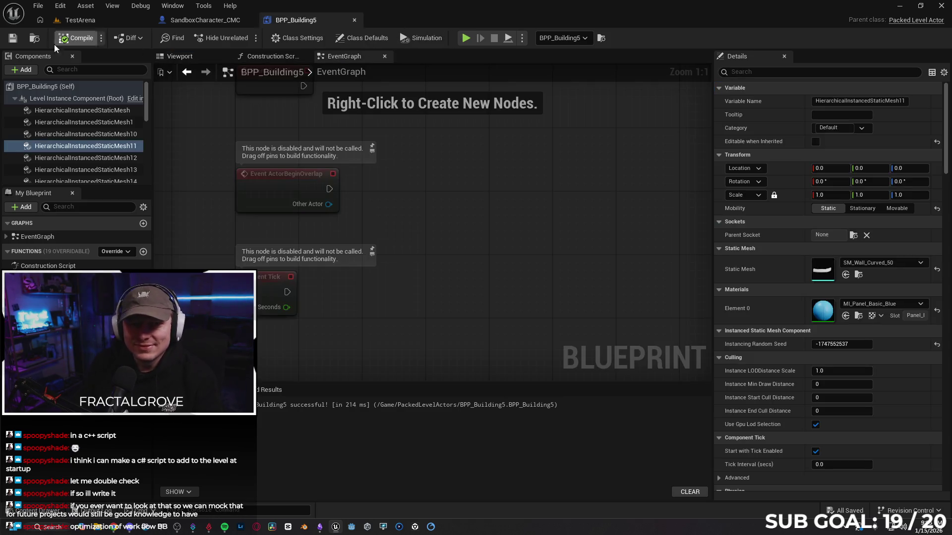
{"action": "left_click", "coordinate": [354, 20]}
{"action": "left_click_drag", "start_coordinate": [250, 101], "coordinate": [357, 151]}
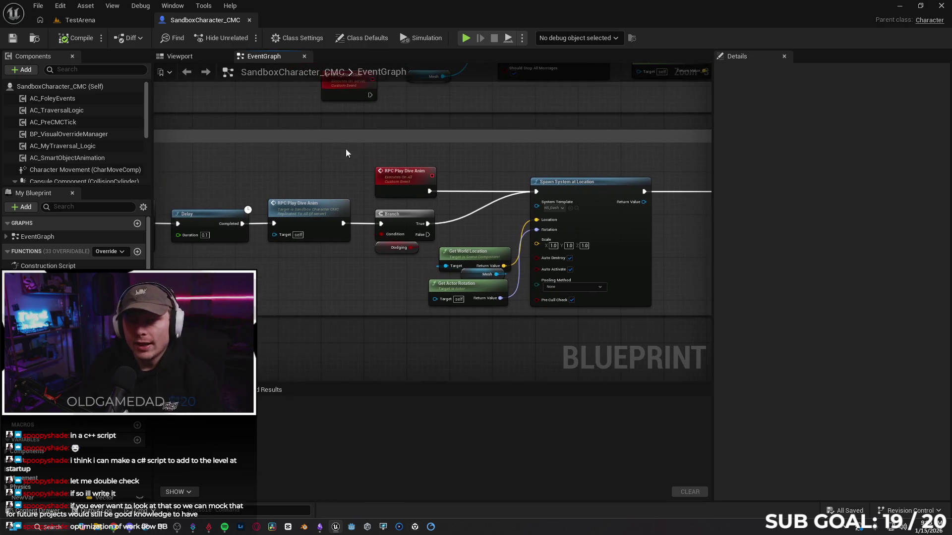
{"action": "left_click", "coordinate": [249, 20]}
{"action": "mouse_move", "coordinate": [380, 261]}
{"action": "left_mouse_down"}
{"action": "mouse_move", "coordinate": [348, 255]}
{"action": "mouse_move", "coordinate": [337, 238]}
{"action": "mouse_move", "coordinate": [337, 283]}
{"action": "left_mouse_up"}
{"action": "left_click", "coordinate": [36, 5]}
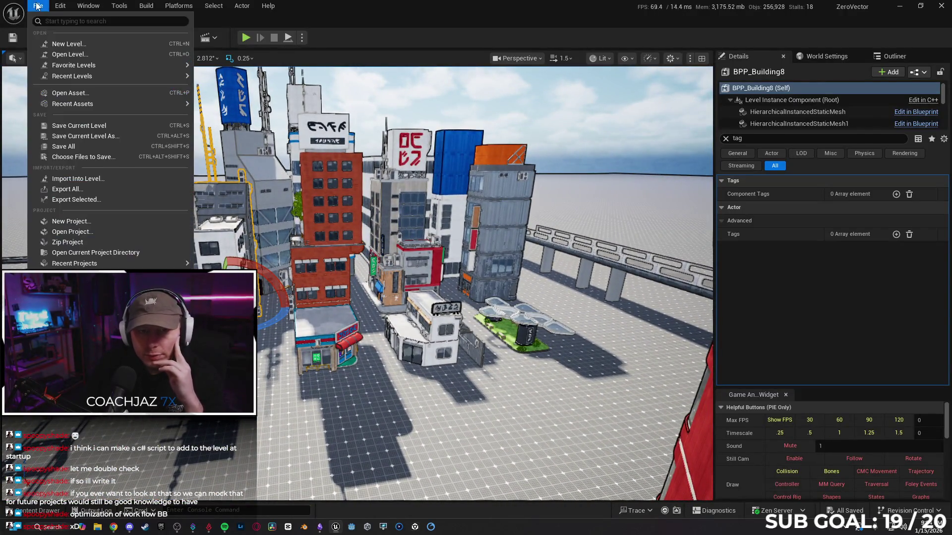
- Reopen TestArena from Recent Levels and deselect BPP_Building8
{"action": "mouse_move", "coordinate": [79, 76]}
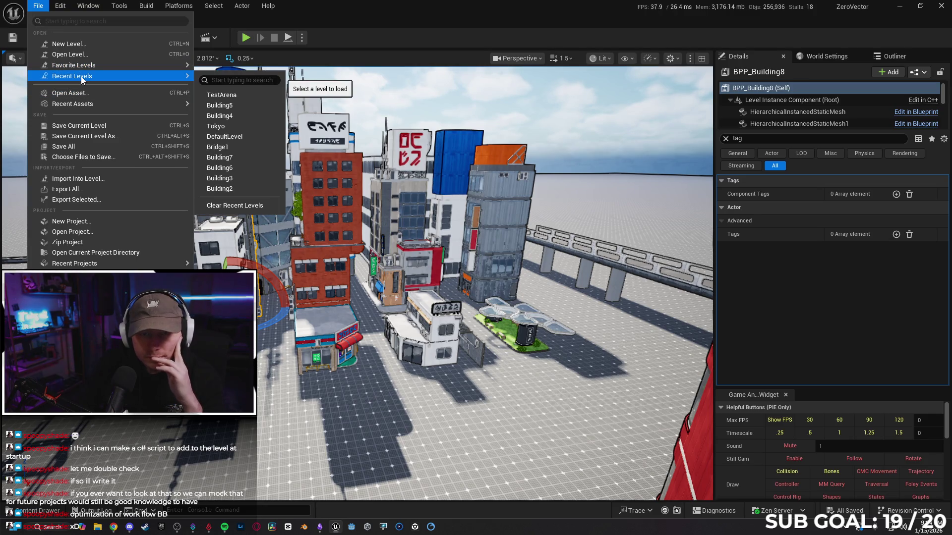
{"action": "left_click", "coordinate": [221, 95]}
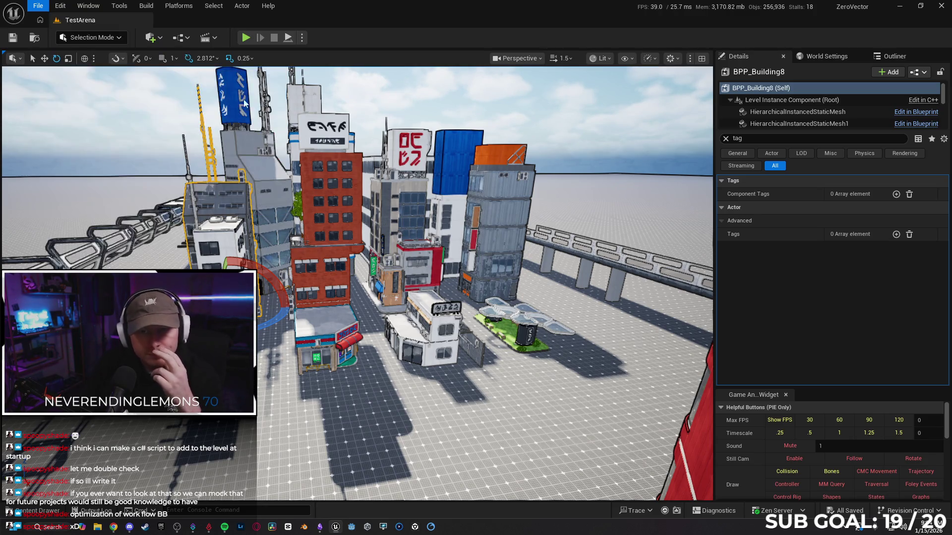
{"action": "left_click", "coordinate": [468, 234]}
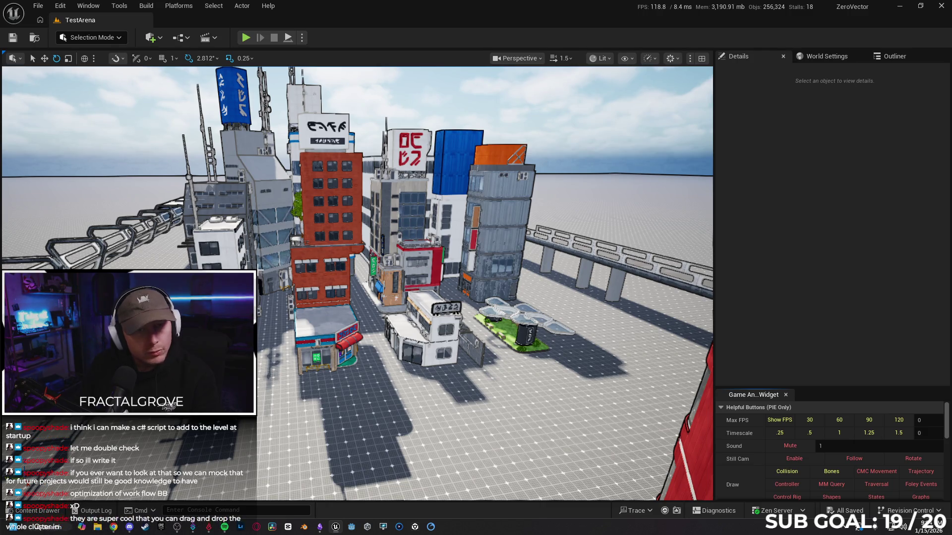
- Open the Tokyo level from Favorite Levels
{"action": "left_click", "coordinate": [60, 6]}
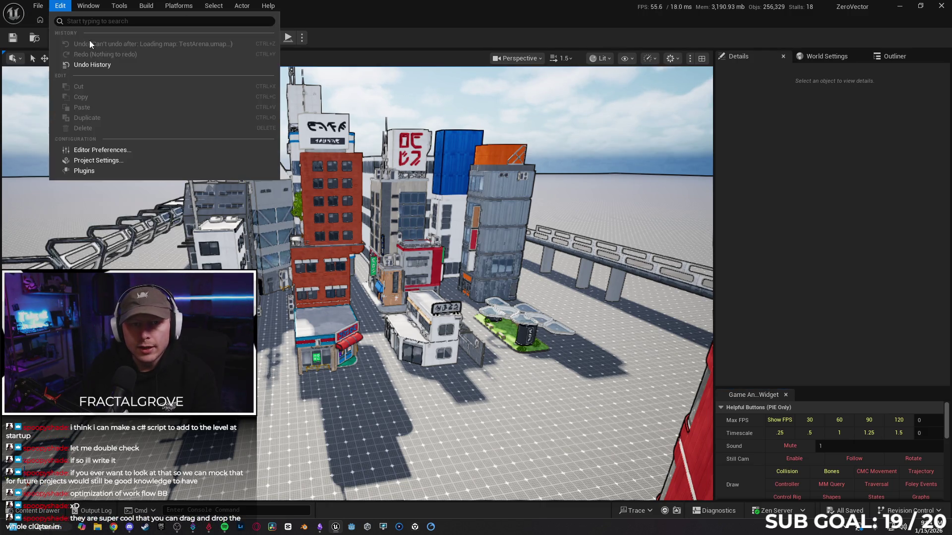
{"action": "left_click", "coordinate": [38, 6]}
{"action": "mouse_move", "coordinate": [75, 65]}
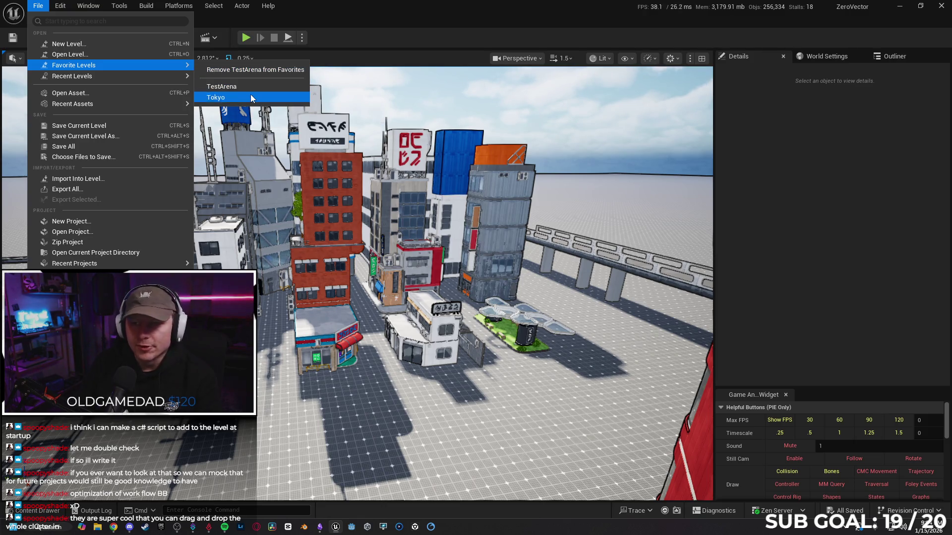
{"action": "left_click", "coordinate": [251, 94]}
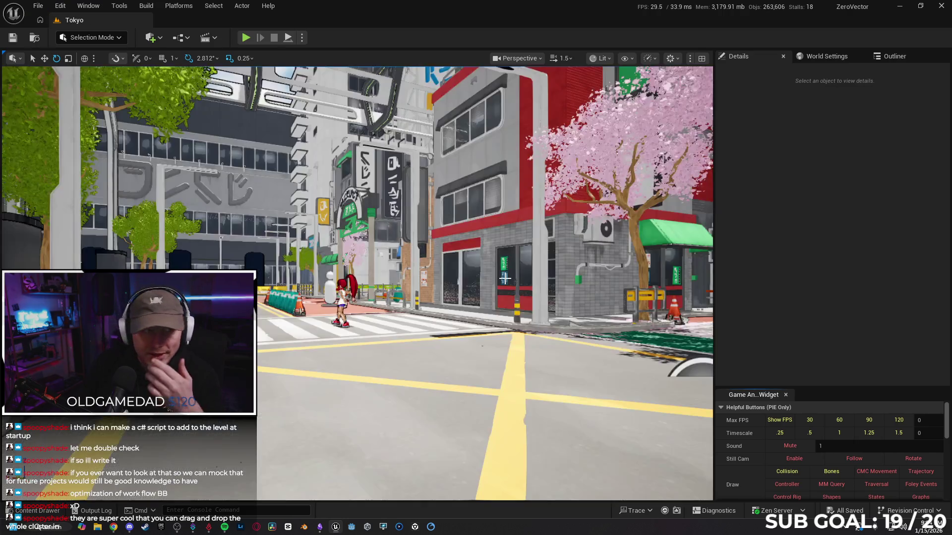
- Delete the rooftop air-conditioning units above the Tokyo street and open the Content Drawer
{"action": "left_click_drag", "start_coordinate": [475, 268], "coordinate": [475, 268]}
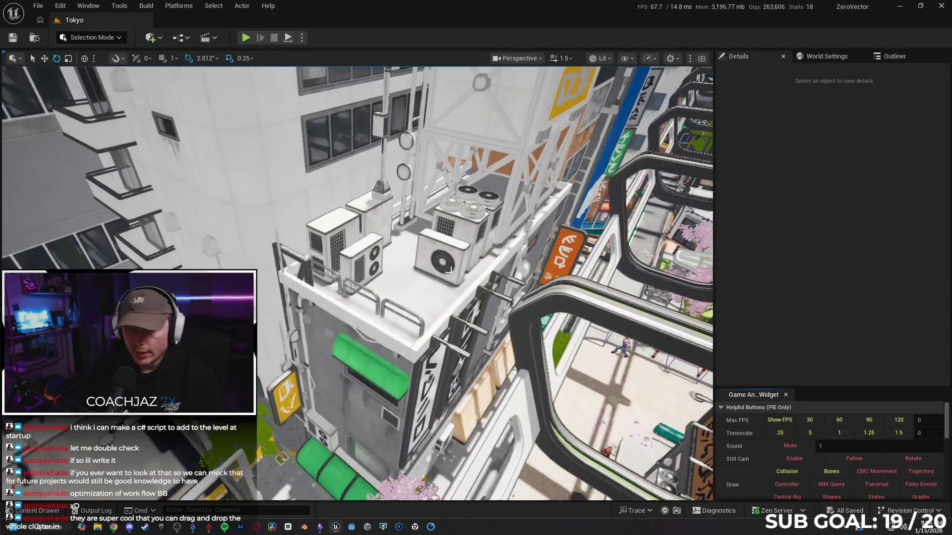
{"action": "left_click", "coordinate": [438, 251]}
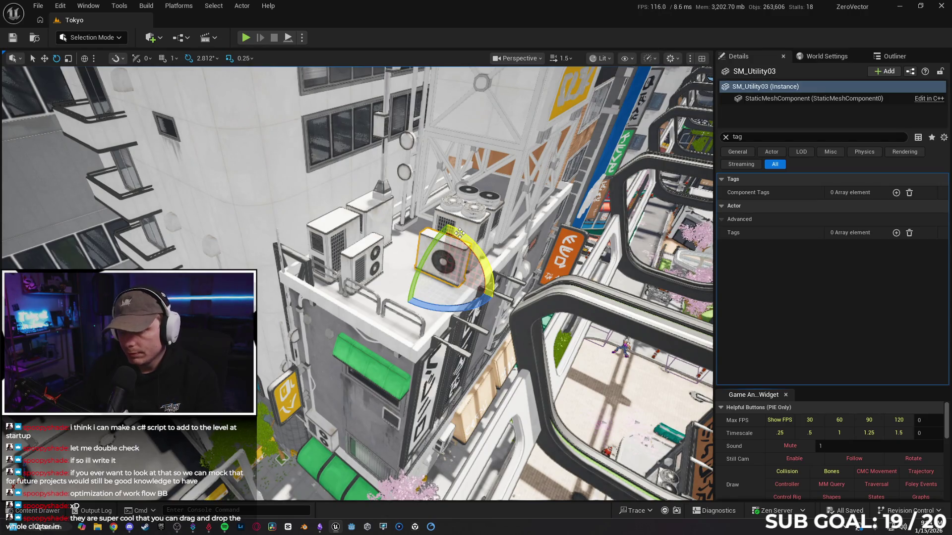
{"action": "key", "text": "Delete"}
{"action": "left_click", "coordinate": [448, 238]}
{"action": "key", "text": "Delete"}
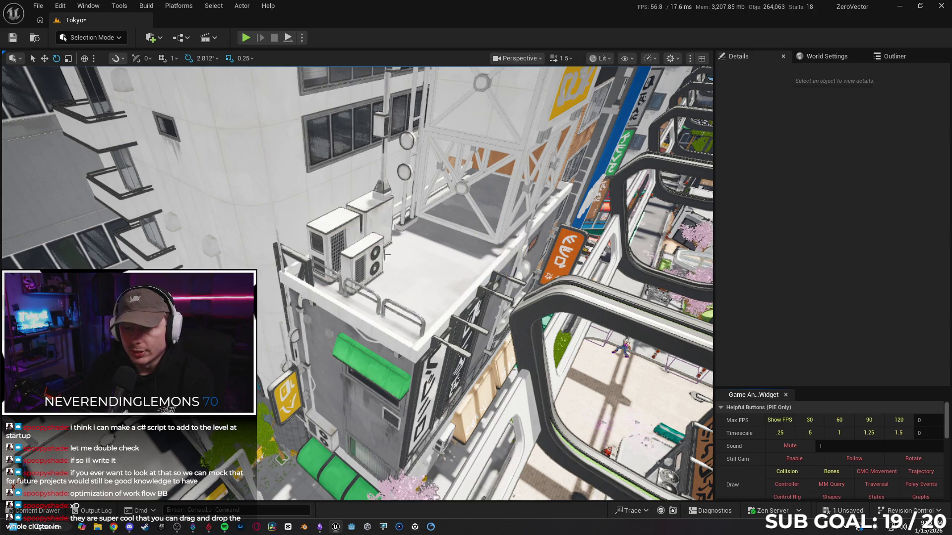
{"action": "left_click", "coordinate": [358, 258]}
{"action": "key", "text": "Delete"}
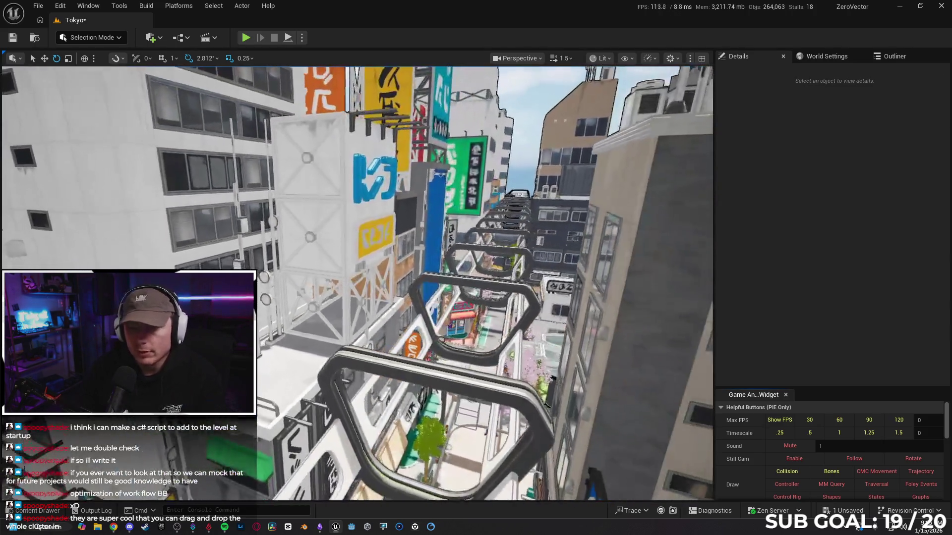
{"action": "key", "text": "w"}
{"action": "left_click", "coordinate": [50, 516]}
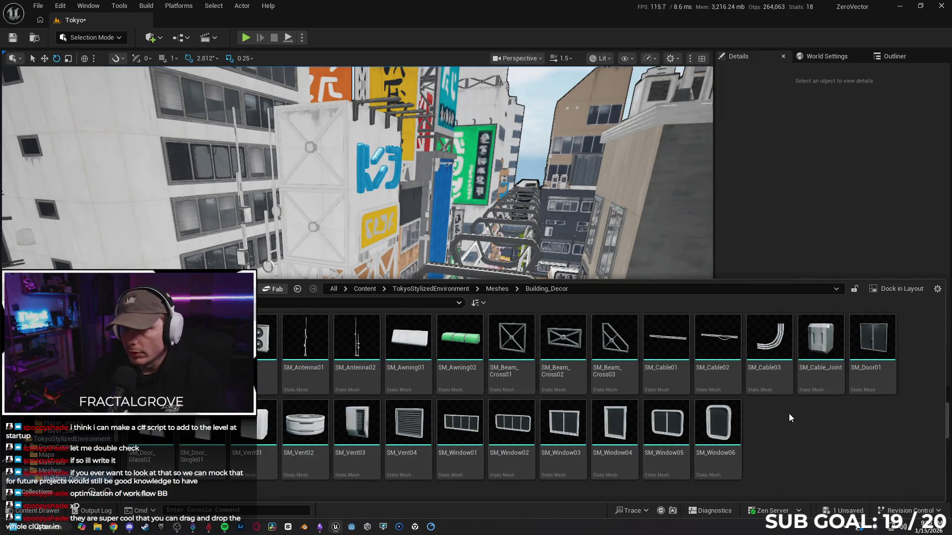
- Duplicate the map in TokyoStylizedEnvironment > Maps, naming the copy 'erm'
{"action": "scroll", "coordinate": [74, 456], "scroll_direction": "up", "scroll_amount": 5}
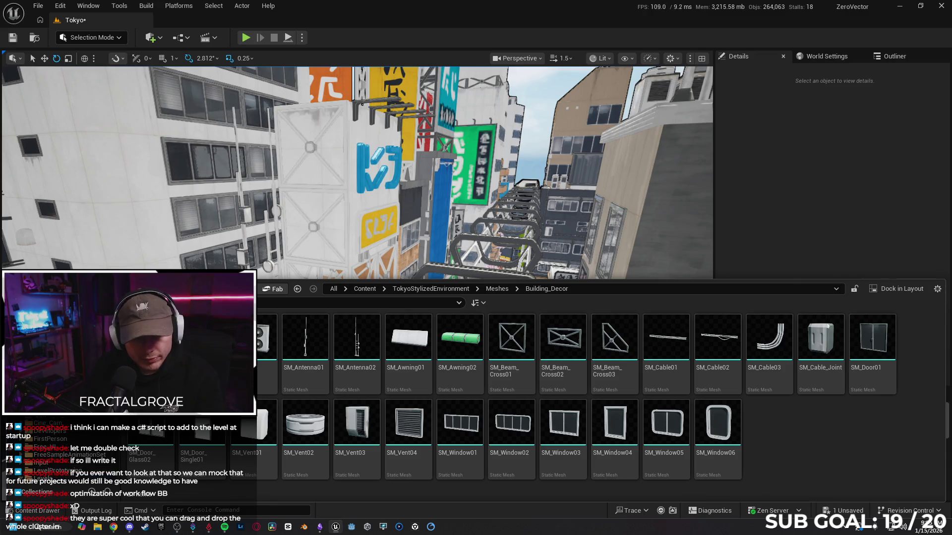
{"action": "scroll", "coordinate": [74, 456], "scroll_direction": "down", "scroll_amount": 10}
{"action": "scroll", "coordinate": [82, 421], "scroll_direction": "down", "scroll_amount": 3}
{"action": "left_click", "coordinate": [74, 447]}
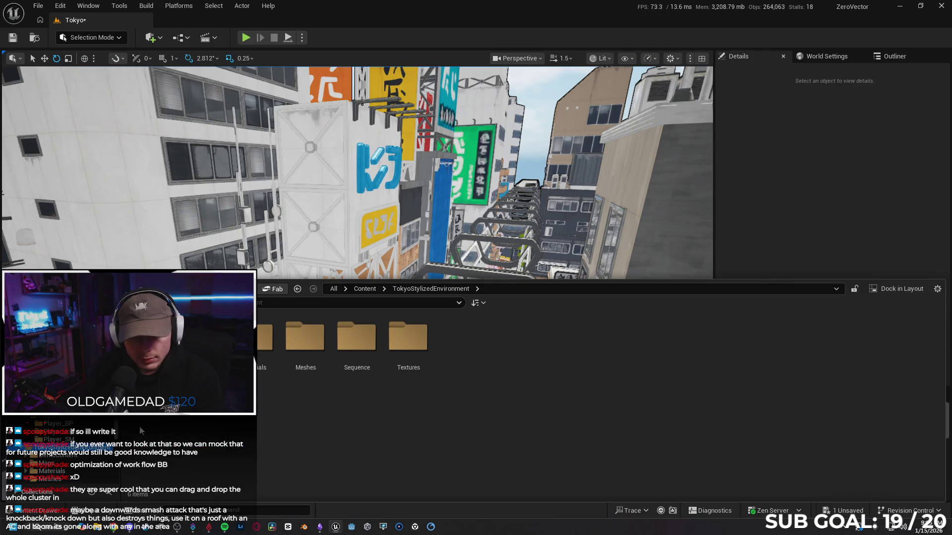
{"action": "left_click", "coordinate": [46, 463]}
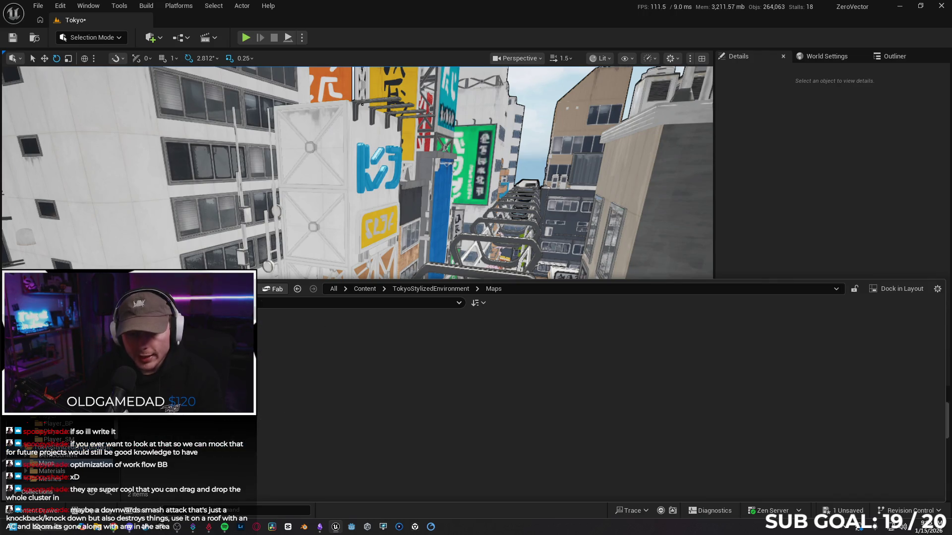
{"action": "right_click", "coordinate": [208, 337]}
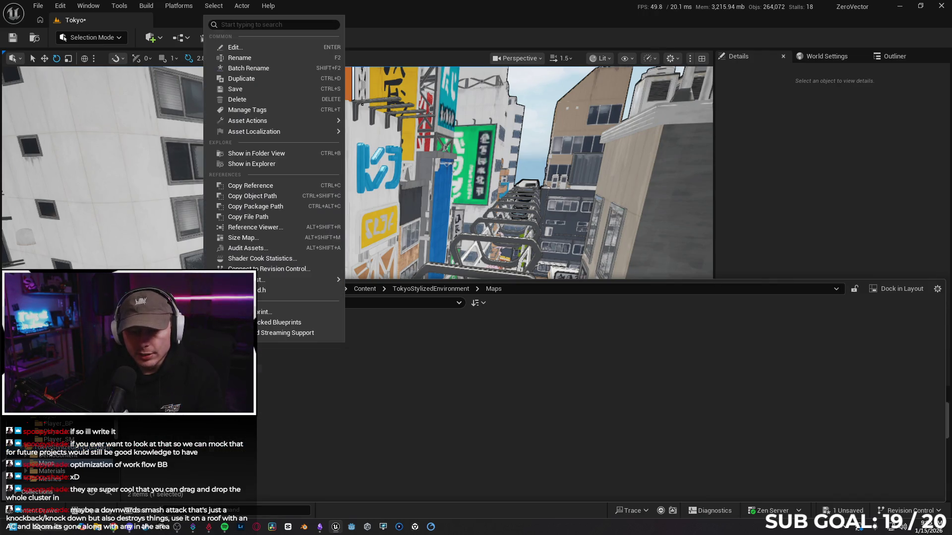
{"action": "left_click", "coordinate": [273, 81]}
{"action": "type", "text": "erm"}
{"action": "key", "text": "Return"}
{"action": "key", "text": "w"}
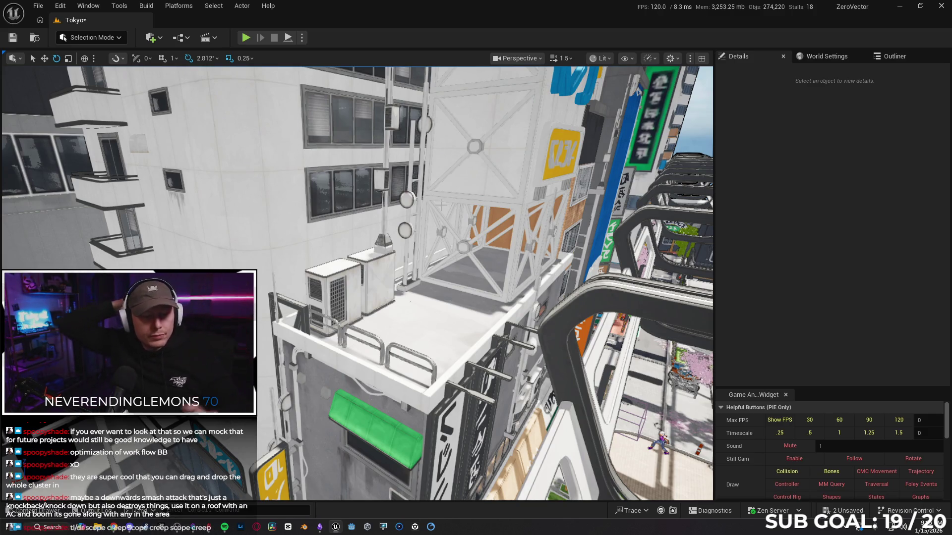
- Unlock the rooftop scaffold tower's group so its pieces can be selected
{"action": "left_click_drag", "start_coordinate": [477, 275], "coordinate": [456, 265]}
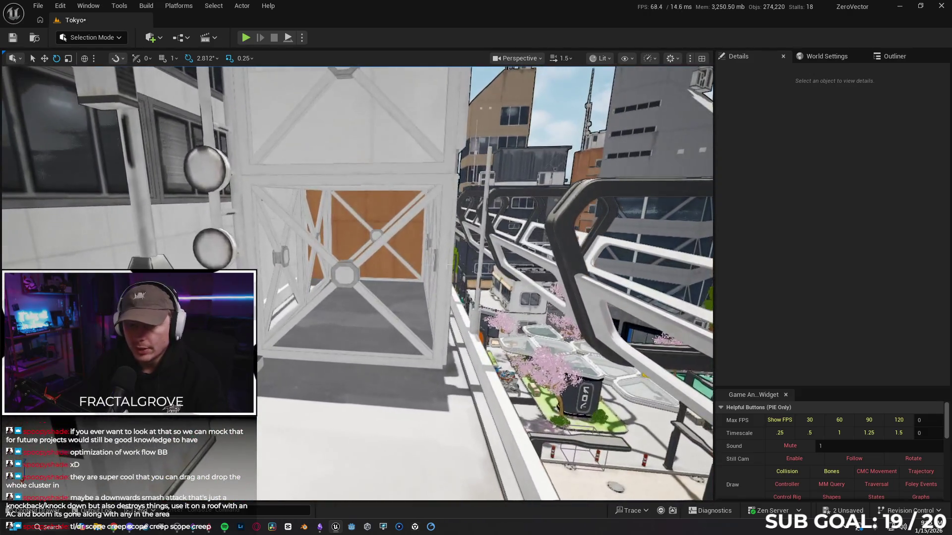
{"action": "left_click", "coordinate": [456, 265]}
{"action": "right_click", "coordinate": [344, 271]}
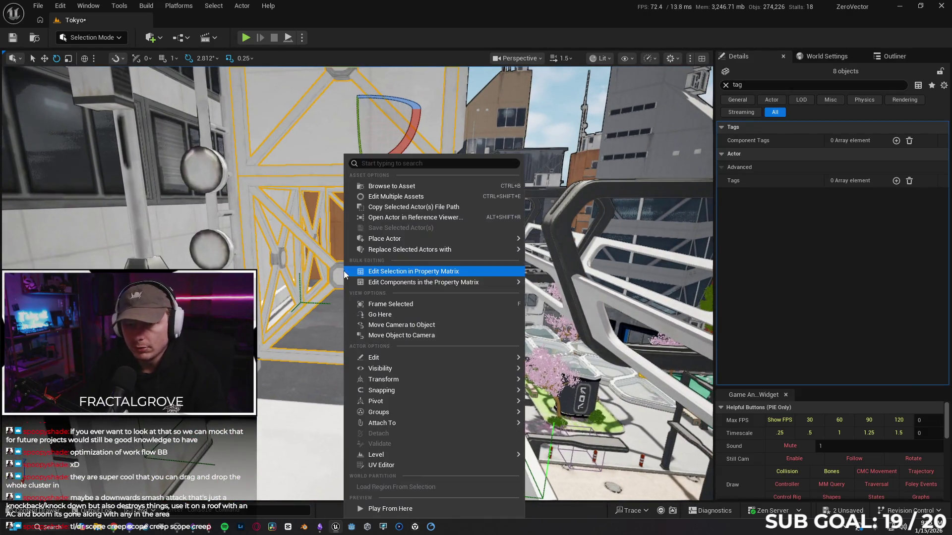
{"action": "mouse_move", "coordinate": [407, 415]}
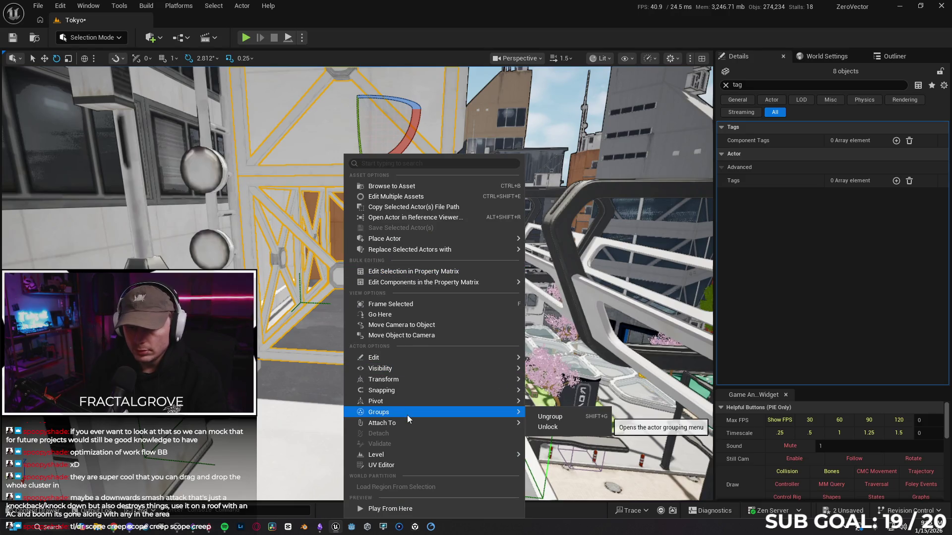
{"action": "left_click", "coordinate": [544, 419]}
- Delete the SM_Beam_Cross3 and SM_Beam_Cross4 panels, confirming each deletion
{"action": "left_click", "coordinate": [342, 275]}
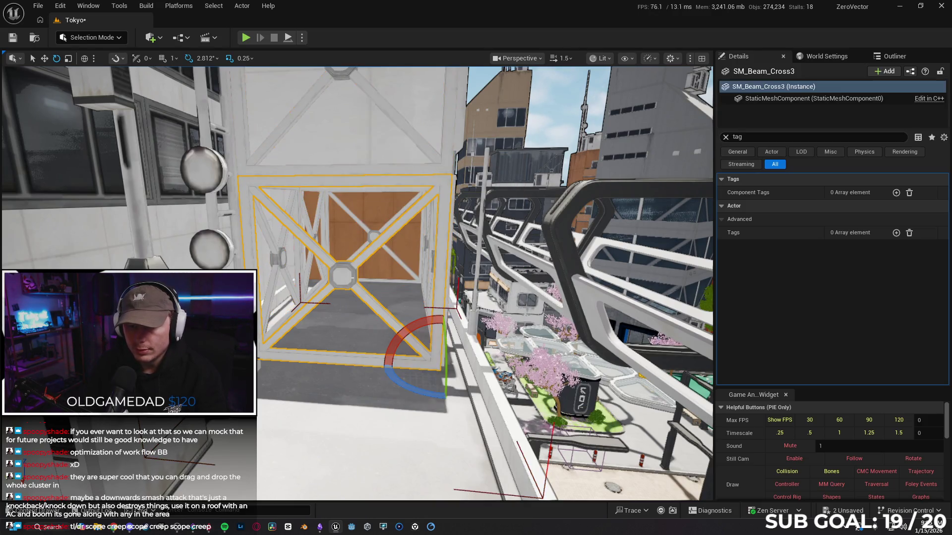
{"action": "key", "text": "Delete"}
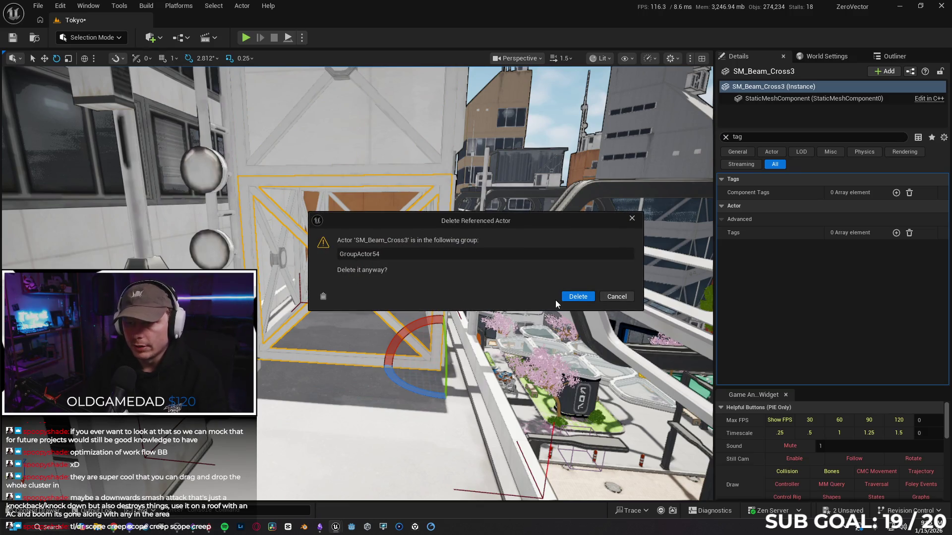
{"action": "left_click", "coordinate": [575, 296]}
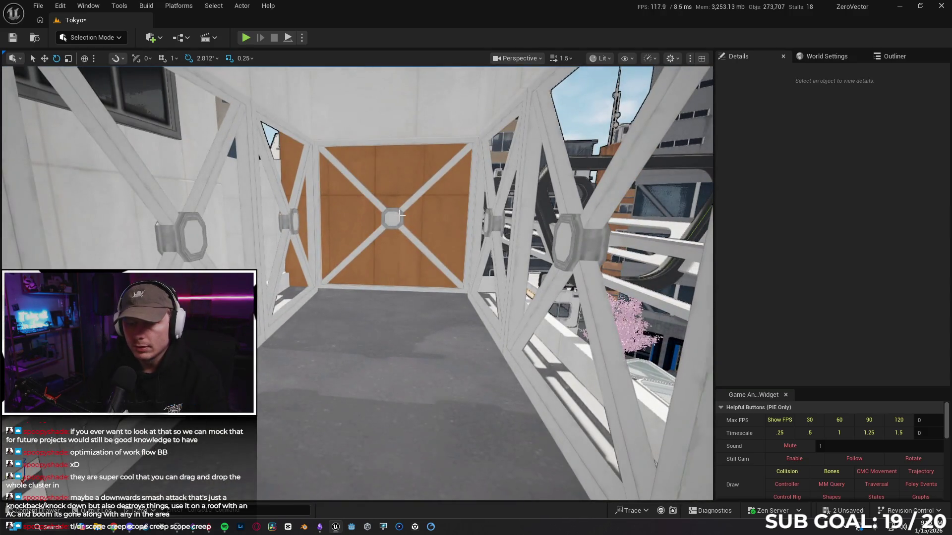
{"action": "left_click", "coordinate": [401, 214]}
{"action": "key", "text": "Delete"}
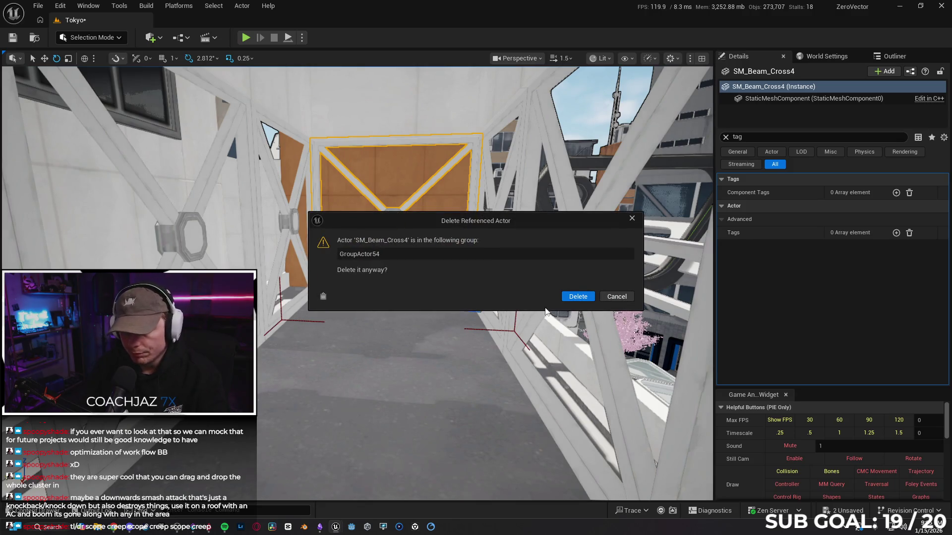
{"action": "left_click", "coordinate": [569, 297]}
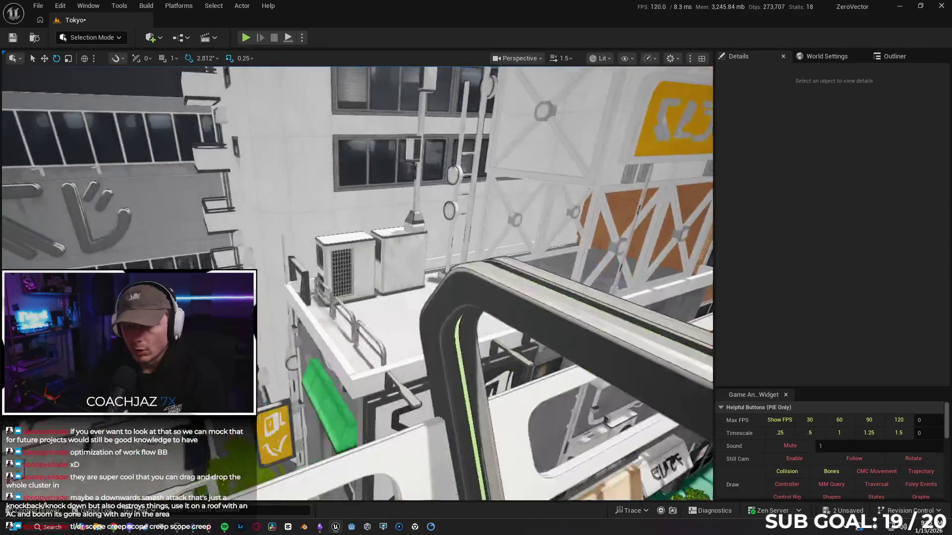
- Fly back toward the street and select the SM_Fence31 fence beside the AC unit
{"action": "key", "text": "w"}
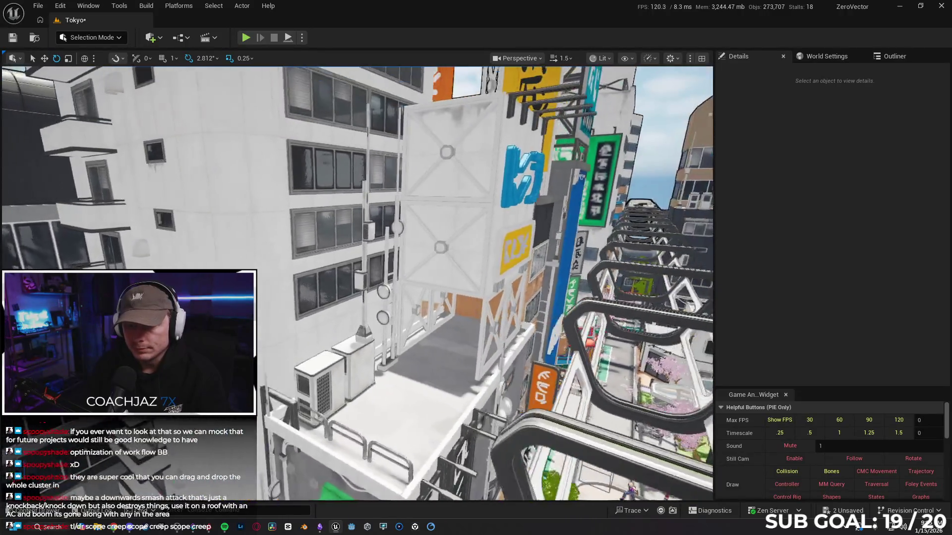
{"action": "key", "text": "w"}
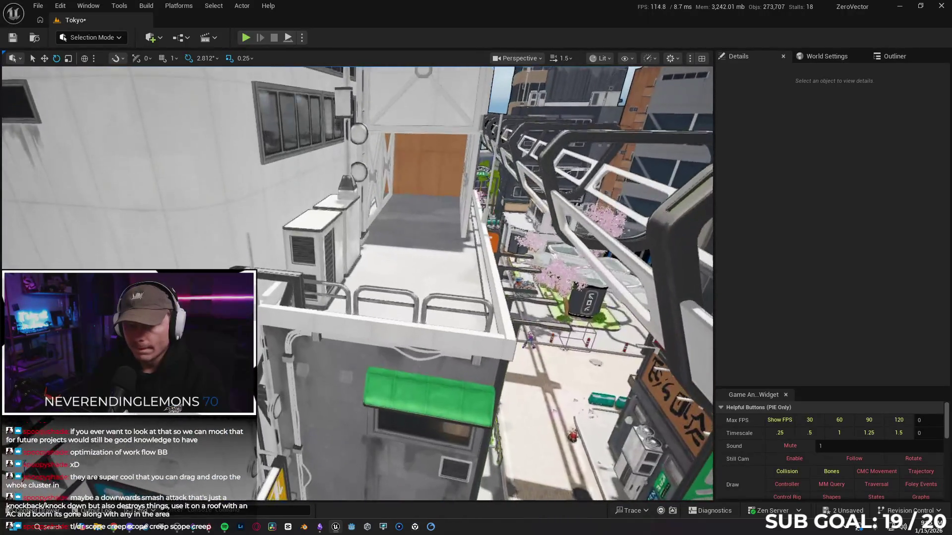
{"action": "key", "text": "w"}
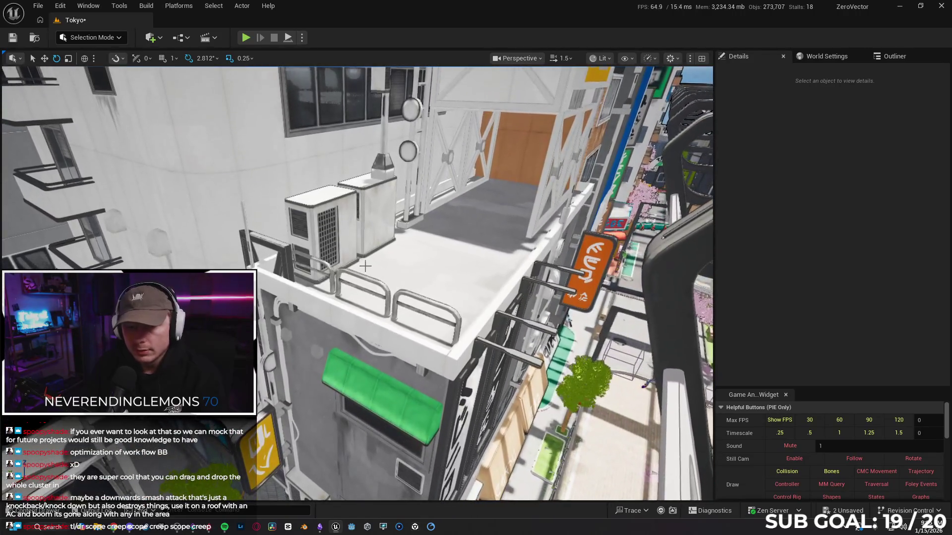
{"action": "key", "text": "w"}
{"action": "left_click", "coordinate": [307, 263]}
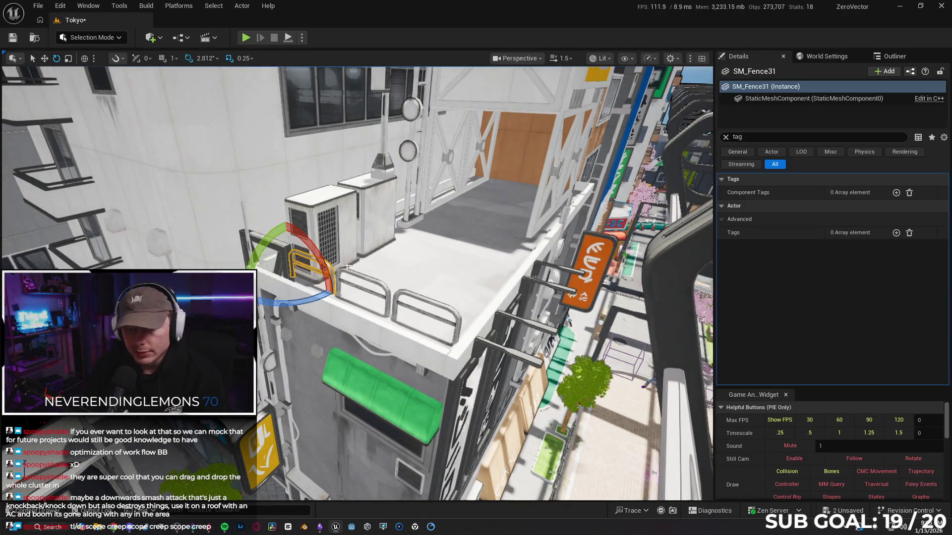
{"action": "key", "text": "Escape"}
{"action": "left_click", "coordinate": [408, 294]}
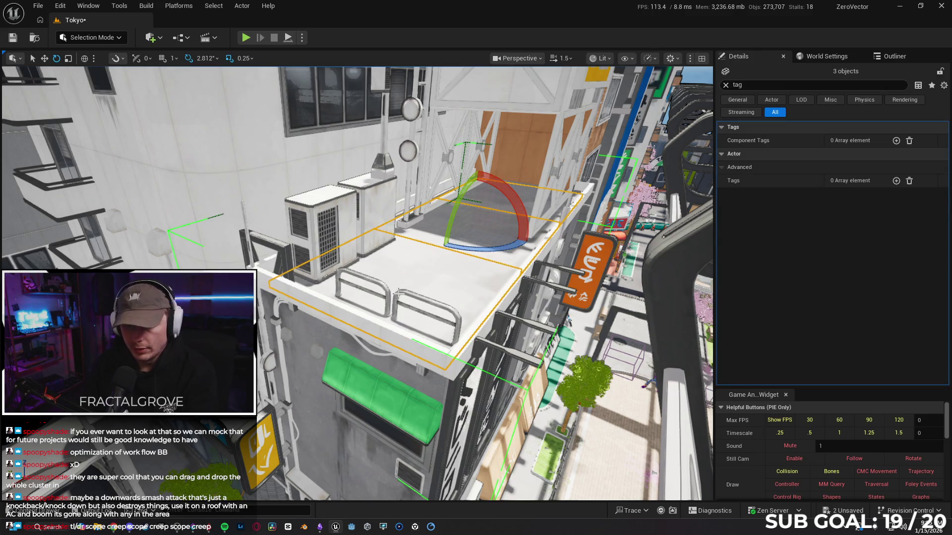
{"action": "key", "text": "Delete"}
{"action": "left_click", "coordinate": [624, 296]}
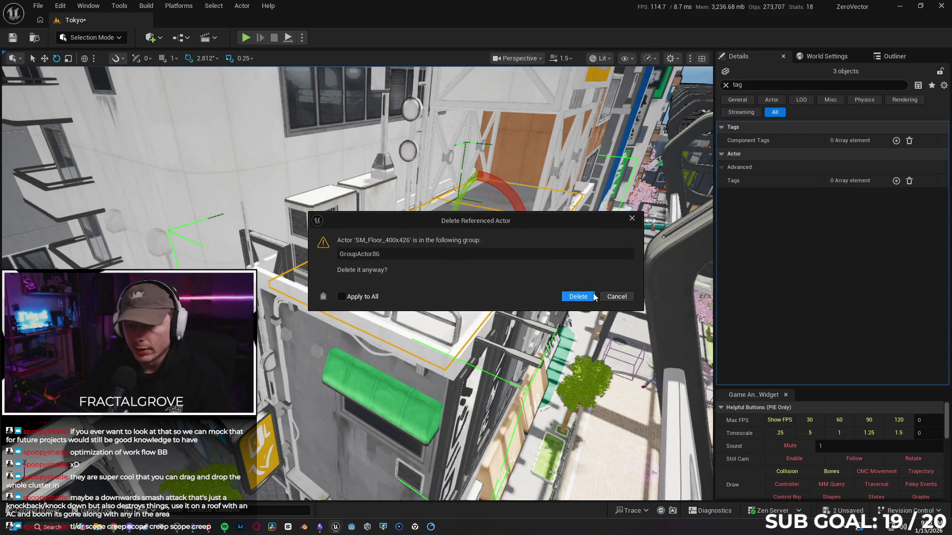
{"action": "left_click", "coordinate": [617, 296]}
{"action": "left_click", "coordinate": [614, 301]}
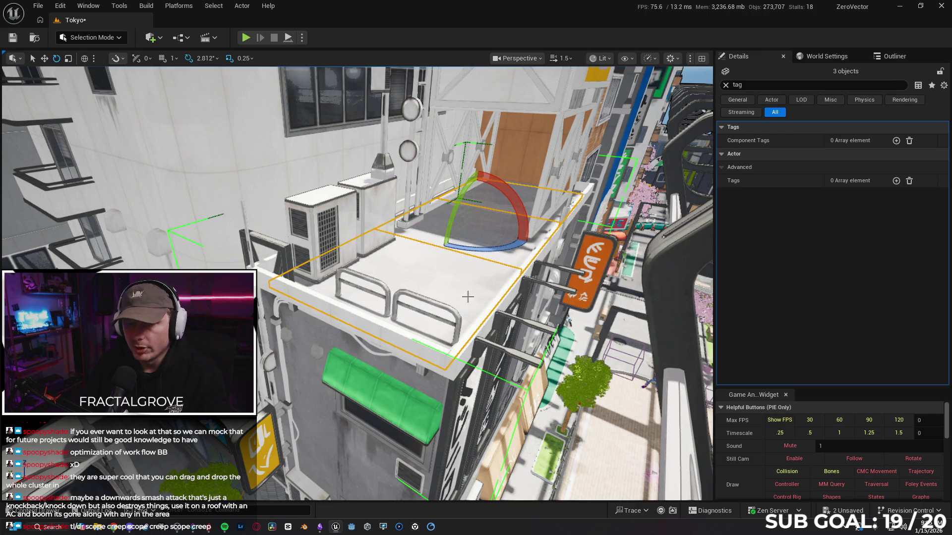
{"action": "right_click", "coordinate": [601, 385]}
{"action": "mouse_move", "coordinate": [519, 401]}
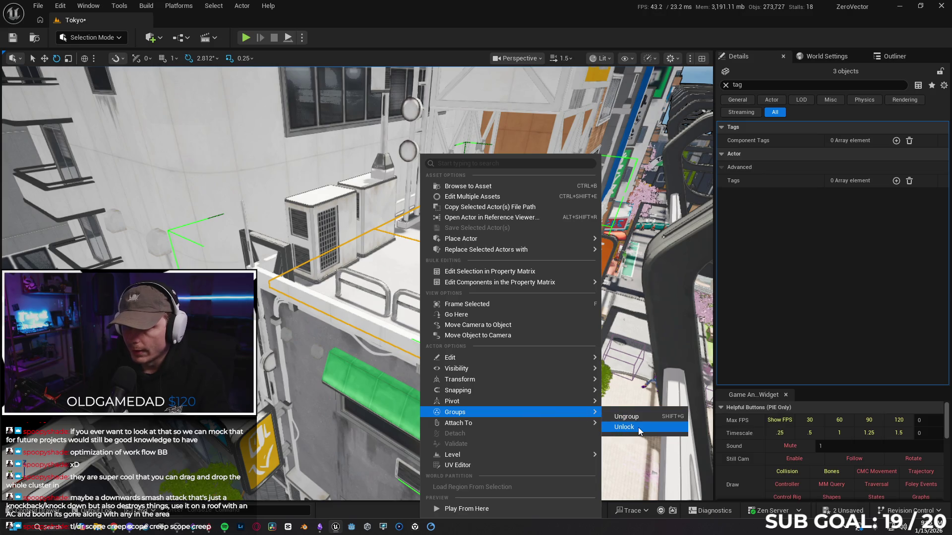
{"action": "left_click", "coordinate": [639, 427]}
{"action": "left_click", "coordinate": [385, 292]}
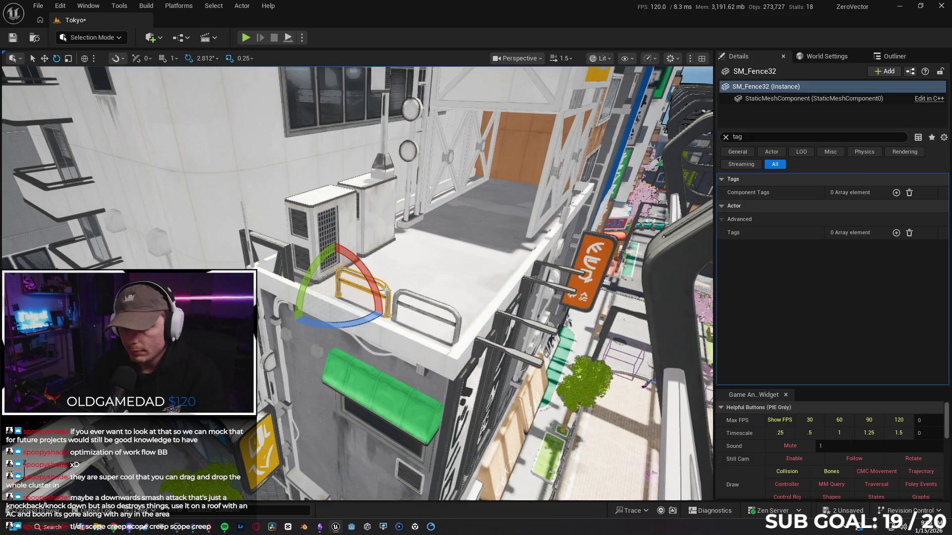
{"action": "key", "text": "Escape"}
{"action": "left_click", "coordinate": [416, 311]}
{"action": "key", "text": "Escape"}
{"action": "mouse_move", "coordinate": [411, 282]}
{"action": "left_mouse_down"}
{"action": "mouse_move", "coordinate": [410, 263]}
{"action": "mouse_move", "coordinate": [385, 243]}
{"action": "left_mouse_up"}
{"action": "left_click", "coordinate": [376, 245]}
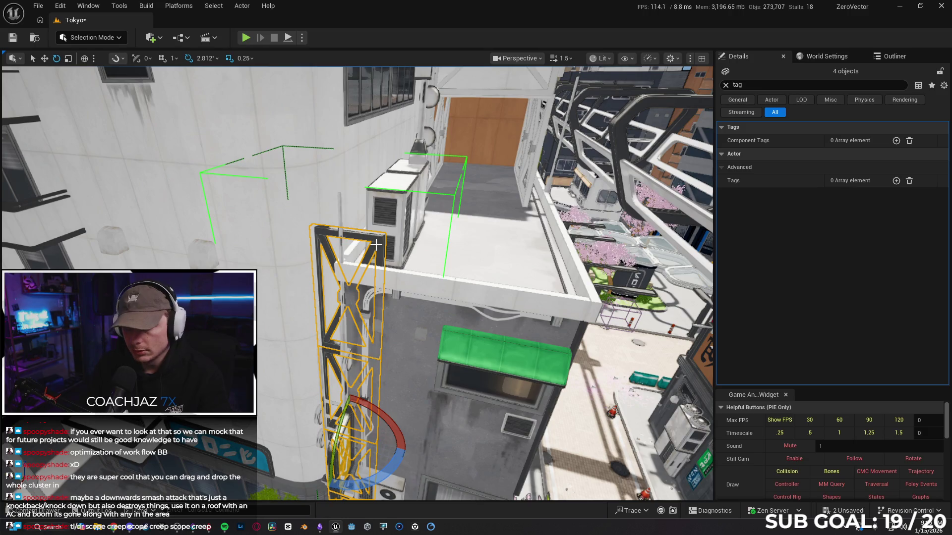
{"action": "key", "text": "Delete"}
{"action": "key", "text": "Return"}
{"action": "left_click_drag", "start_coordinate": [377, 248], "coordinate": [377, 184]}
{"action": "left_click", "coordinate": [377, 203]}
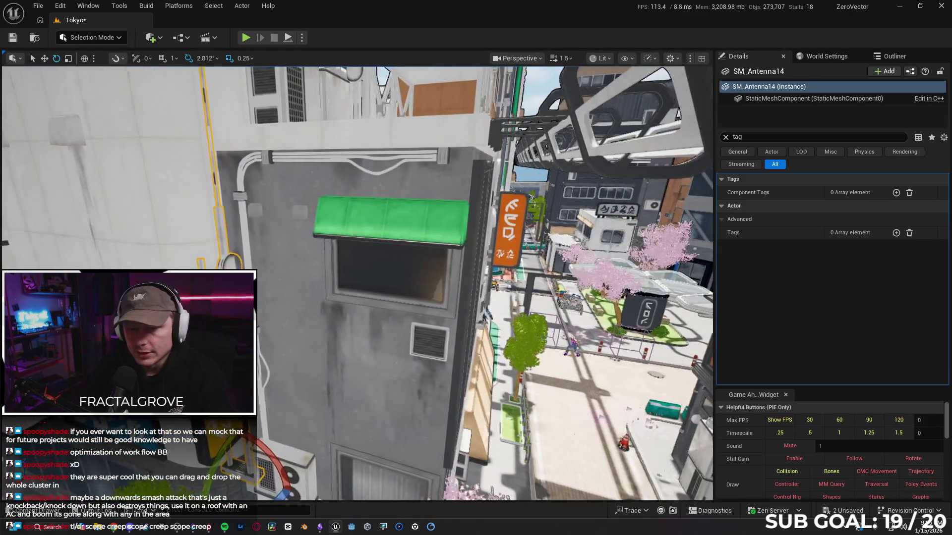
{"action": "key", "text": "Escape"}
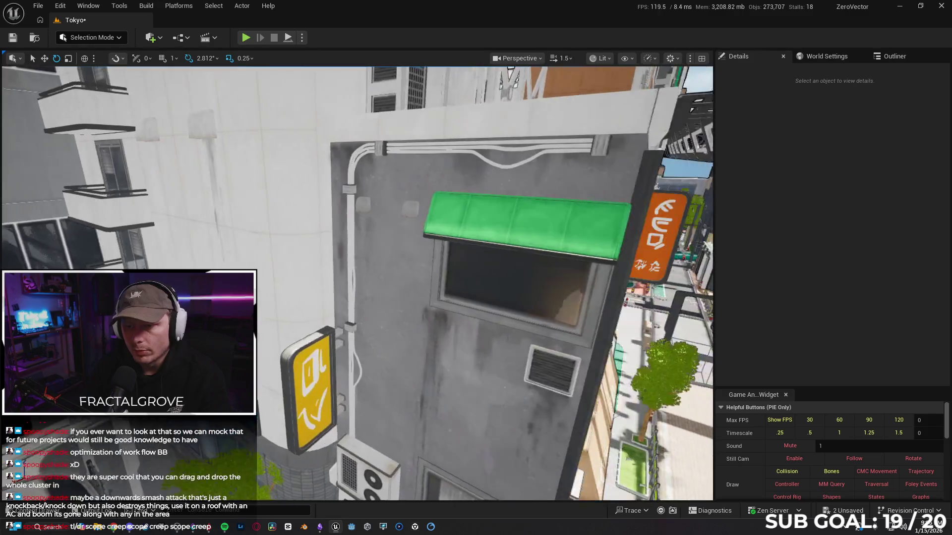
{"action": "left_click", "coordinate": [460, 220]}
{"action": "key", "text": "Delete"}
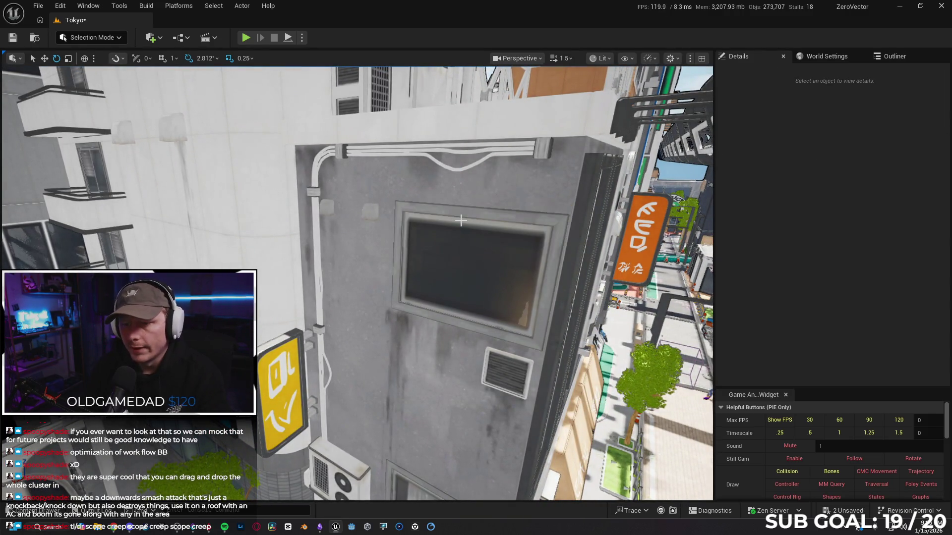
{"action": "key", "text": "w"}
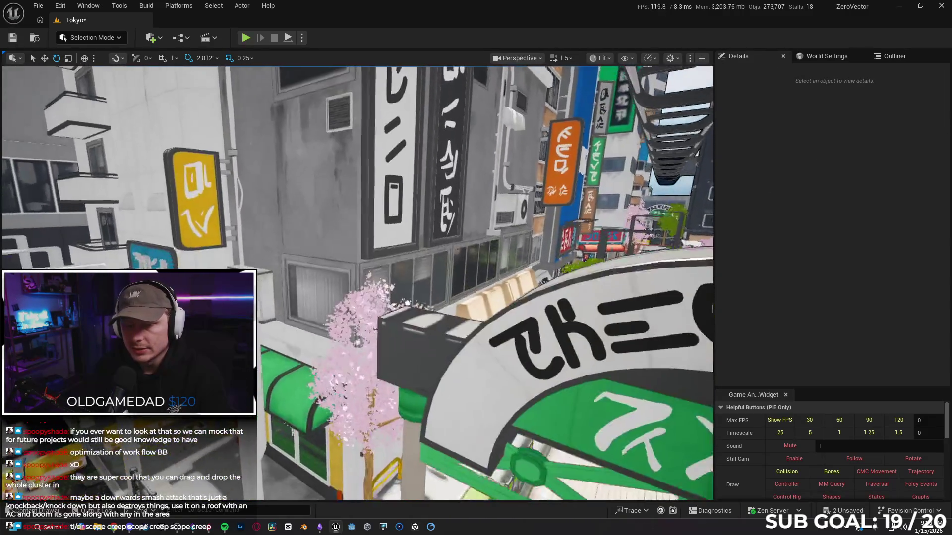
{"action": "key", "text": "w"}
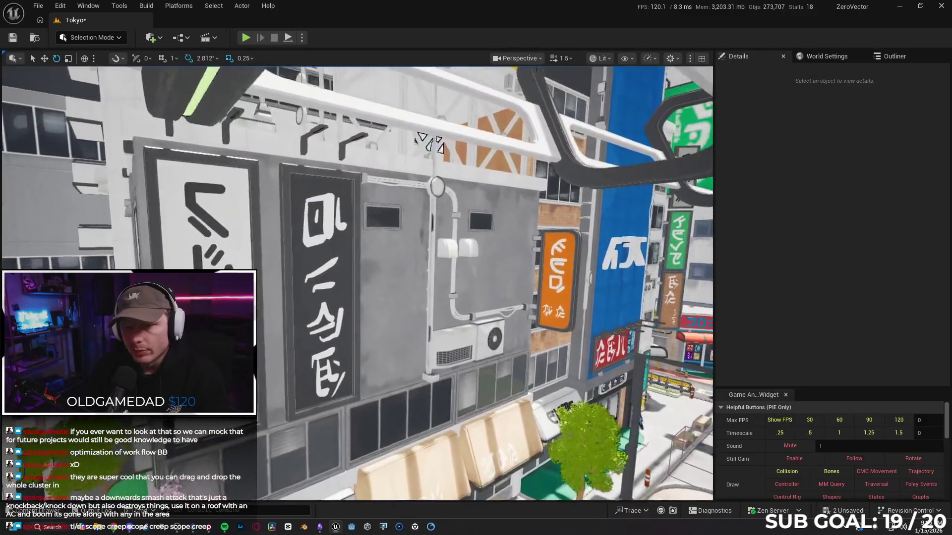
{"action": "key", "text": "s"}
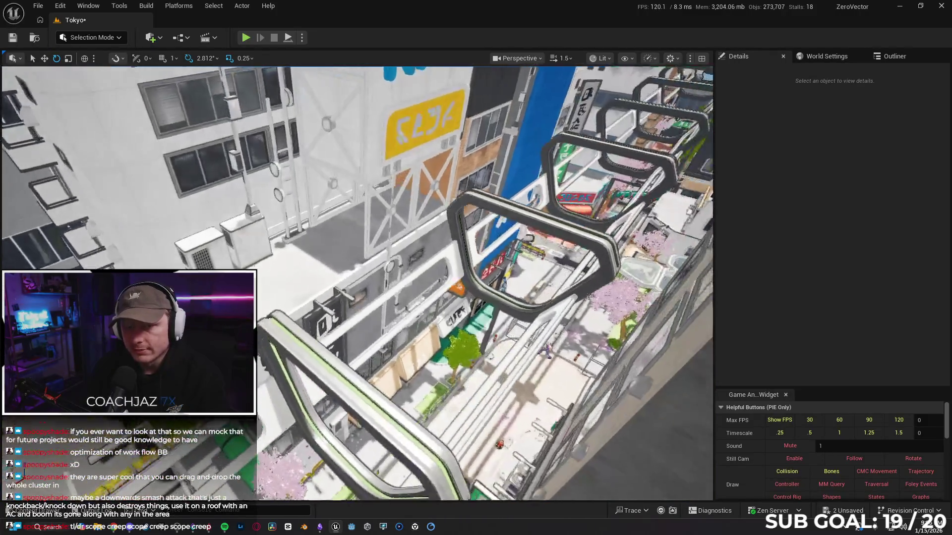
{"action": "key", "text": "w"}
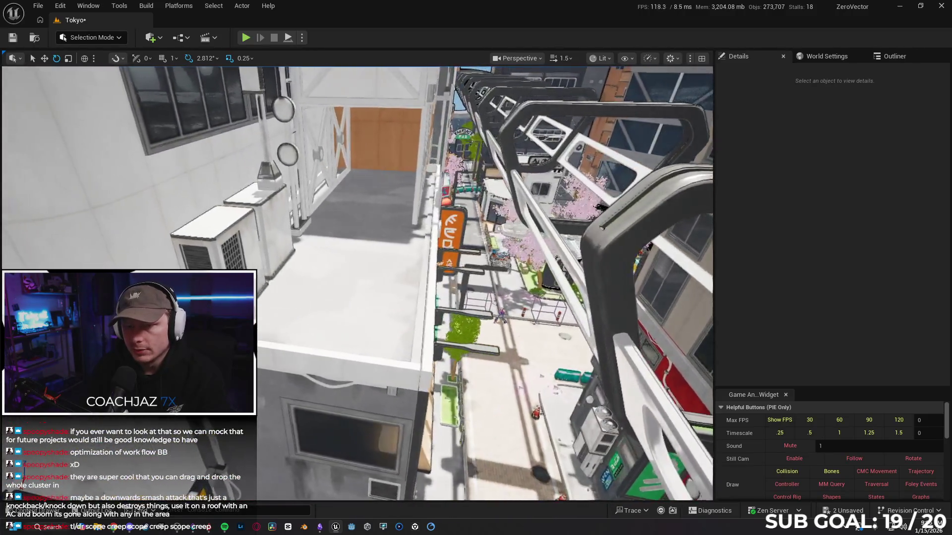
{"action": "key", "text": "w"}
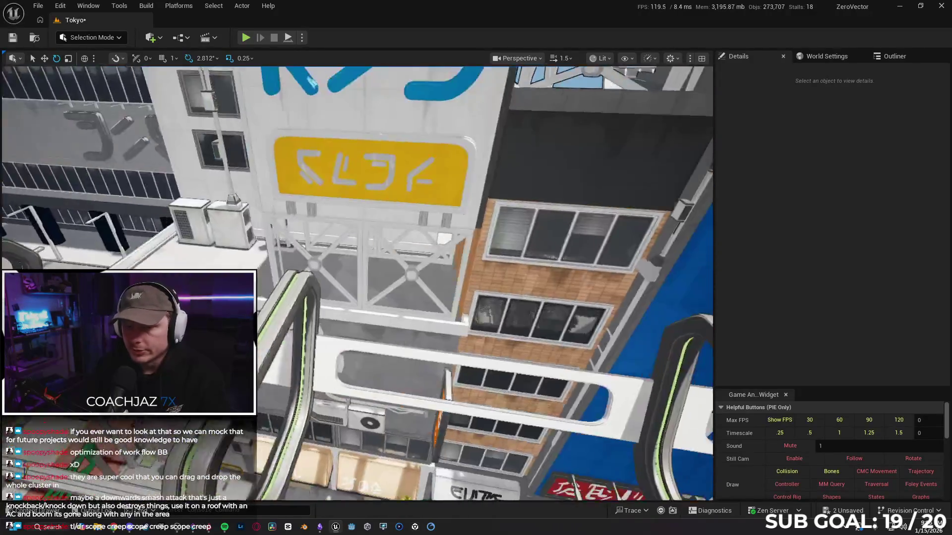
{"action": "key", "text": "w"}
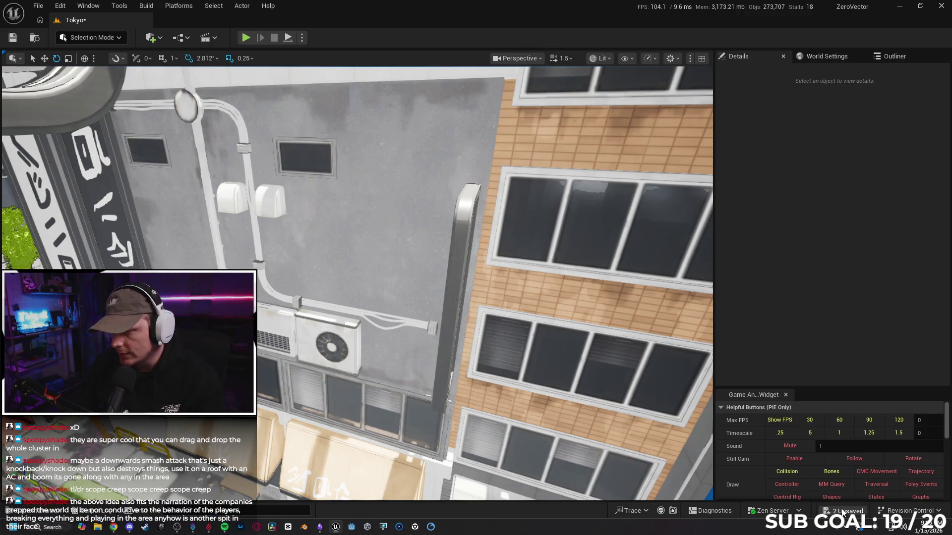
- Save the Tokyo and TokyoPerm maps with Save Selected
{"action": "key", "text": "ctrl+shift+s"}
{"action": "left_click", "coordinate": [545, 376]}
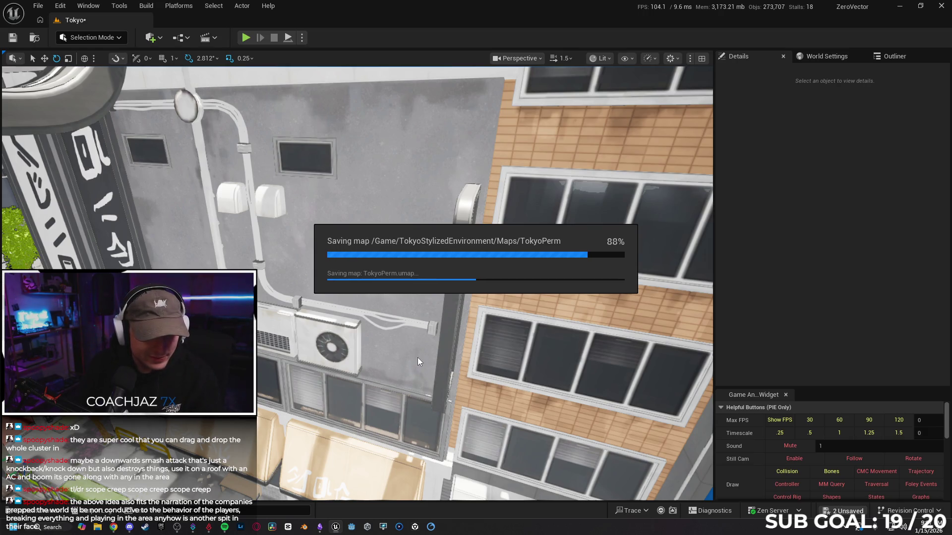
{"action": "left_click_drag", "start_coordinate": [442, 353], "coordinate": [443, 353]}
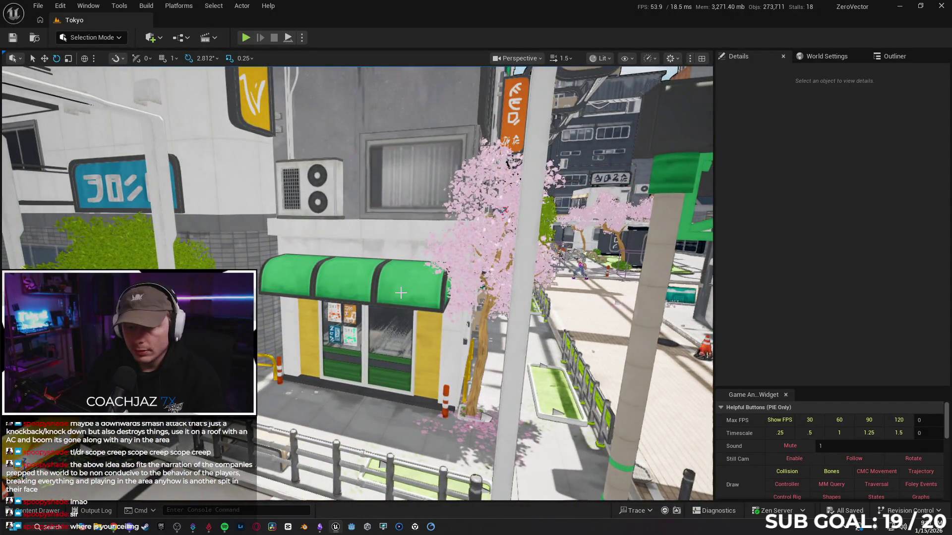
- Delete the green kiosk awning SM_Awning02, then undo to restore it
{"action": "left_click", "coordinate": [401, 293]}
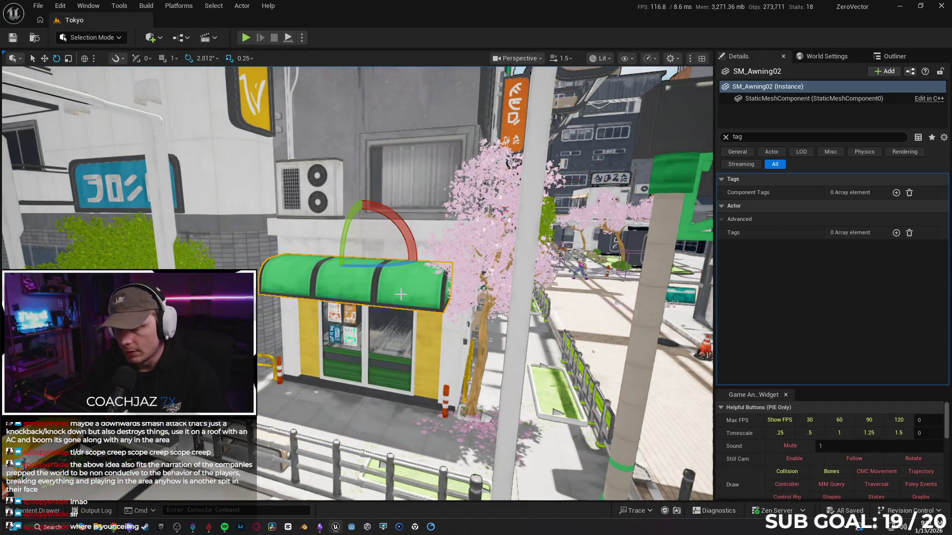
{"action": "key", "text": "Delete"}
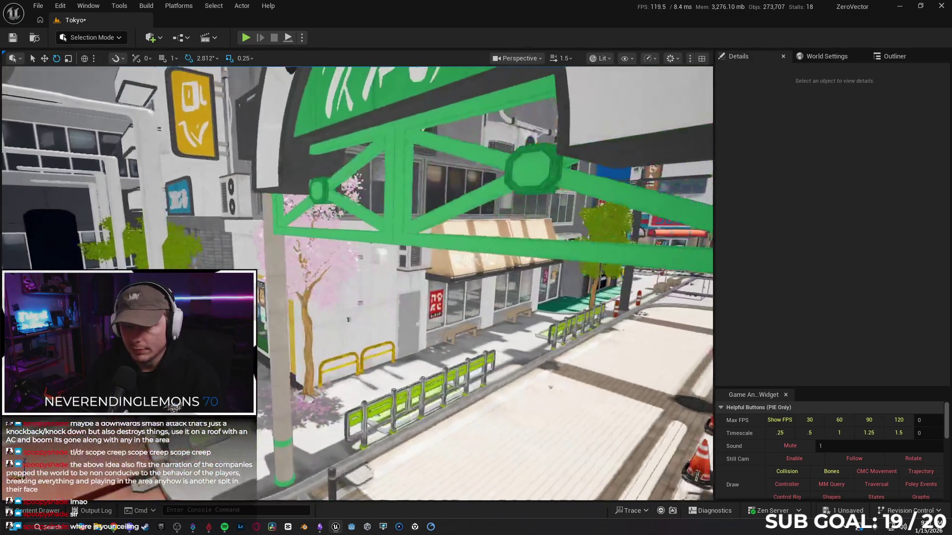
{"action": "key", "text": "ctrl+z"}
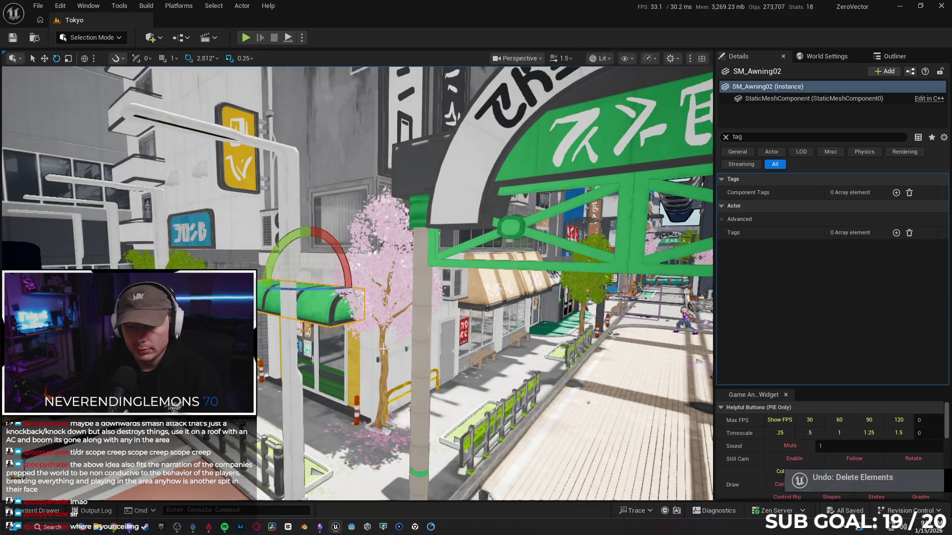
- Delete the SM_Vent19 wall vent and snip a screenshot of the blue and yellow signs
{"action": "scroll", "coordinate": [357, 283], "scroll_direction": "up", "scroll_amount": 5}
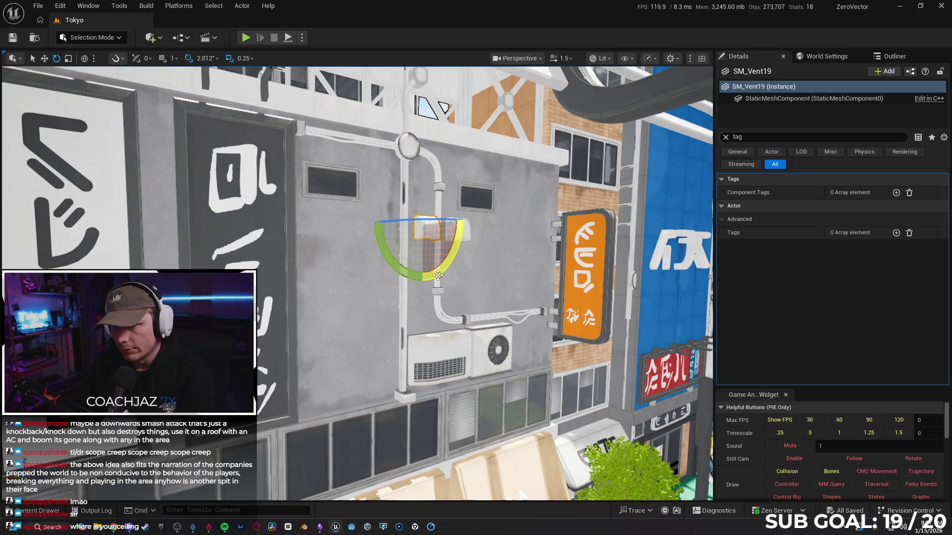
{"action": "key", "text": "Delete"}
{"action": "key", "text": "ctrl+z"}
{"action": "key", "text": "Delete"}
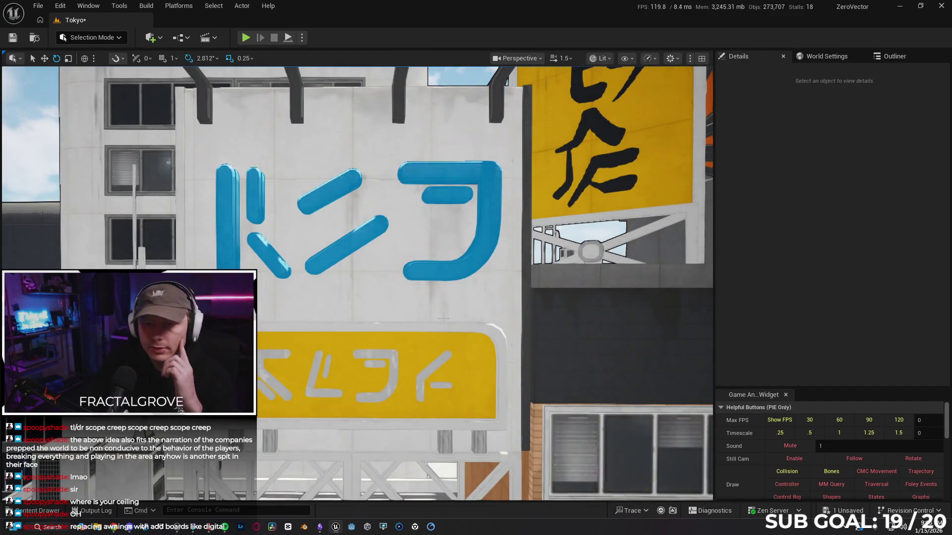
{"action": "key", "text": "super+shift+s"}
{"action": "mouse_move", "coordinate": [130, 116]}
{"action": "left_mouse_down"}
{"action": "mouse_move", "coordinate": [403, 355]}
{"action": "mouse_move", "coordinate": [552, 445]}
{"action": "left_mouse_up"}
- Open Google Gemini in a new Chrome tab
{"action": "key", "text": "alt+Tab"}
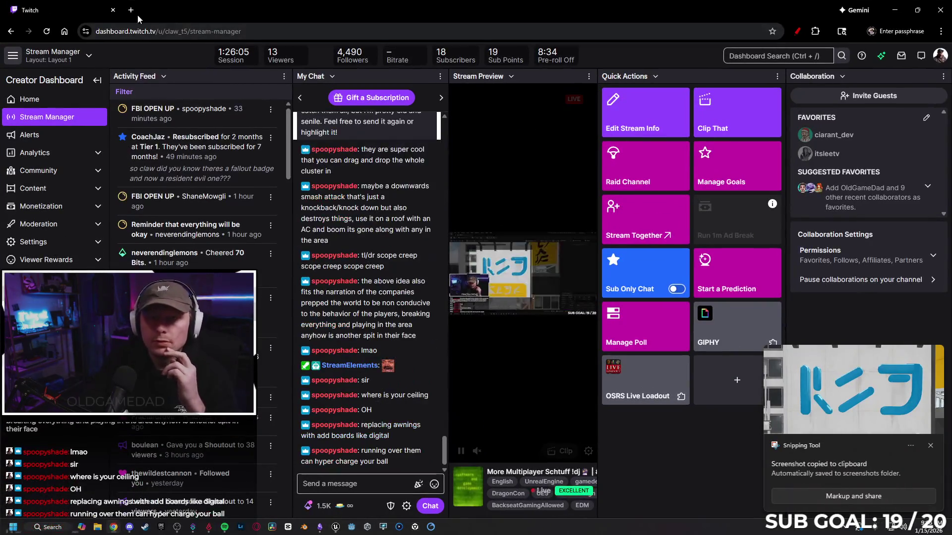
{"action": "key", "text": "ctrl+t"}
{"action": "type", "text": "gem"}
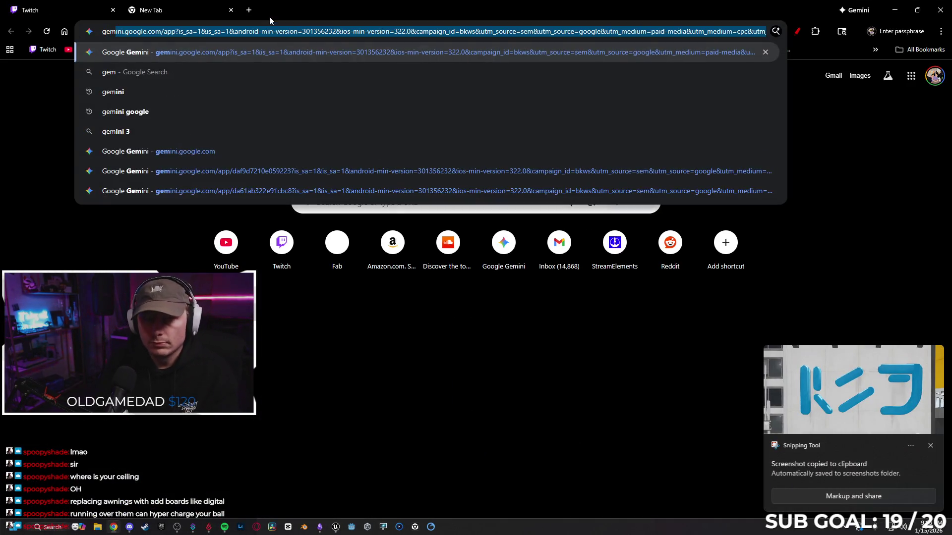
{"action": "key", "text": "Return"}
- Ask Gemini 'what does this say?' with the pasted sign screenshot
{"action": "type", "text": "what does this say?"}
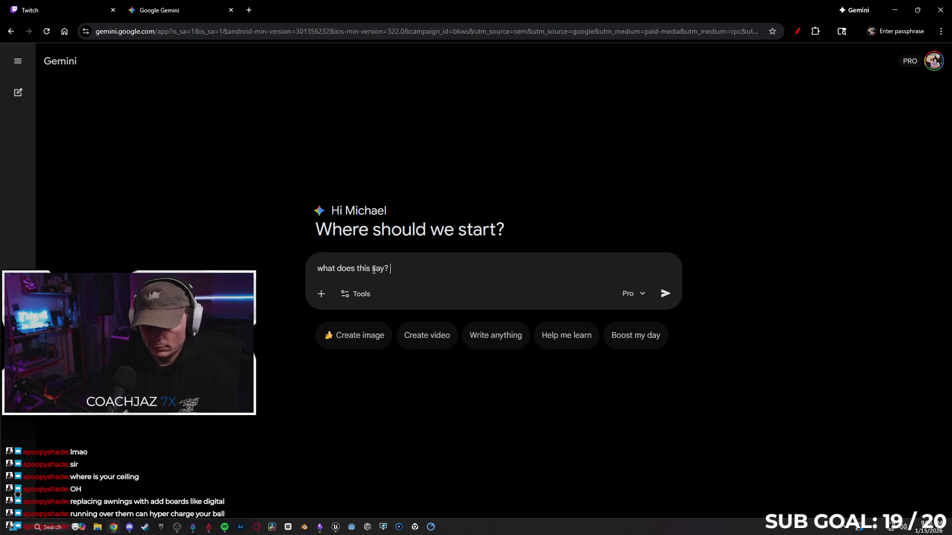
{"action": "key", "text": "ctrl+v"}
{"action": "key", "text": "Return"}
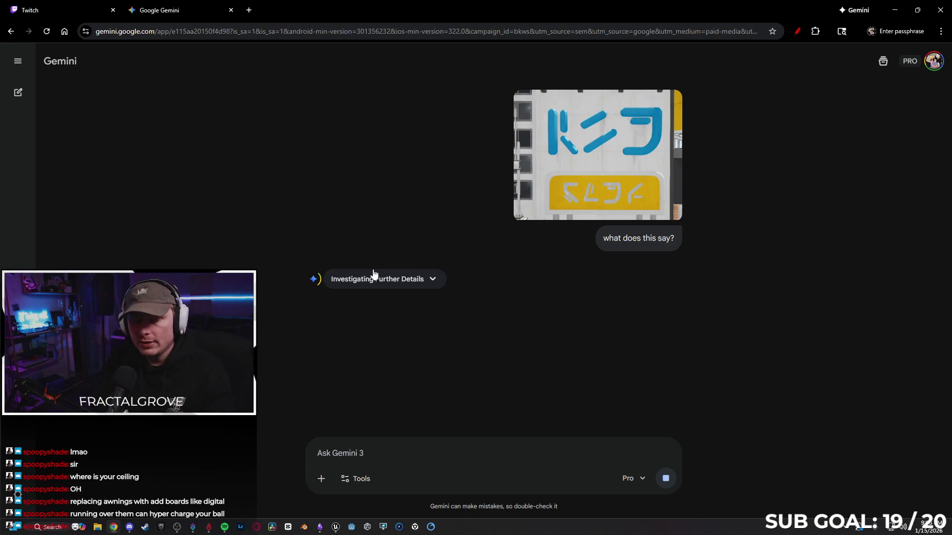
- Play Groove District by Starjunk 95 from its song radio in Spotify, then minimize the player
{"action": "left_click", "coordinate": [224, 527]}
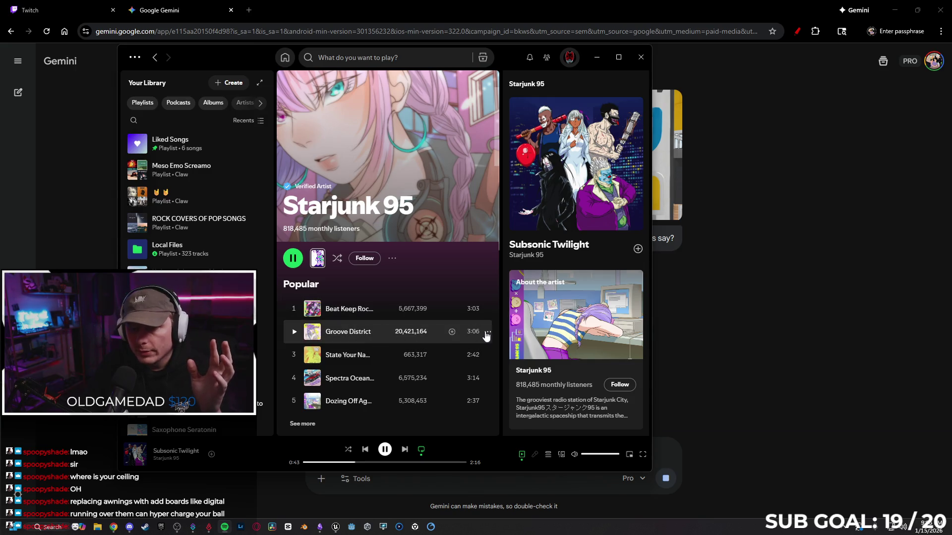
{"action": "left_click", "coordinate": [488, 333]}
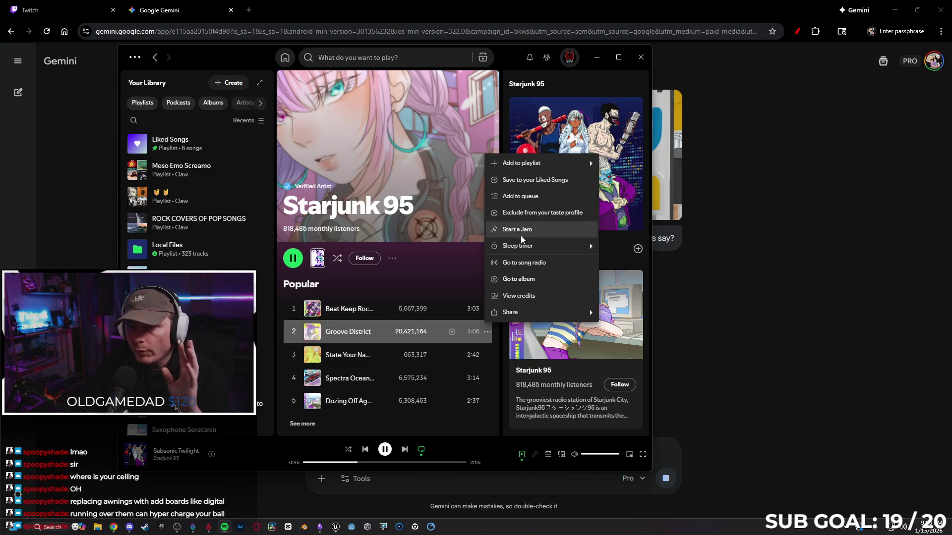
{"action": "left_click", "coordinate": [520, 269]}
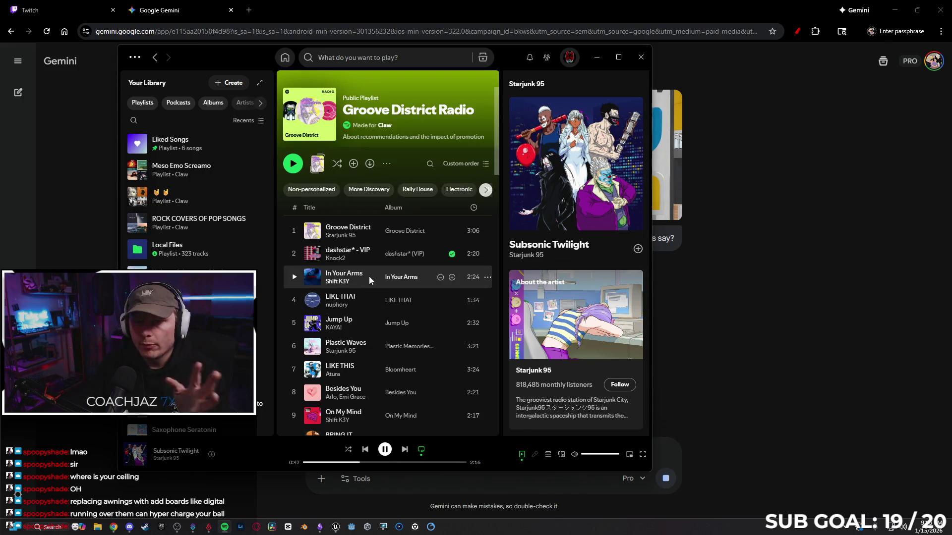
{"action": "left_click", "coordinate": [293, 232]}
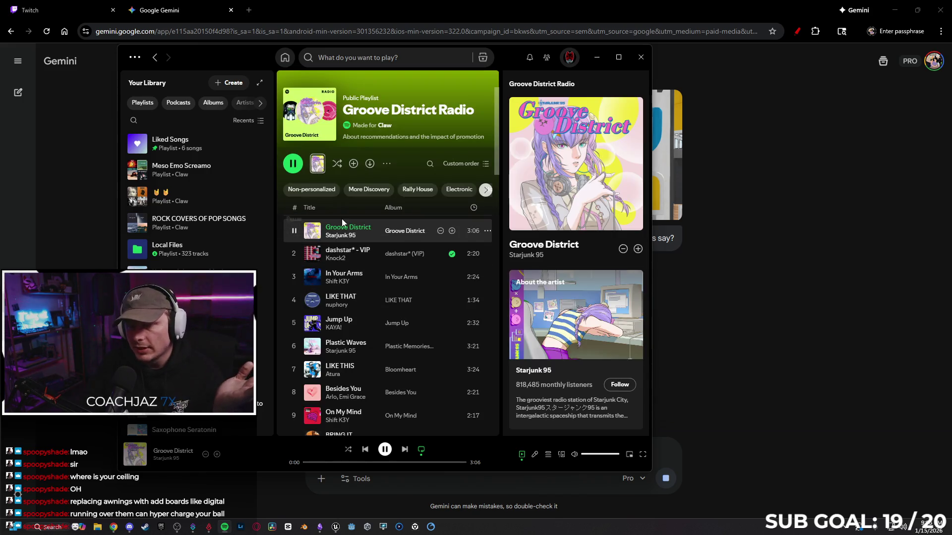
{"action": "left_click", "coordinate": [596, 58]}
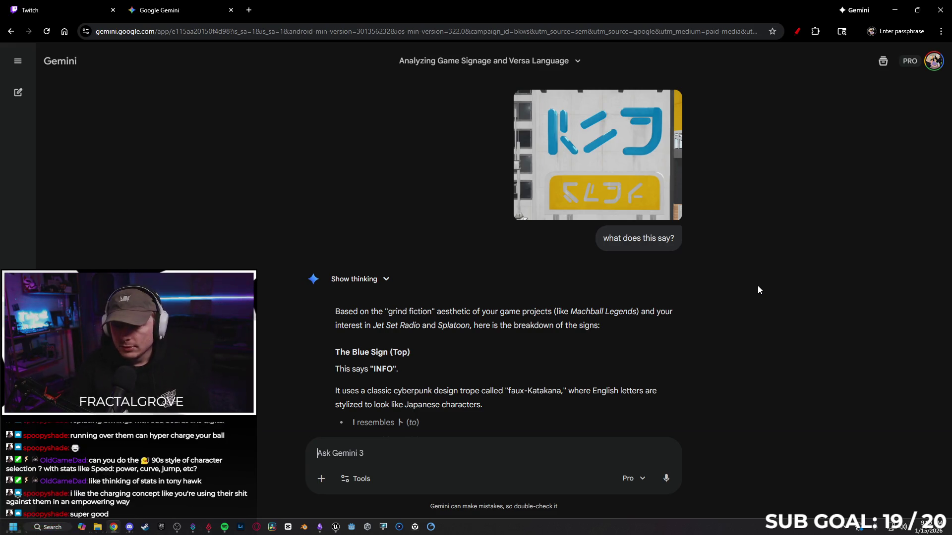
- Read Gemini's answer (blue sign INFO, yellow sign SALE or SLOT), then minimize the browser
{"action": "scroll", "coordinate": [623, 317], "scroll_direction": "down", "scroll_amount": 2}
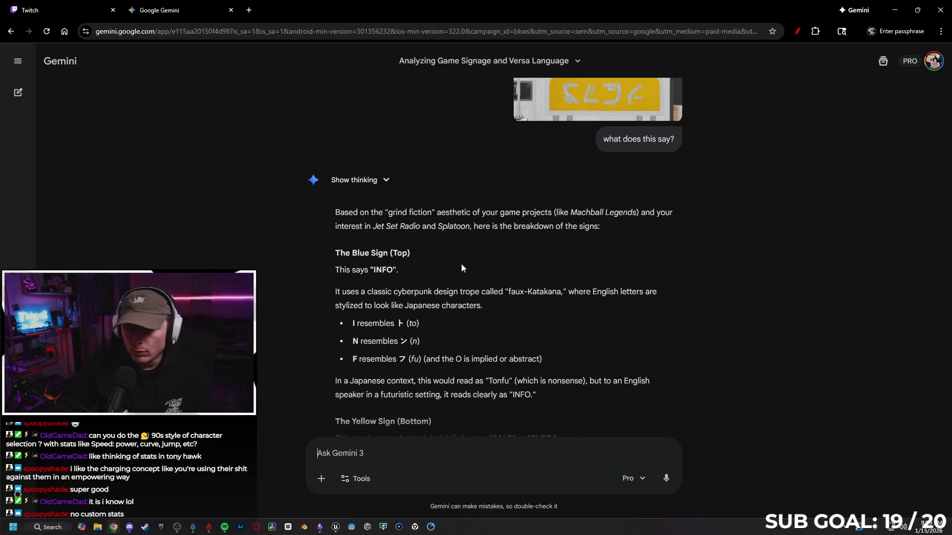
{"action": "scroll", "coordinate": [427, 252], "scroll_direction": "down", "scroll_amount": 1}
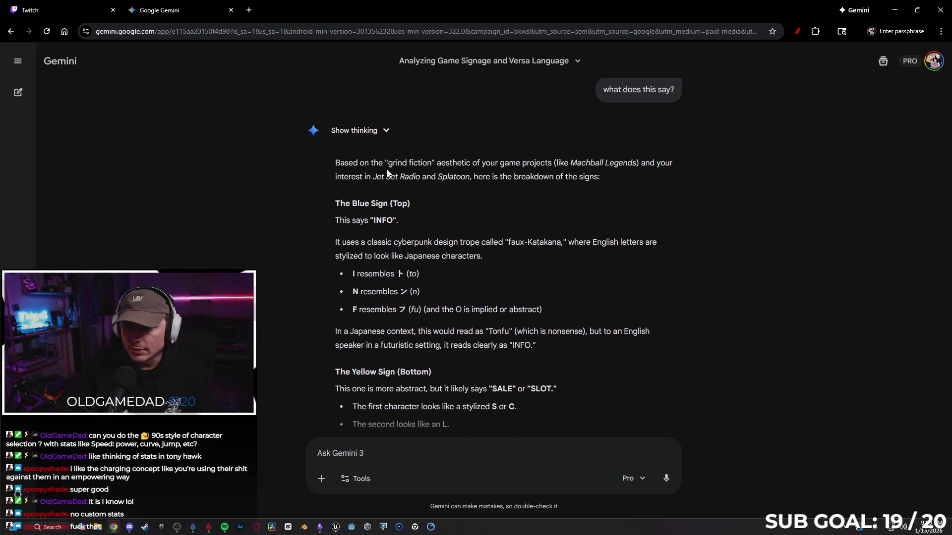
{"action": "scroll", "coordinate": [417, 171], "scroll_direction": "down", "scroll_amount": 1}
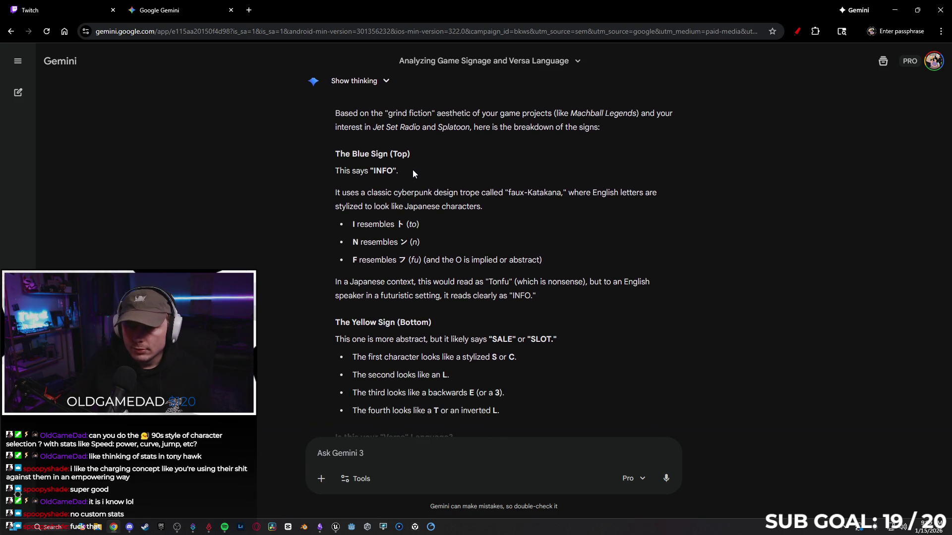
{"action": "scroll", "coordinate": [415, 172], "scroll_direction": "down", "scroll_amount": 1}
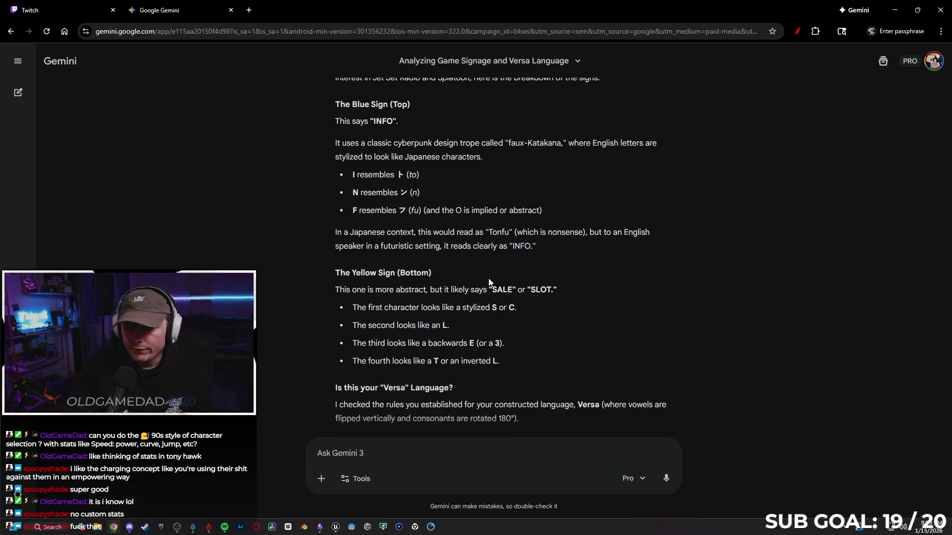
{"action": "scroll", "coordinate": [577, 277], "scroll_direction": "down", "scroll_amount": 3}
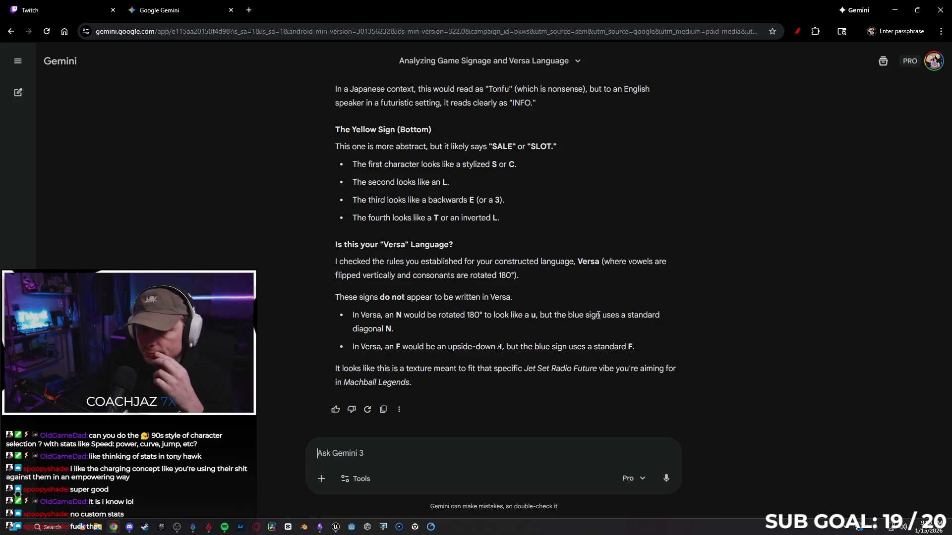
{"action": "scroll", "coordinate": [581, 310], "scroll_direction": "up", "scroll_amount": 8}
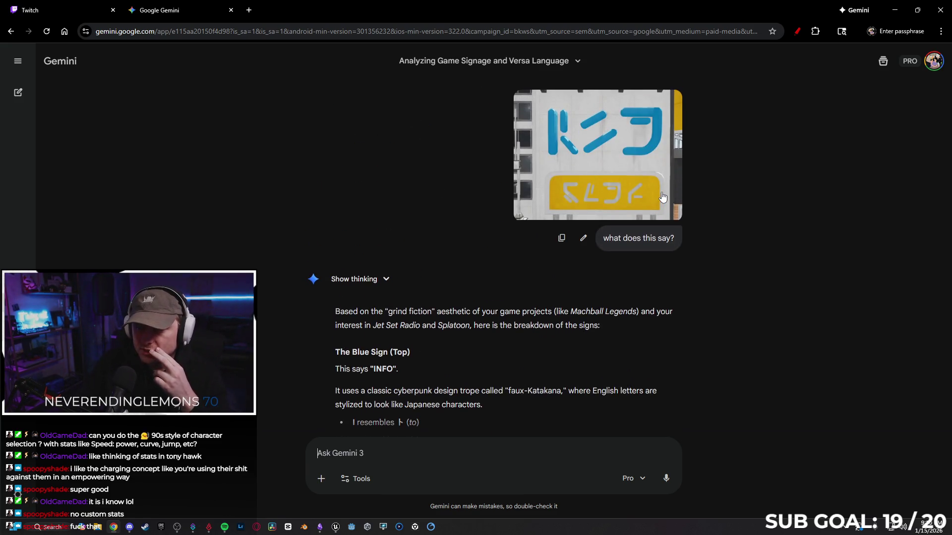
{"action": "left_click", "coordinate": [895, 10]}
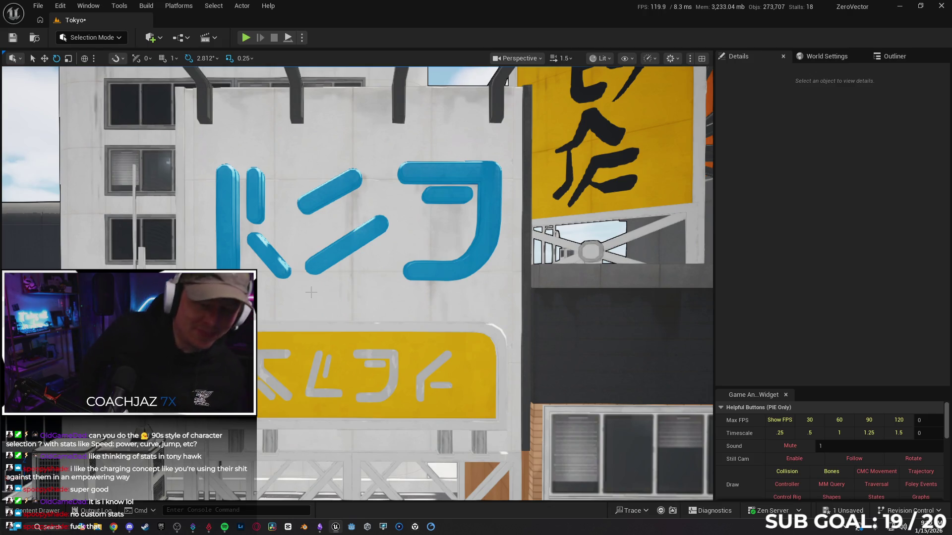
- Fly down to the rooftop and delete the SM_Beam_Cross38 cross beam
{"action": "left_click_drag", "start_coordinate": [295, 292], "coordinate": [295, 292]}
{"action": "left_click_drag", "start_coordinate": [390, 219], "coordinate": [390, 218]}
{"action": "left_click", "coordinate": [451, 272]}
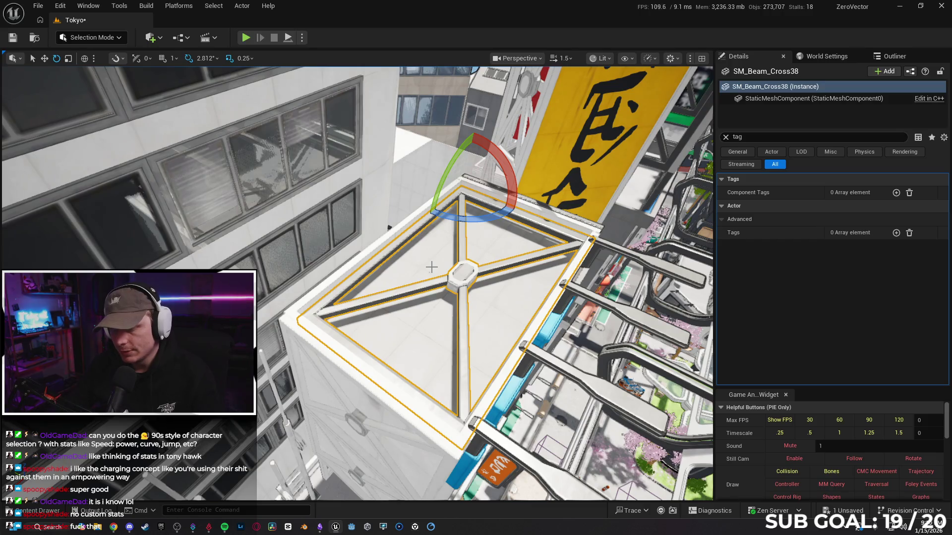
{"action": "key", "text": "Delete"}
- Delete the SM_Beam_Cross10 cross-beam frame from the blue-sign wall
{"action": "mouse_move", "coordinate": [432, 267]}
{"action": "left_mouse_down"}
{"action": "mouse_move", "coordinate": [452, 268]}
{"action": "mouse_move", "coordinate": [465, 234]}
{"action": "left_mouse_up"}
{"action": "left_click", "coordinate": [405, 255]}
{"action": "key", "text": "w"}
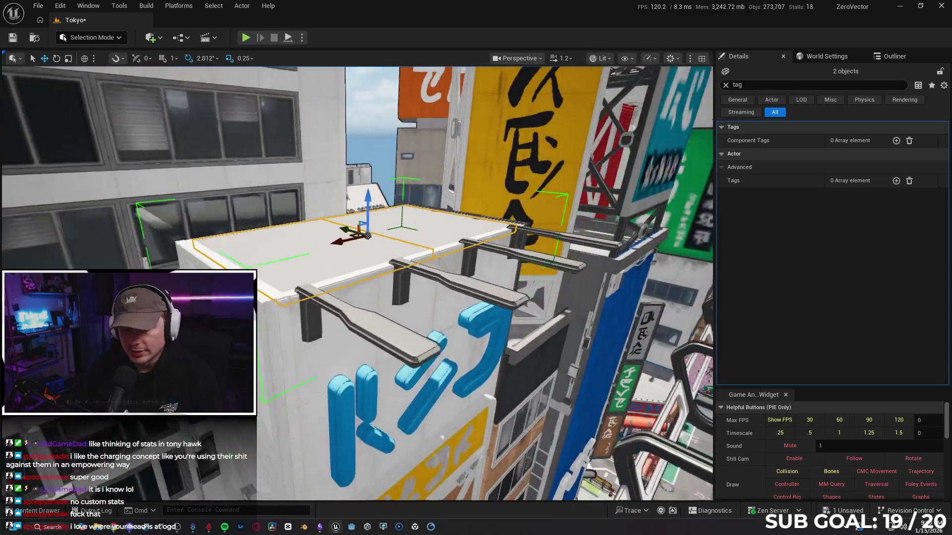
{"action": "left_click_drag", "start_coordinate": [465, 235], "coordinate": [465, 235]}
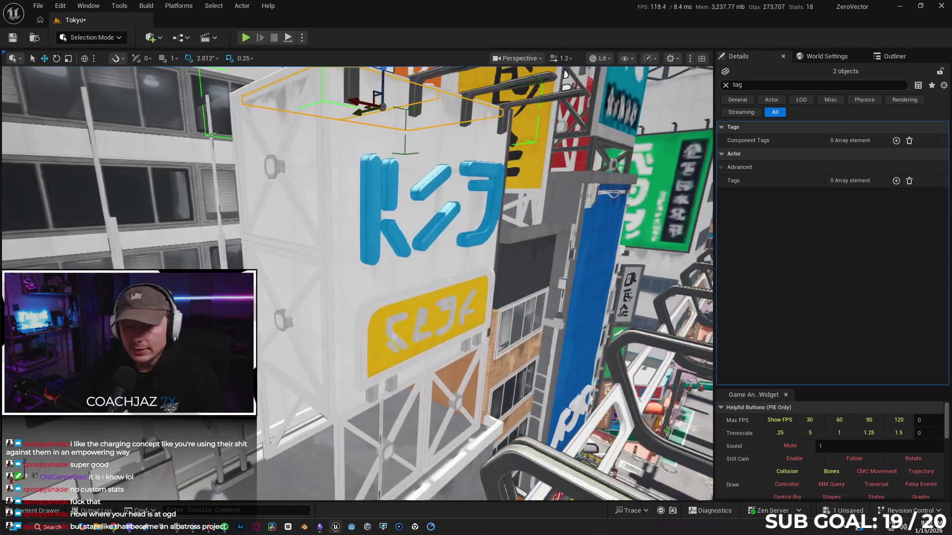
{"action": "left_click_drag", "start_coordinate": [465, 234], "coordinate": [465, 235]}
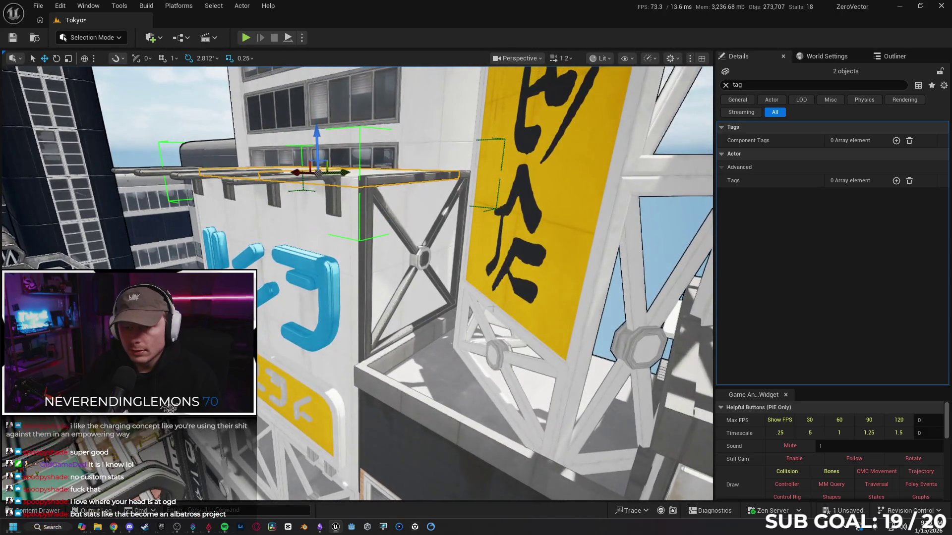
{"action": "left_click", "coordinate": [424, 261]}
{"action": "key", "text": "Delete"}
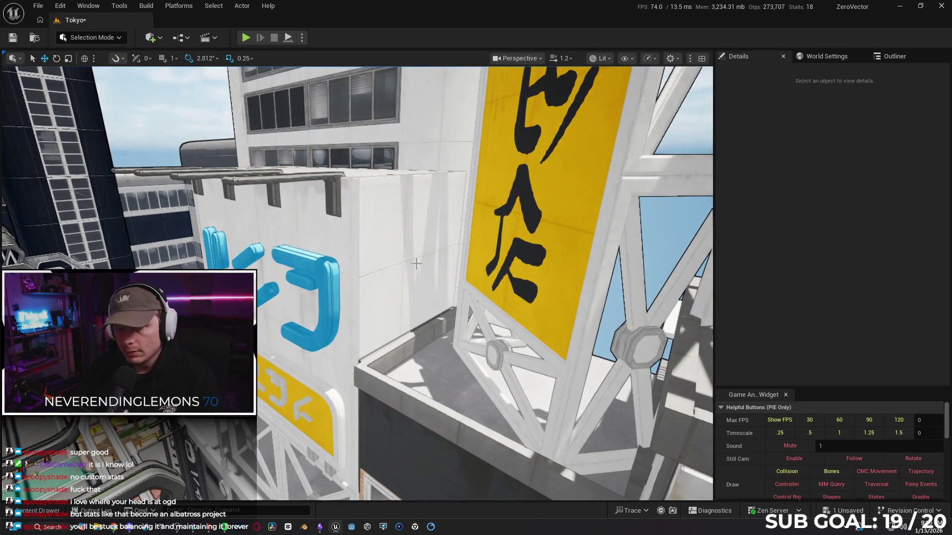
- Fly the camera over the balcony with the AC units, looking toward the street
{"action": "left_click_drag", "start_coordinate": [373, 263], "coordinate": [373, 264]}
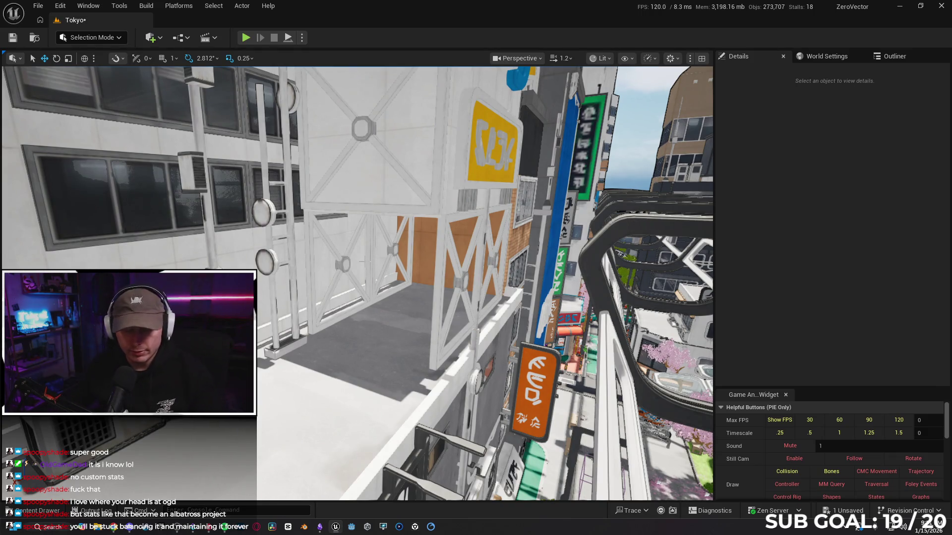
{"action": "left_click_drag", "start_coordinate": [373, 264], "coordinate": [373, 263]}
{"action": "left_click_drag", "start_coordinate": [322, 329], "coordinate": [321, 330]}
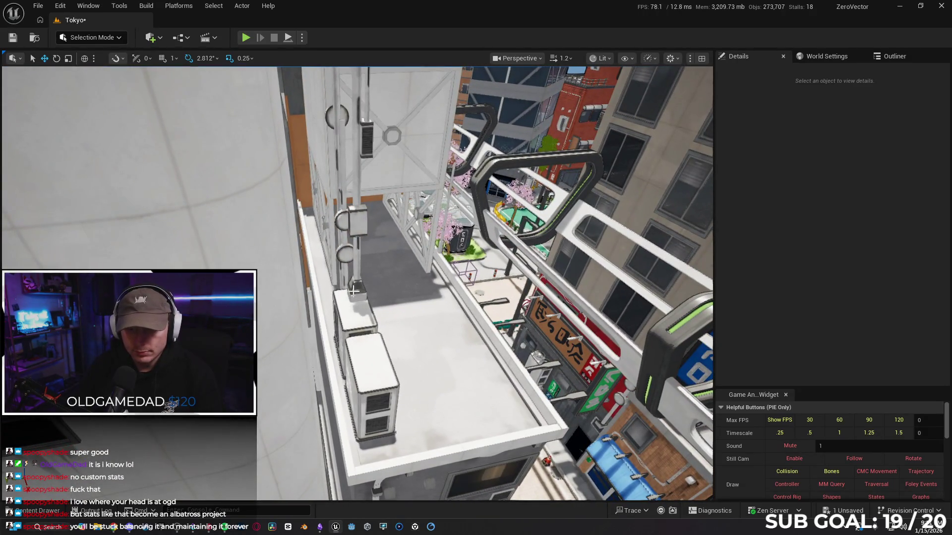
- Select SM_Antenna2 together with the two AC units below it and zoom in on them
{"action": "left_click", "coordinate": [353, 295]}
{"action": "left_click", "coordinate": [349, 319], "text": "ctrl"}
{"action": "left_click", "coordinate": [371, 379], "text": "ctrl"}
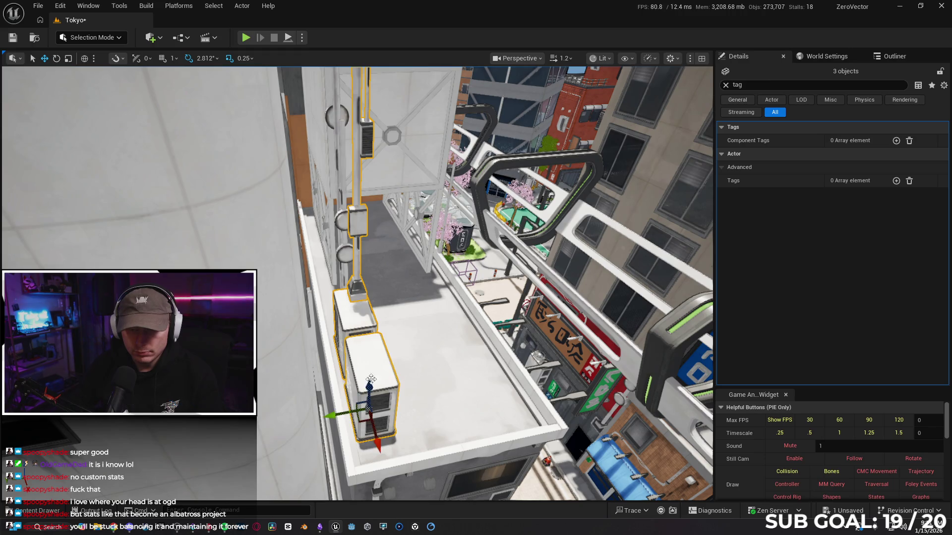
{"action": "scroll", "coordinate": [341, 412], "scroll_direction": "down", "scroll_amount": 2}
{"action": "key", "text": "w"}
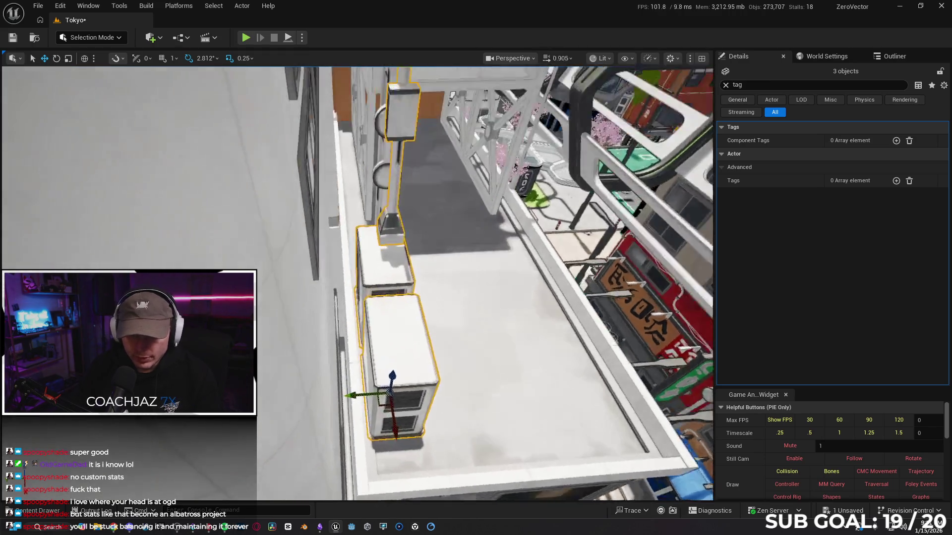
{"action": "scroll", "coordinate": [368, 372], "scroll_direction": "down", "scroll_amount": 3}
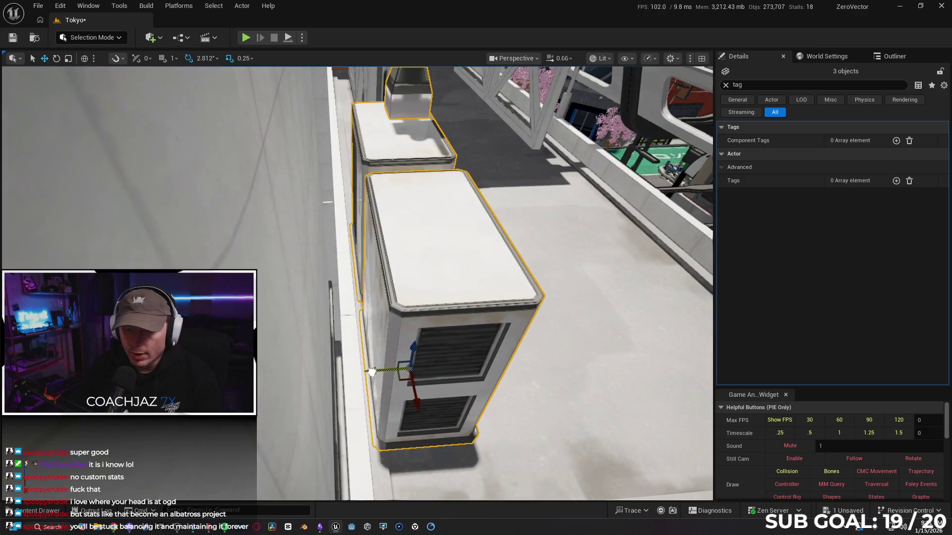
{"action": "mouse_move", "coordinate": [463, 376]}
{"action": "left_mouse_down"}
{"action": "mouse_move", "coordinate": [520, 365]}
{"action": "mouse_move", "coordinate": [467, 379]}
{"action": "mouse_move", "coordinate": [471, 357]}
{"action": "mouse_move", "coordinate": [511, 322]}
{"action": "mouse_move", "coordinate": [491, 329]}
{"action": "mouse_move", "coordinate": [416, 240]}
{"action": "left_mouse_up"}
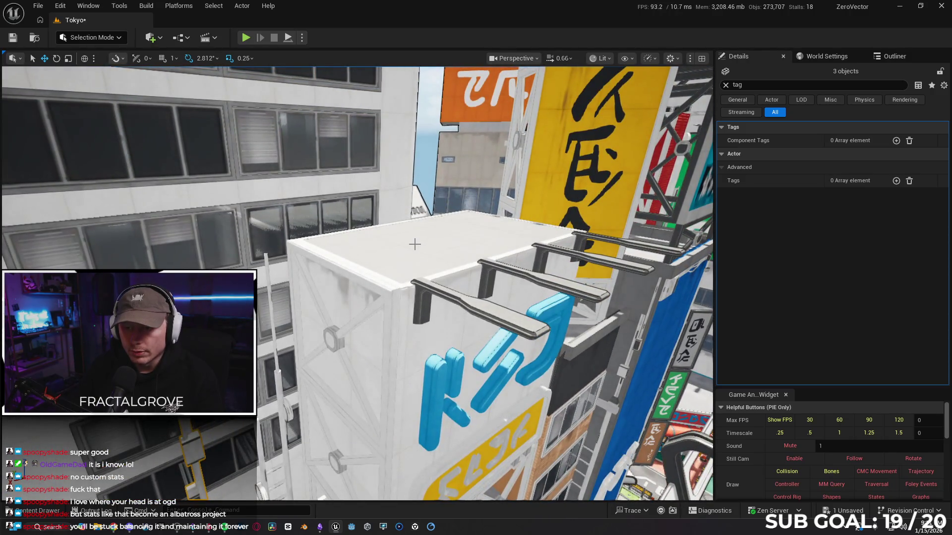
- Select the white sign box and its sign assembly, adding the rooftop wall
{"action": "left_click", "coordinate": [458, 323]}
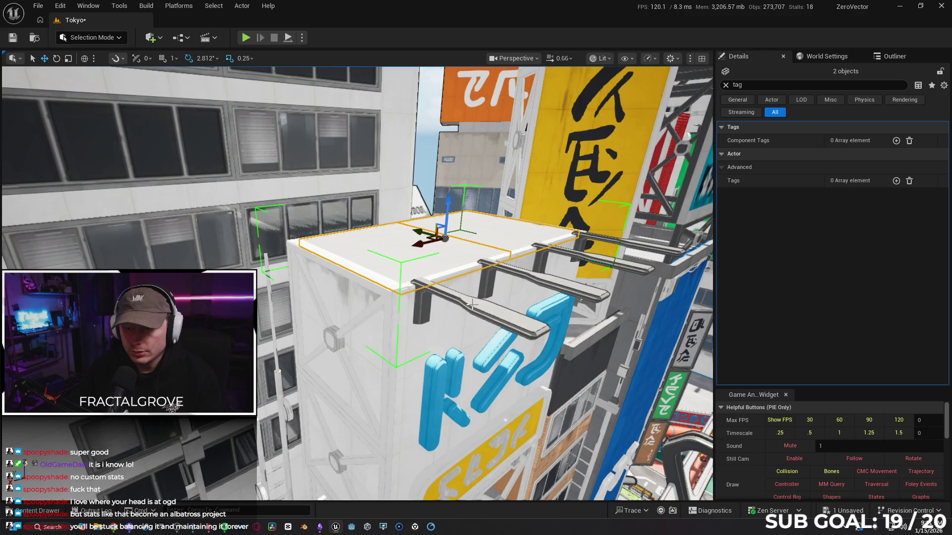
{"action": "left_click", "coordinate": [472, 306]}
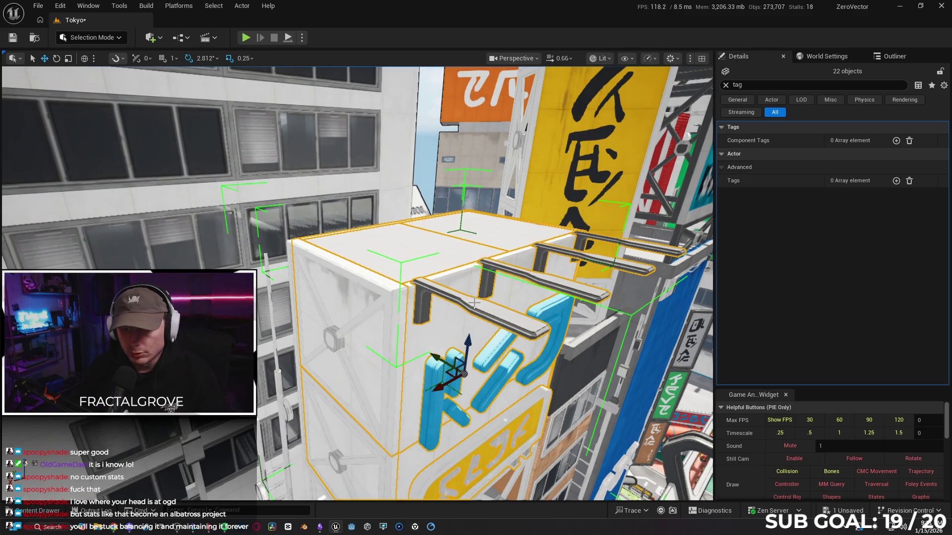
{"action": "mouse_move", "coordinate": [474, 303]}
{"action": "left_mouse_down"}
{"action": "mouse_move", "coordinate": [457, 310]}
{"action": "mouse_move", "coordinate": [406, 274]}
{"action": "left_mouse_up"}
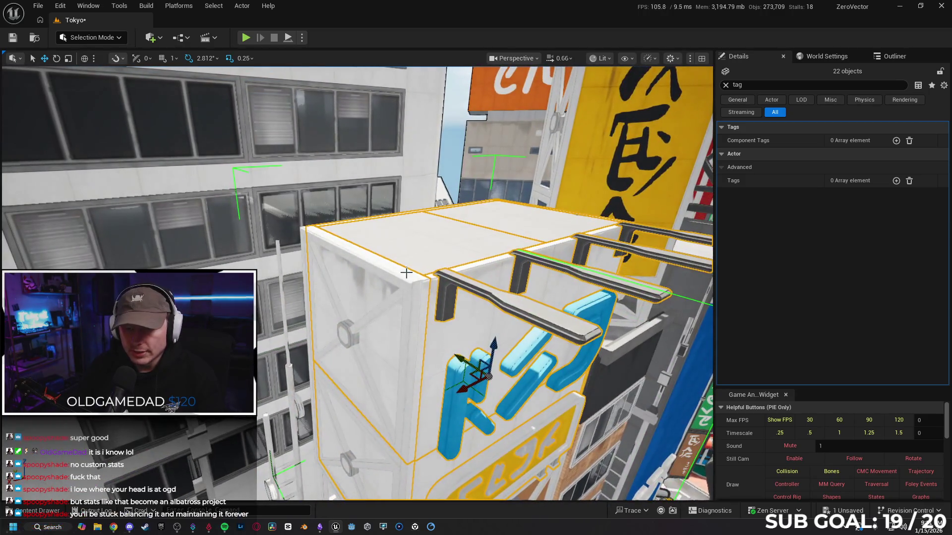
{"action": "left_click", "coordinate": [425, 265]}
{"action": "key", "text": "ctrl+z"}
{"action": "left_click", "coordinate": [405, 273], "text": "ctrl"}
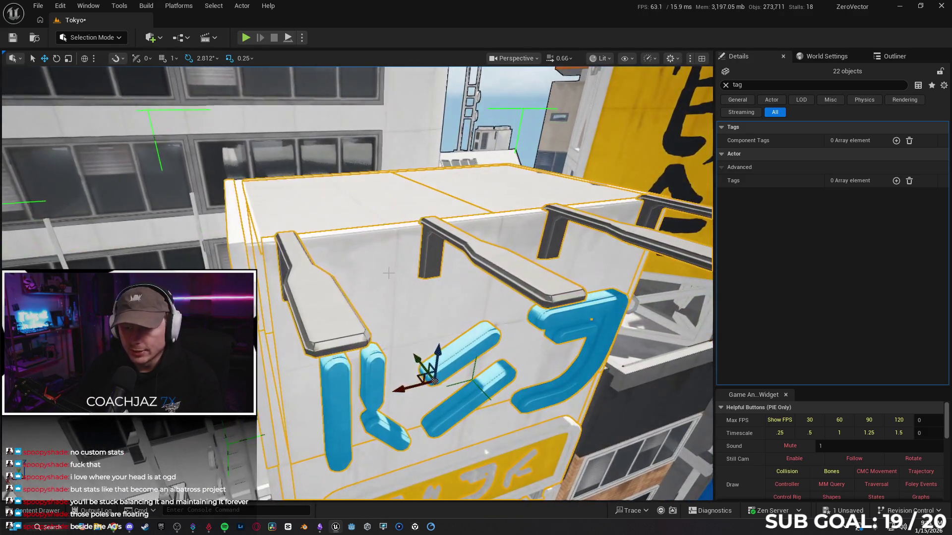
{"action": "left_click", "coordinate": [389, 272], "text": "ctrl"}
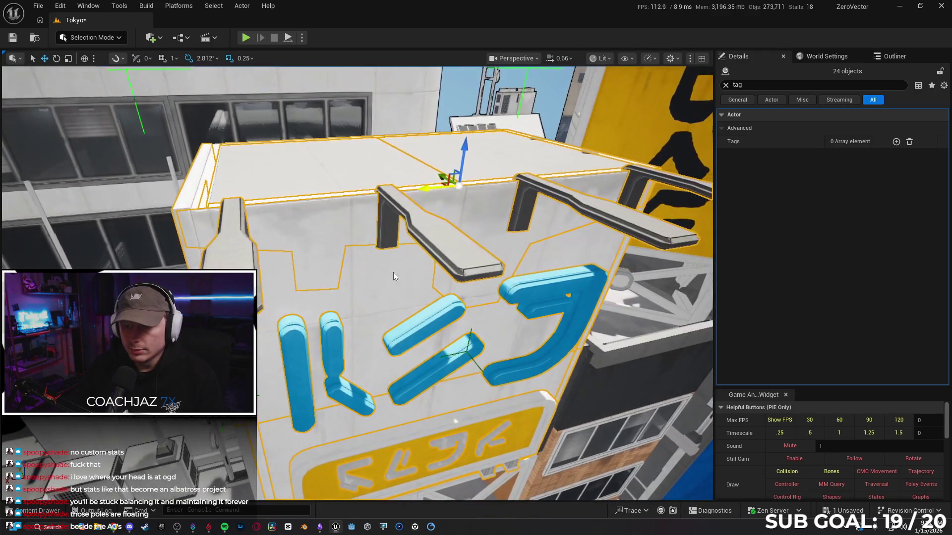
- Keep the dirt decal out of the 23-object sign selection and focus the view on it
{"action": "left_click", "coordinate": [572, 257]}
{"action": "key", "text": "ctrl+z"}
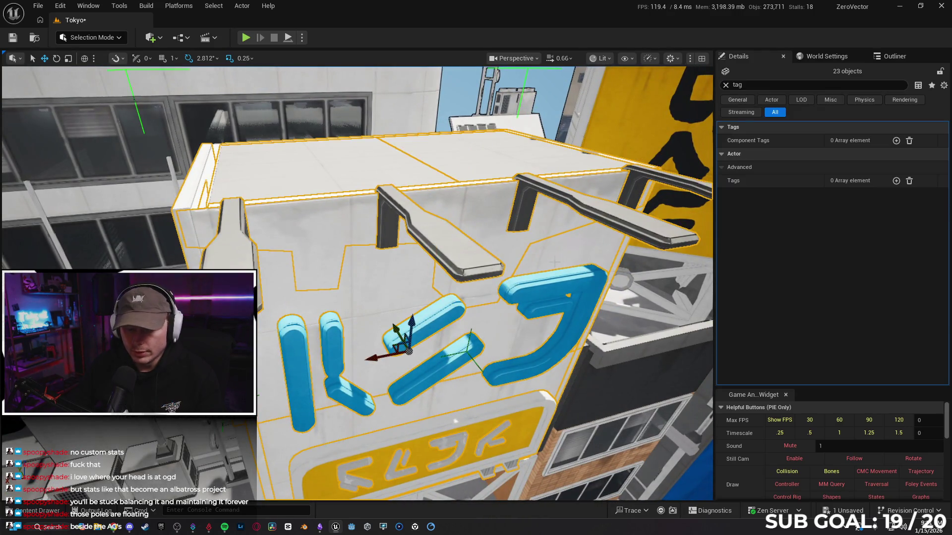
{"action": "left_click_drag", "start_coordinate": [448, 269], "coordinate": [454, 315]}
{"action": "key", "text": "Escape"}
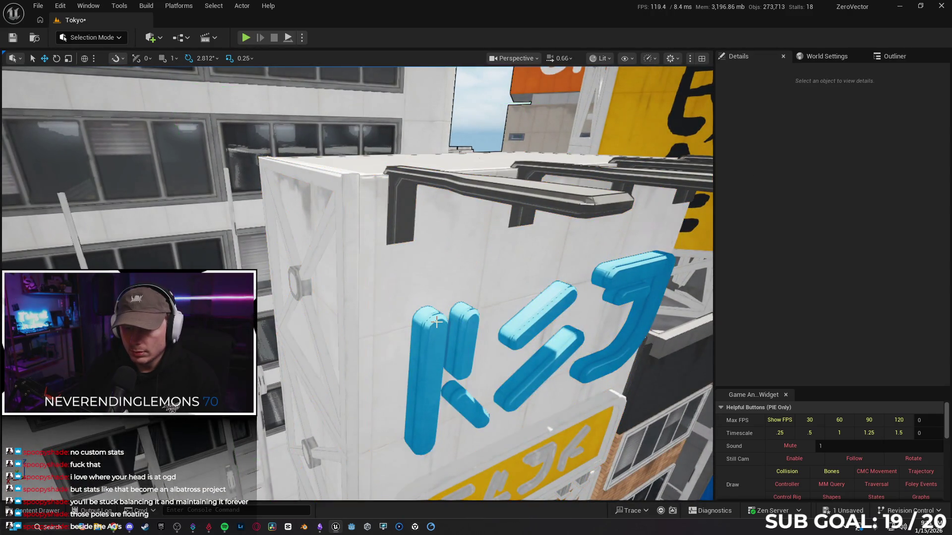
{"action": "key", "text": "ctrl+z"}
{"action": "mouse_move", "coordinate": [357, 283]}
{"action": "left_mouse_down"}
{"action": "mouse_move", "coordinate": [407, 268]}
{"action": "mouse_move", "coordinate": [357, 298]}
{"action": "mouse_move", "coordinate": [367, 328]}
{"action": "mouse_move", "coordinate": [402, 307]}
{"action": "mouse_move", "coordinate": [320, 244]}
{"action": "left_mouse_up"}
{"action": "key", "text": "f"}
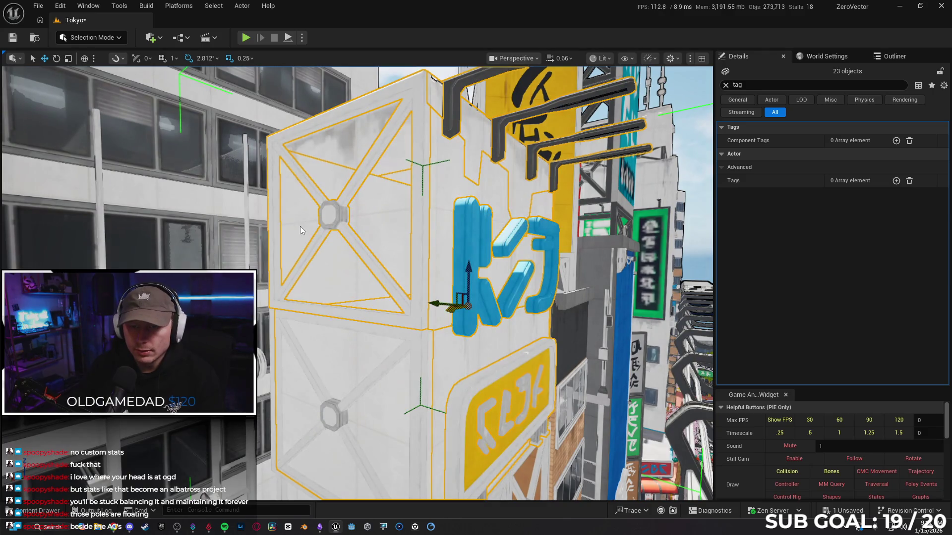
- Add the X-braced scaffold frames, ledge beam and corner post to the sign selection
{"action": "left_click", "coordinate": [326, 379], "text": "ctrl"}
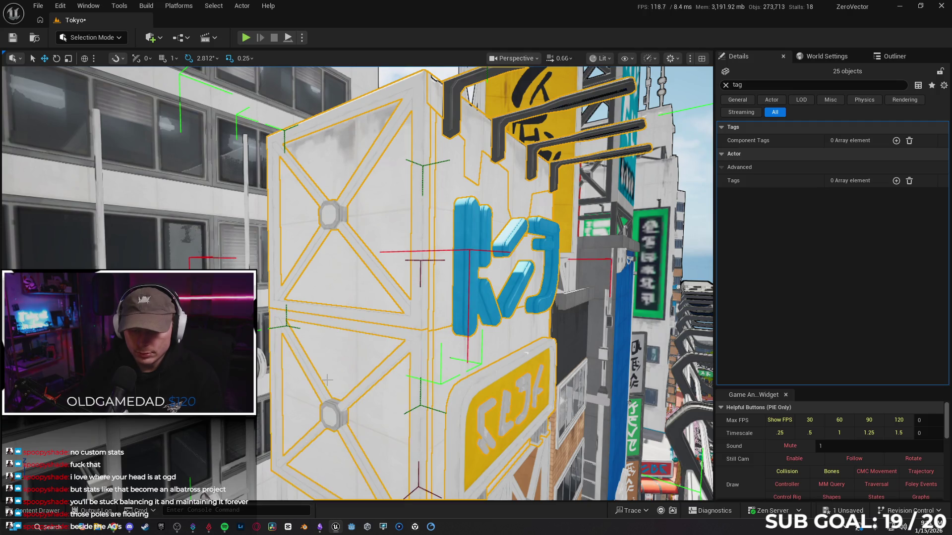
{"action": "mouse_move", "coordinate": [340, 381]}
{"action": "left_mouse_down"}
{"action": "mouse_move", "coordinate": [431, 354]}
{"action": "mouse_move", "coordinate": [529, 195]}
{"action": "mouse_move", "coordinate": [590, 213]}
{"action": "mouse_move", "coordinate": [568, 236]}
{"action": "left_mouse_up"}
{"action": "left_click", "coordinate": [385, 270], "text": "ctrl"}
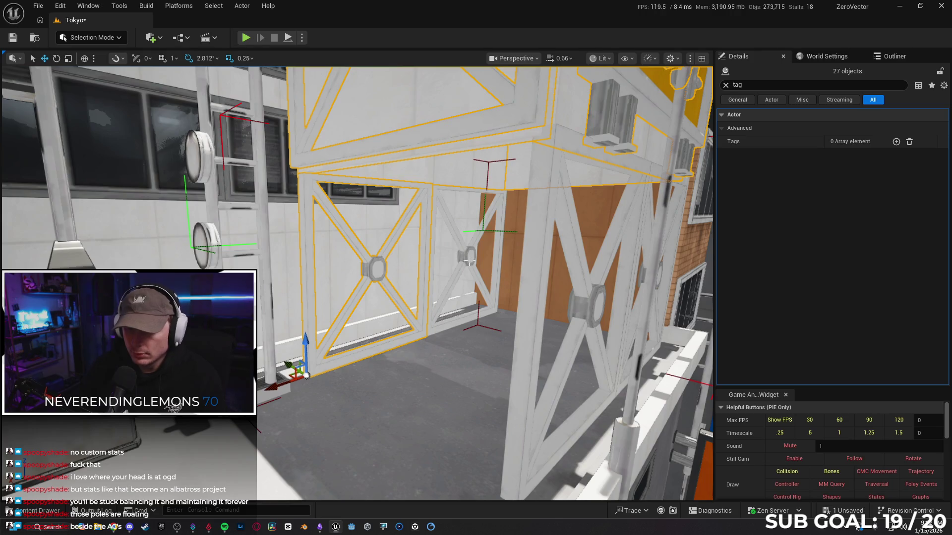
{"action": "left_click", "coordinate": [470, 263], "text": "ctrl"}
{"action": "mouse_move", "coordinate": [470, 263]}
{"action": "left_mouse_down"}
{"action": "mouse_move", "coordinate": [497, 296]}
{"action": "mouse_move", "coordinate": [573, 249]}
{"action": "mouse_move", "coordinate": [593, 304]}
{"action": "mouse_move", "coordinate": [524, 318]}
{"action": "left_mouse_up"}
{"action": "left_click", "coordinate": [524, 318], "text": "ctrl"}
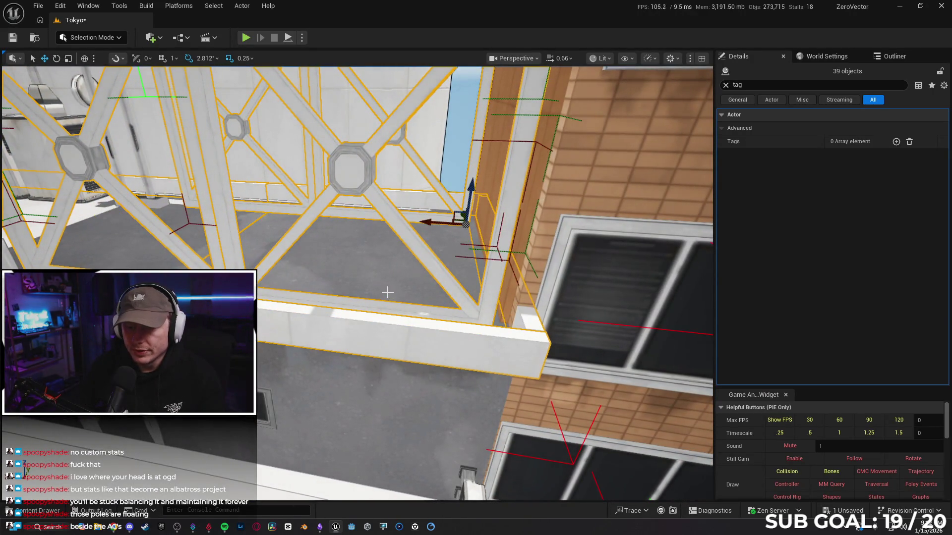
- Add the wall piece, both AC units and the pole, reaching 45 selected objects
{"action": "left_click", "coordinate": [388, 293], "text": "ctrl"}
{"action": "mouse_move", "coordinate": [387, 293]}
{"action": "left_mouse_down"}
{"action": "mouse_move", "coordinate": [399, 277]}
{"action": "mouse_move", "coordinate": [376, 287]}
{"action": "mouse_move", "coordinate": [421, 303]}
{"action": "mouse_move", "coordinate": [409, 205]}
{"action": "left_mouse_up"}
{"action": "left_click", "coordinate": [414, 299], "text": "ctrl"}
{"action": "left_click", "coordinate": [410, 205], "text": "ctrl"}
{"action": "left_click", "coordinate": [351, 210], "text": "ctrl"}
{"action": "left_click_drag", "start_coordinate": [351, 210], "coordinate": [480, 281]}
{"action": "mouse_move", "coordinate": [507, 318]}
{"action": "left_mouse_down"}
{"action": "mouse_move", "coordinate": [467, 342]}
{"action": "mouse_move", "coordinate": [422, 342]}
{"action": "left_mouse_up"}
{"action": "left_click", "coordinate": [460, 348], "text": "ctrl"}
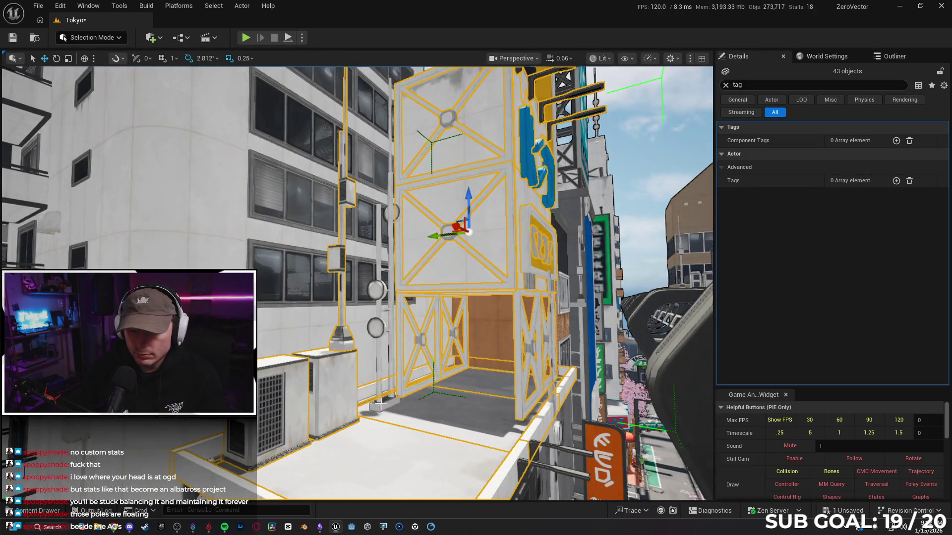
{"action": "left_click", "coordinate": [381, 404], "text": "ctrl"}
{"action": "left_click", "coordinate": [400, 398], "text": "ctrl"}
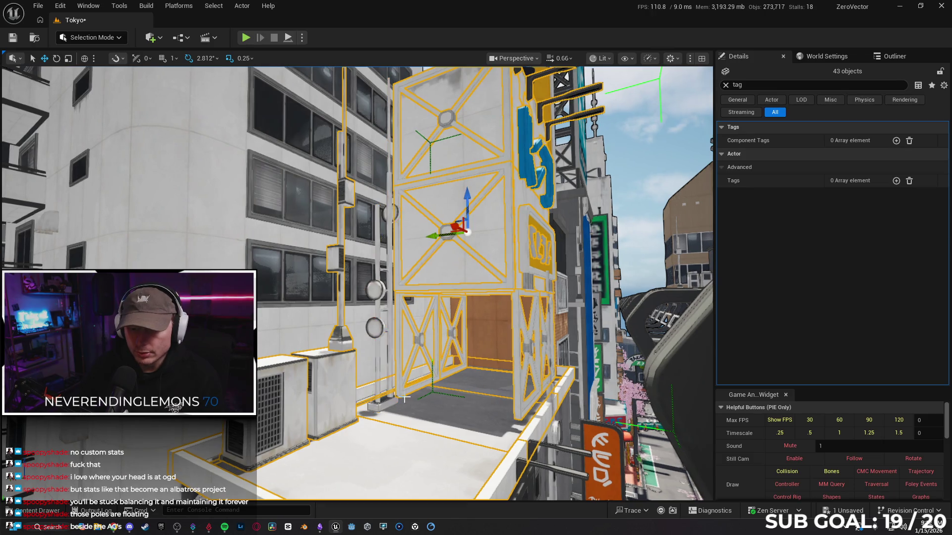
{"action": "key", "text": "ctrl+z"}
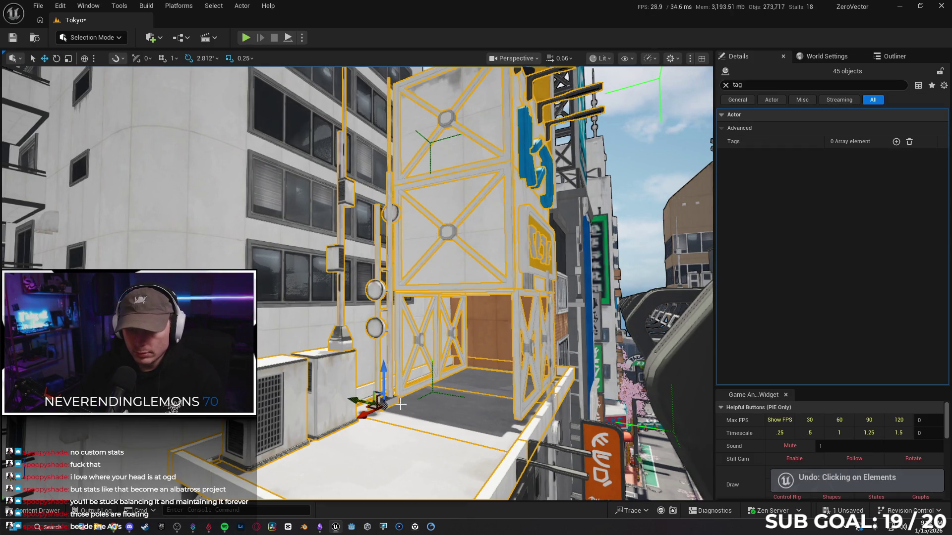
{"action": "scroll", "coordinate": [358, 399], "scroll_direction": "down", "scroll_amount": 6}
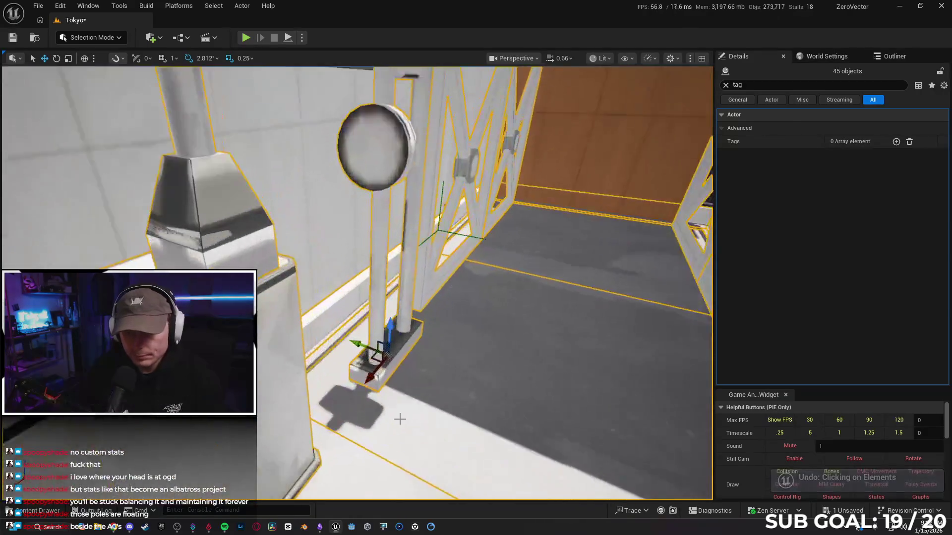
- Inspect the SM_Antenna3 pole, then select the AC unit's 44-object group including the ledge
{"action": "left_click", "coordinate": [388, 380]}
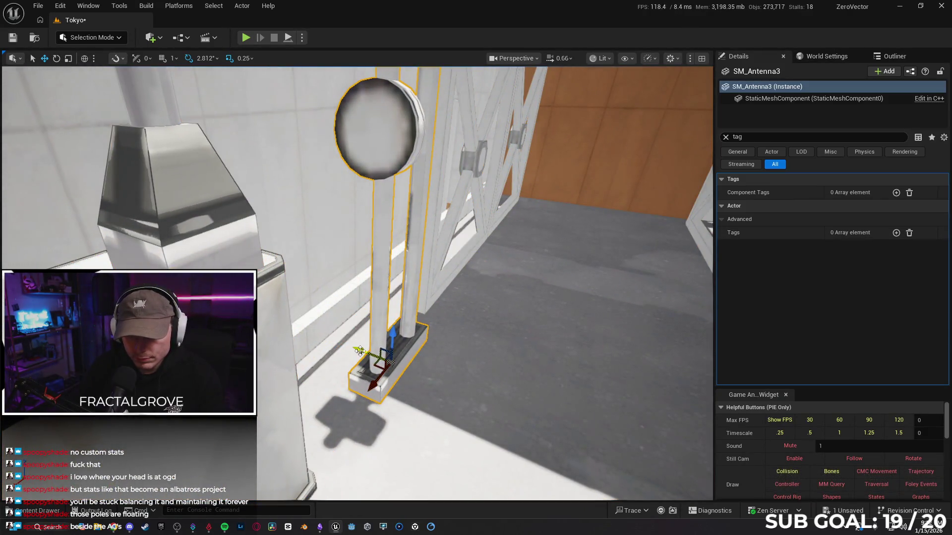
{"action": "scroll", "coordinate": [336, 339], "scroll_direction": "down", "scroll_amount": 2}
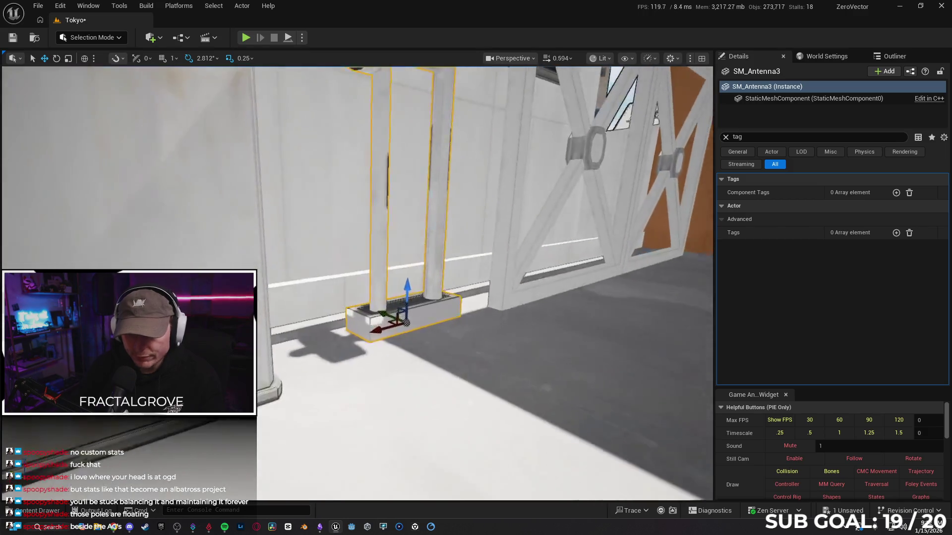
{"action": "scroll", "coordinate": [357, 283], "scroll_direction": "down", "scroll_amount": 1}
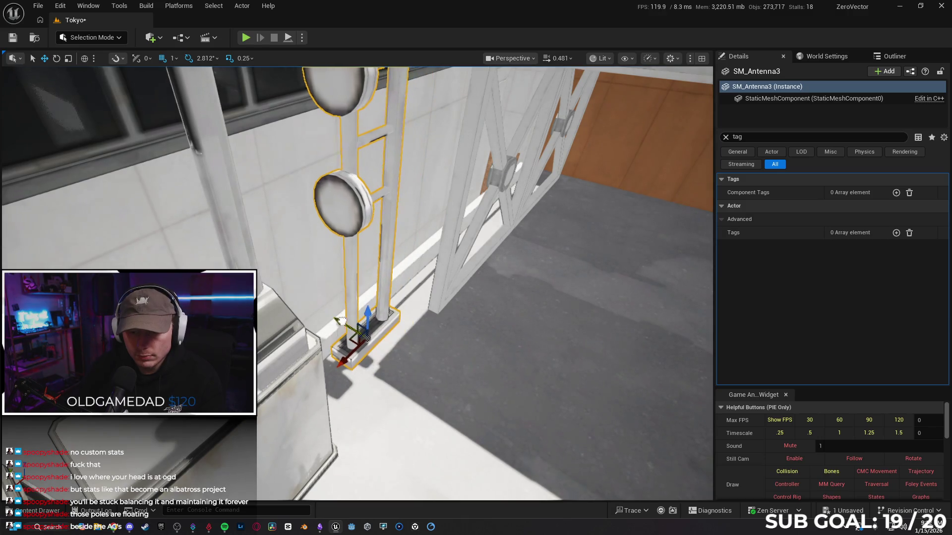
{"action": "mouse_move", "coordinate": [399, 347]}
{"action": "left_mouse_down"}
{"action": "mouse_move", "coordinate": [385, 284]}
{"action": "mouse_move", "coordinate": [357, 317]}
{"action": "mouse_move", "coordinate": [371, 332]}
{"action": "left_mouse_up"}
{"action": "left_click", "coordinate": [313, 341]}
{"action": "mouse_move", "coordinate": [313, 341]}
{"action": "left_mouse_down"}
{"action": "mouse_move", "coordinate": [323, 323]}
{"action": "mouse_move", "coordinate": [347, 312]}
{"action": "mouse_move", "coordinate": [332, 292]}
{"action": "mouse_move", "coordinate": [315, 212]}
{"action": "left_mouse_up"}
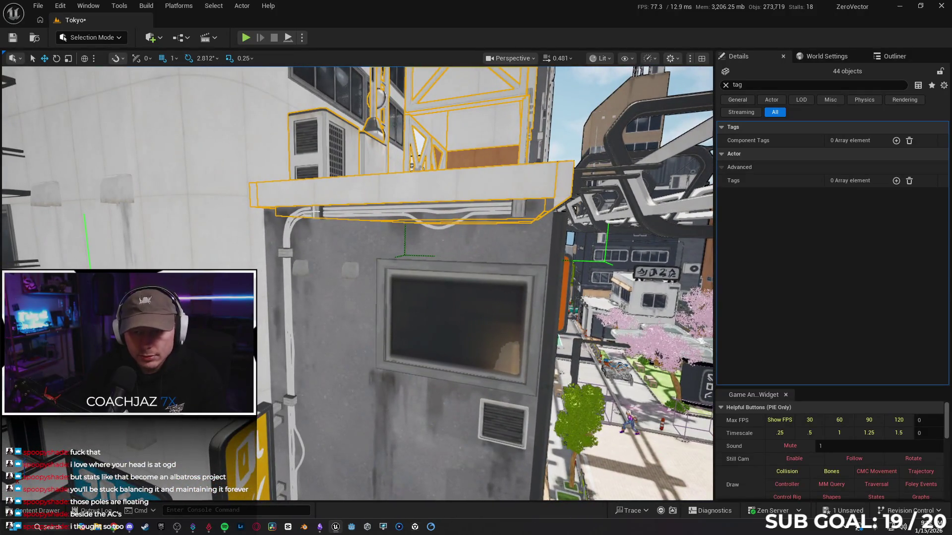
- Add the ledge to the selection, then pick a wall pipe and the small vent
{"action": "left_click", "coordinate": [517, 208]}
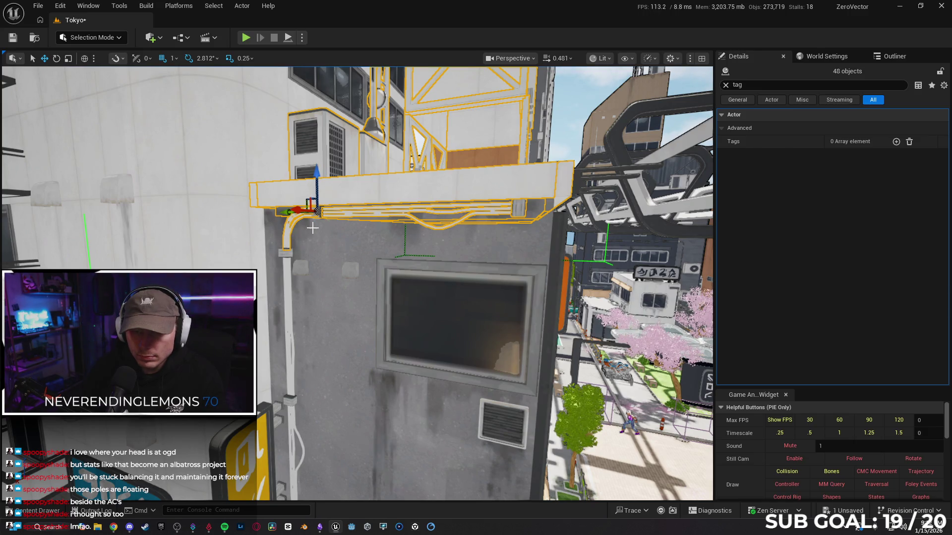
{"action": "scroll", "coordinate": [313, 227], "scroll_direction": "up", "scroll_amount": 5}
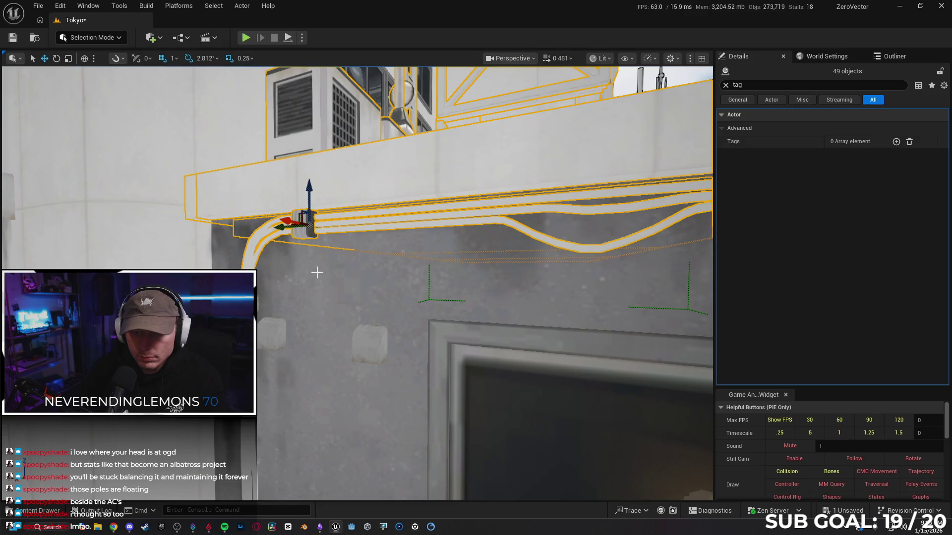
{"action": "scroll", "coordinate": [317, 267], "scroll_direction": "down", "scroll_amount": 5}
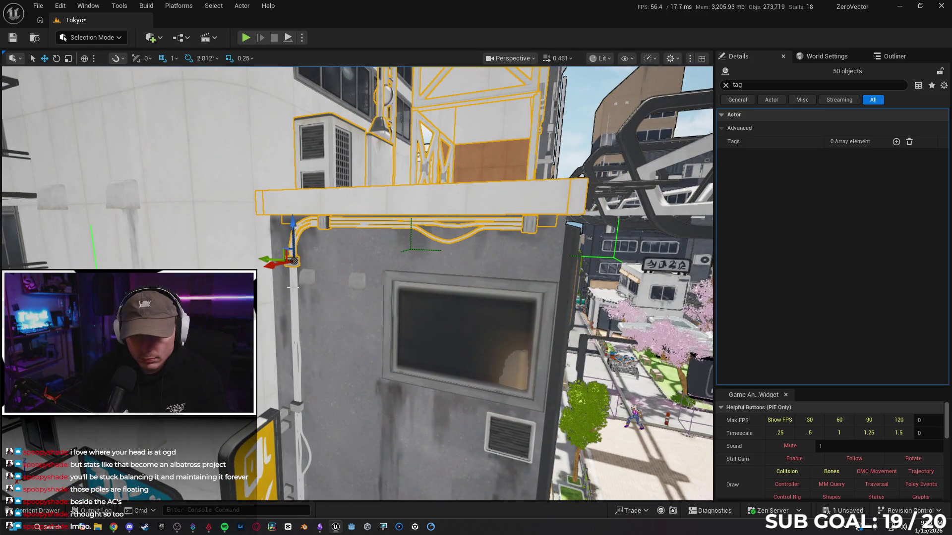
{"action": "scroll", "coordinate": [300, 362], "scroll_direction": "up", "scroll_amount": 5}
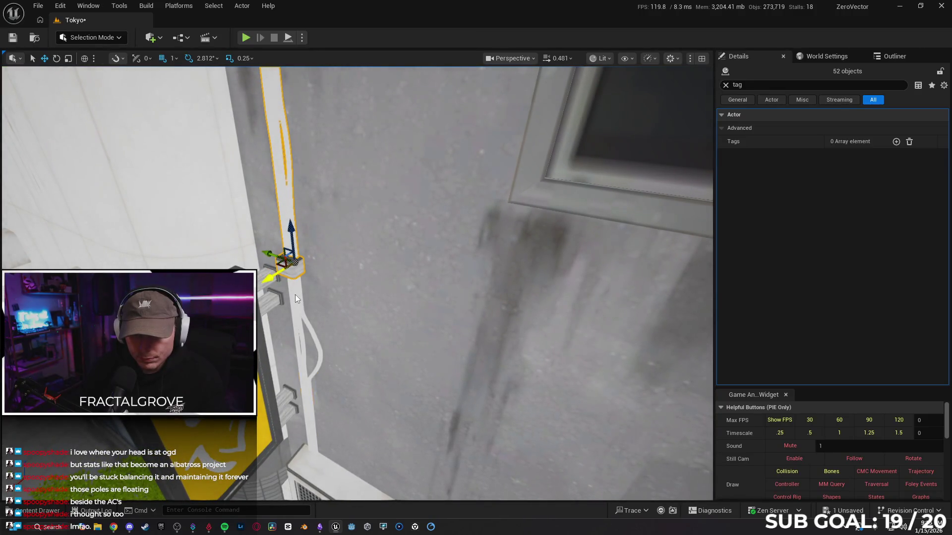
{"action": "scroll", "coordinate": [295, 298], "scroll_direction": "down", "scroll_amount": 5}
{"action": "left_click", "coordinate": [344, 294]}
{"action": "scroll", "coordinate": [344, 295], "scroll_direction": "up", "scroll_amount": 5}
{"action": "scroll", "coordinate": [267, 317], "scroll_direction": "down", "scroll_amount": 3}
{"action": "left_click", "coordinate": [361, 315]}
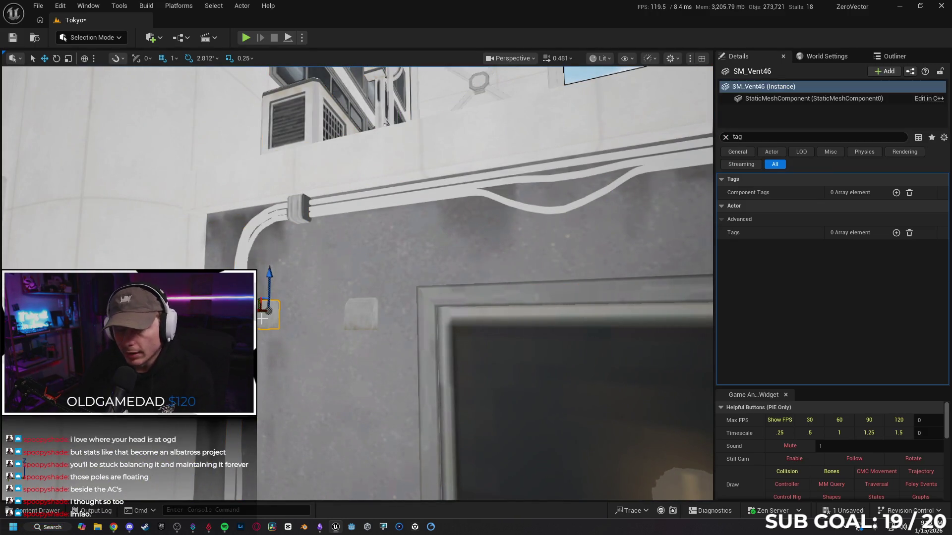
- Deselect the vent and test-select the wall dirt decals, clearing the selection each time
{"action": "key", "text": "Escape"}
{"action": "left_click", "coordinate": [361, 317]}
{"action": "key", "text": "Escape"}
{"action": "left_click_drag", "start_coordinate": [361, 318], "coordinate": [411, 386]}
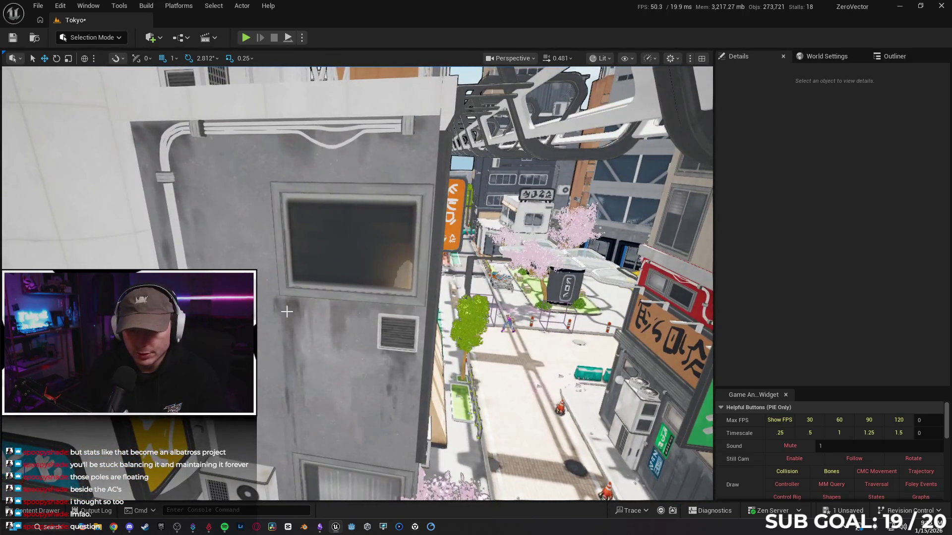
{"action": "left_click", "coordinate": [287, 312]}
{"action": "key", "text": "Escape"}
{"action": "left_click_drag", "start_coordinate": [333, 304], "coordinate": [370, 354]}
{"action": "left_click", "coordinate": [371, 349]}
{"action": "key", "text": "Escape"}
- Select the 52 white frame structures on the ledge, hide them, then unhide them
{"action": "mouse_move", "coordinate": [496, 287]}
{"action": "left_mouse_down"}
{"action": "mouse_move", "coordinate": [472, 274]}
{"action": "mouse_move", "coordinate": [472, 249]}
{"action": "mouse_move", "coordinate": [544, 249]}
{"action": "left_mouse_up"}
{"action": "scroll", "coordinate": [476, 283], "scroll_direction": "down", "scroll_amount": 3}
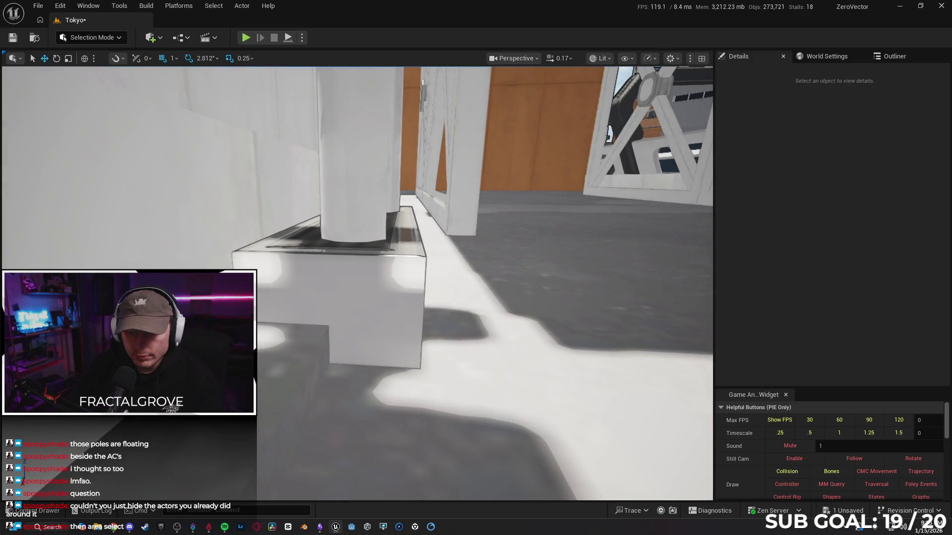
{"action": "left_click", "coordinate": [412, 296]}
{"action": "mouse_move", "coordinate": [411, 296]}
{"action": "left_mouse_down"}
{"action": "mouse_move", "coordinate": [313, 377]}
{"action": "mouse_move", "coordinate": [466, 290]}
{"action": "left_mouse_up"}
{"action": "key", "text": "h"}
{"action": "scroll", "coordinate": [461, 295], "scroll_direction": "up", "scroll_amount": 3}
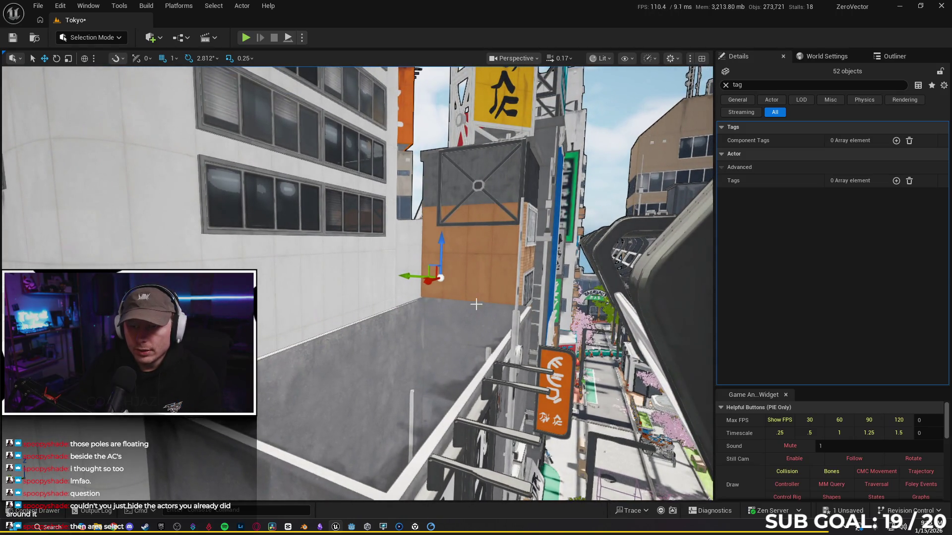
{"action": "key", "text": "ctrl+h"}
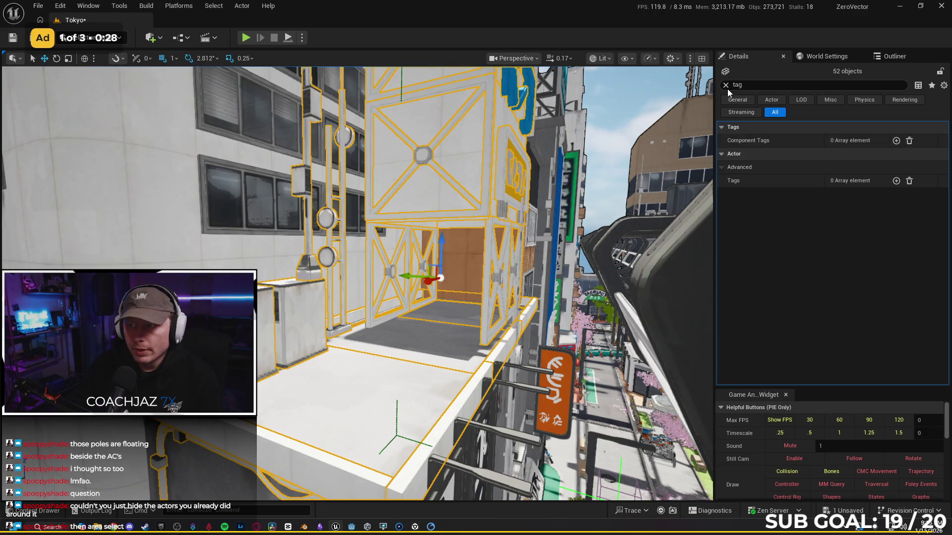
- Clear the tag filter and add wall pieces and the vent panel, leaving the yellow sign out
{"action": "left_click", "coordinate": [725, 85]}
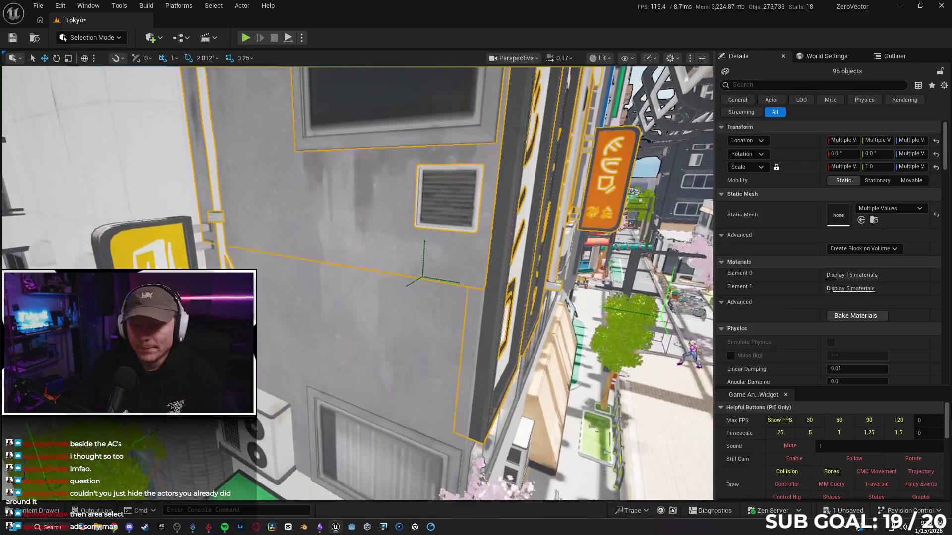
{"action": "left_click", "coordinate": [298, 263], "text": "ctrl"}
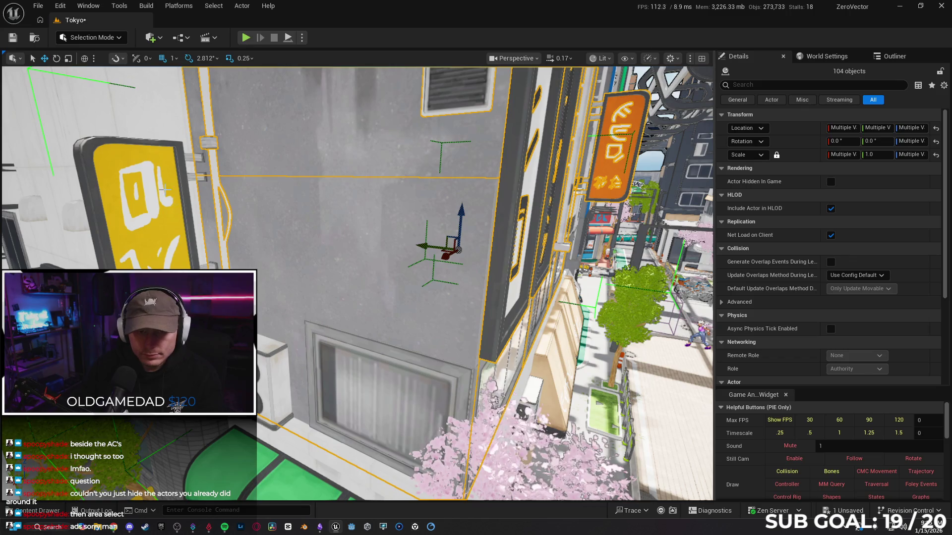
{"action": "left_click", "coordinate": [94, 180], "text": "ctrl"}
{"action": "left_click", "coordinate": [141, 174], "text": "ctrl"}
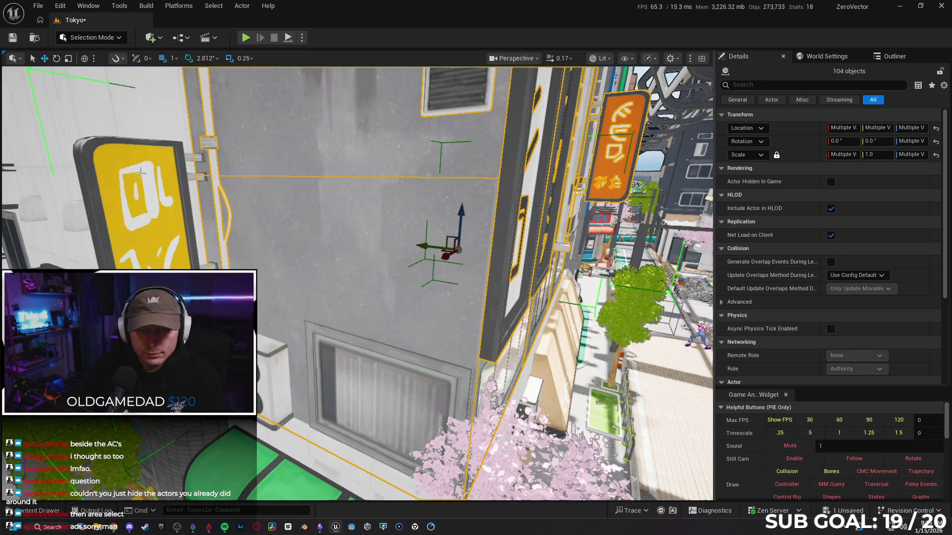
{"action": "left_click", "coordinate": [146, 175], "text": "ctrl"}
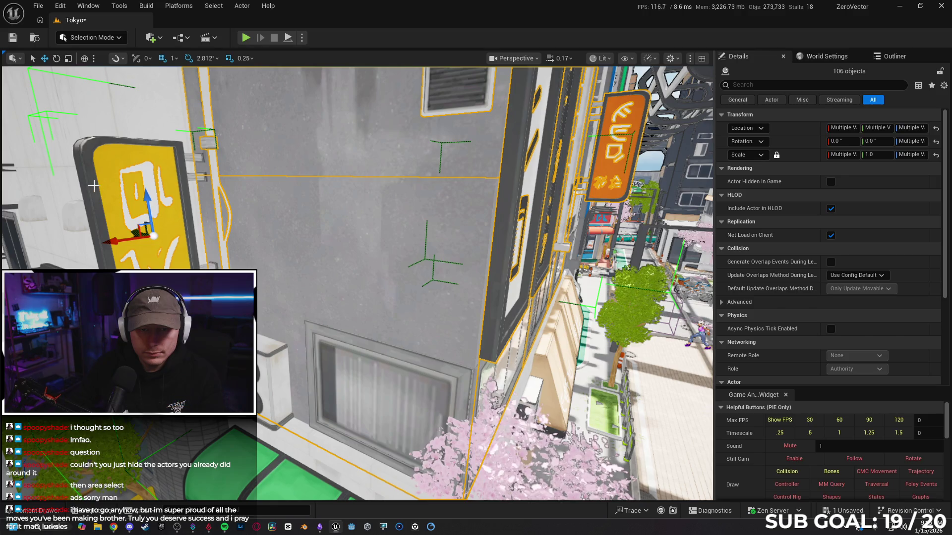
{"action": "left_click", "coordinate": [257, 265], "text": "ctrl"}
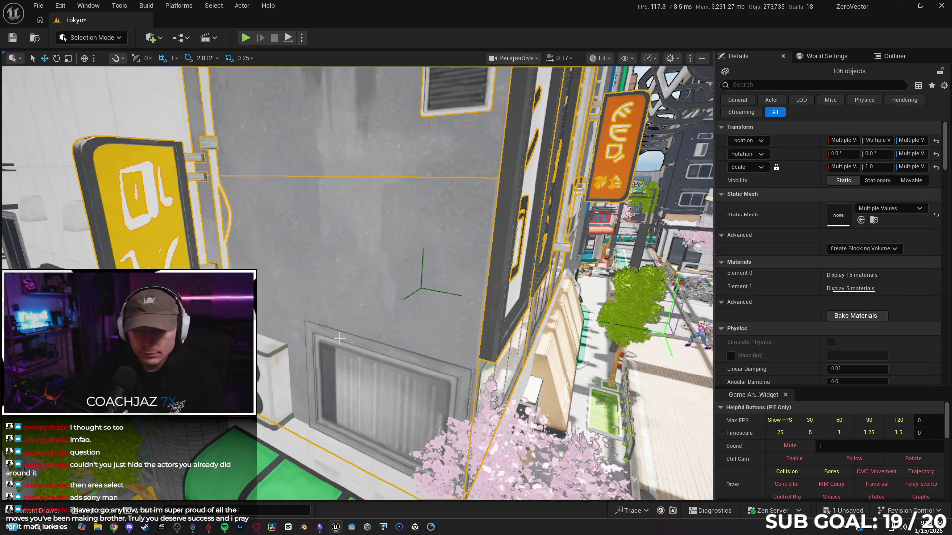
{"action": "left_click", "coordinate": [359, 353], "text": "ctrl"}
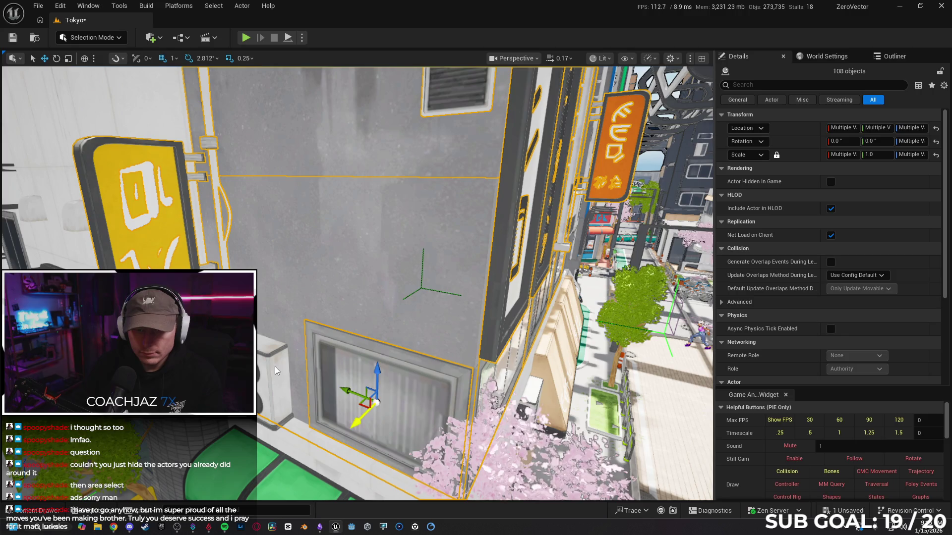
{"action": "left_click", "coordinate": [318, 369], "text": "ctrl"}
- Add the facade window pieces, then restore the 111-object selection after clearing it
{"action": "mouse_move", "coordinate": [331, 368]}
{"action": "left_mouse_down"}
{"action": "mouse_move", "coordinate": [347, 347]}
{"action": "mouse_move", "coordinate": [376, 342]}
{"action": "mouse_move", "coordinate": [376, 328]}
{"action": "mouse_move", "coordinate": [347, 307]}
{"action": "mouse_move", "coordinate": [339, 280]}
{"action": "left_mouse_up"}
{"action": "left_click_drag", "start_coordinate": [328, 345], "coordinate": [327, 344]}
{"action": "left_click", "coordinate": [452, 347], "text": "ctrl"}
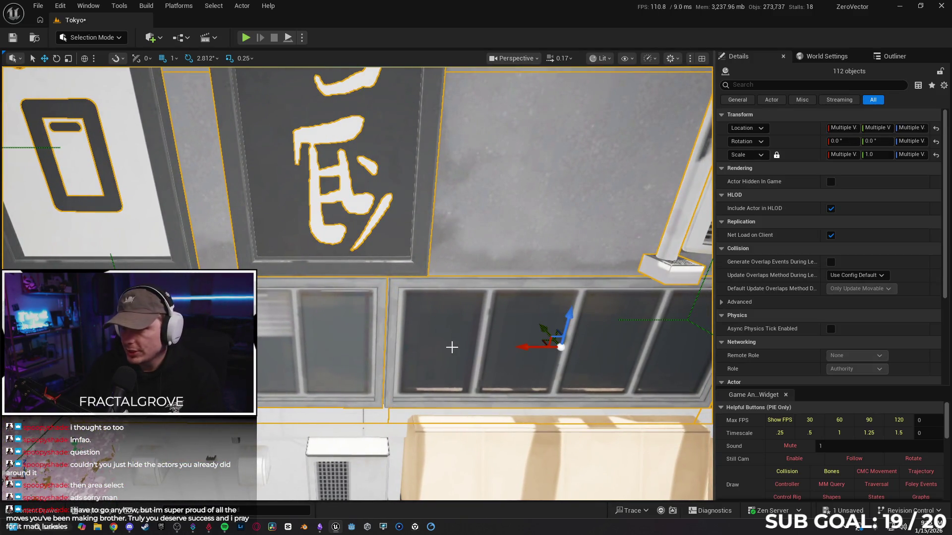
{"action": "left_click", "coordinate": [424, 359], "text": "ctrl"}
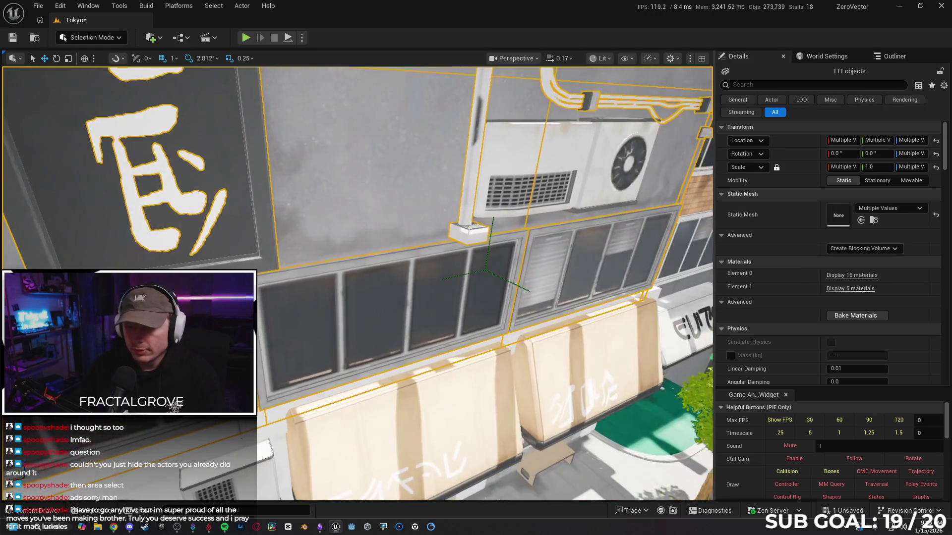
{"action": "key", "text": "Escape"}
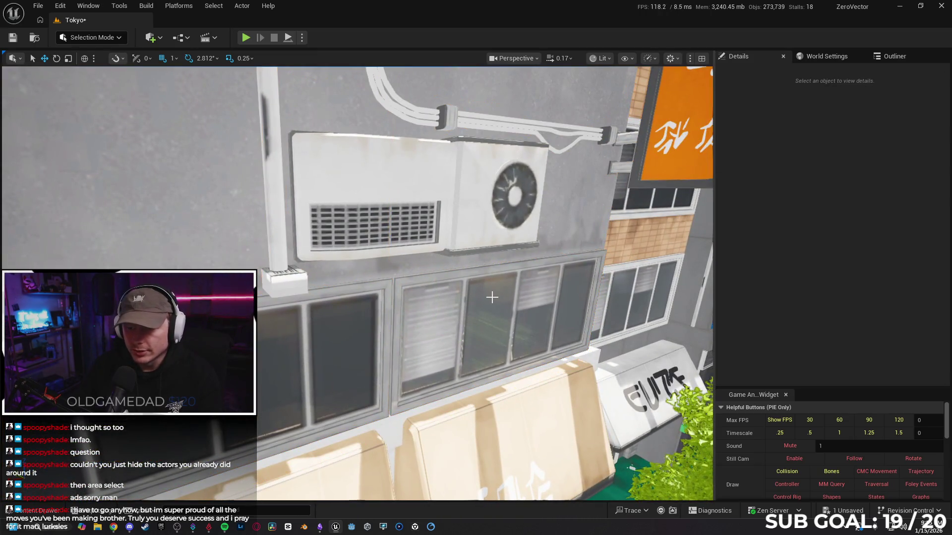
{"action": "key", "text": "ctrl+z"}
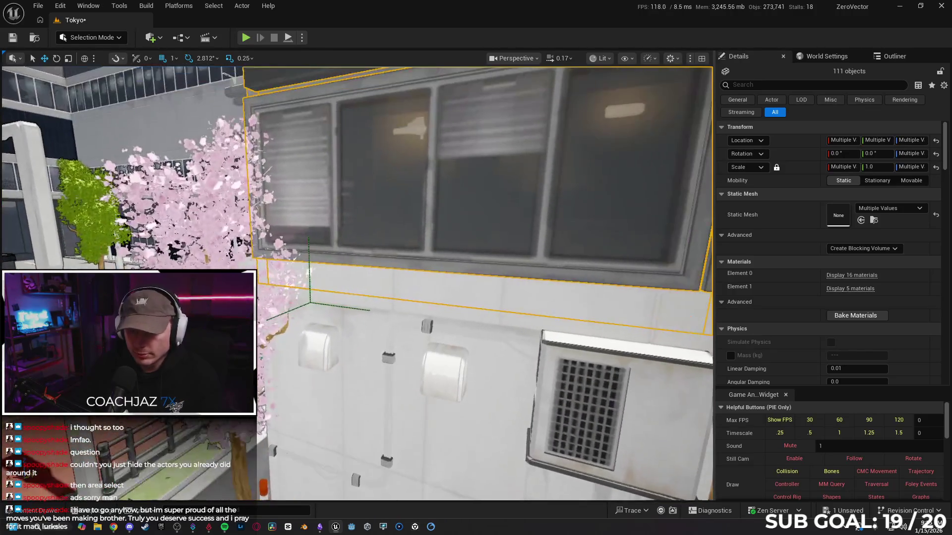
- Test-select the small wall vent and the white wall box, clearing each one
{"action": "left_click_drag", "start_coordinate": [476, 247], "coordinate": [490, 245]}
{"action": "left_click", "coordinate": [316, 351]}
{"action": "left_click_drag", "start_coordinate": [316, 352], "coordinate": [436, 399]}
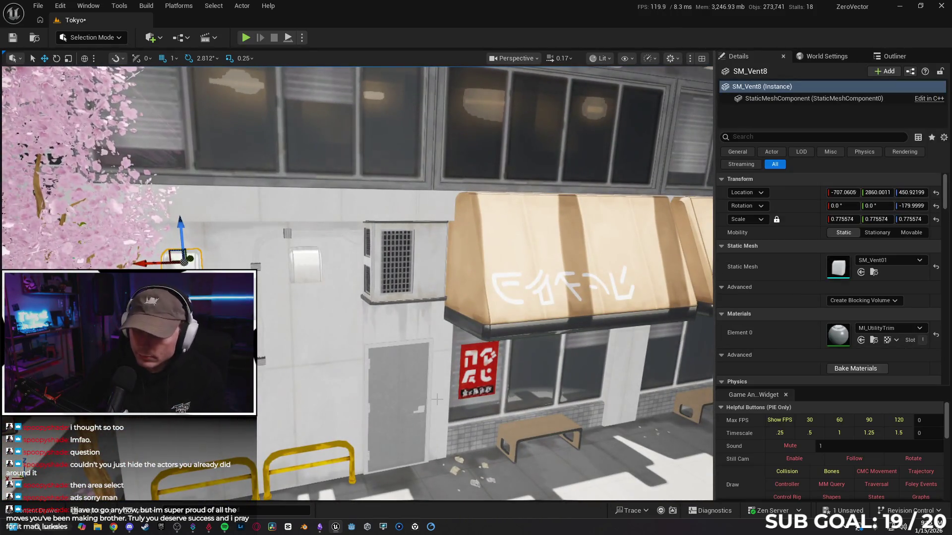
{"action": "key", "text": "Escape"}
{"action": "left_click", "coordinate": [314, 280]}
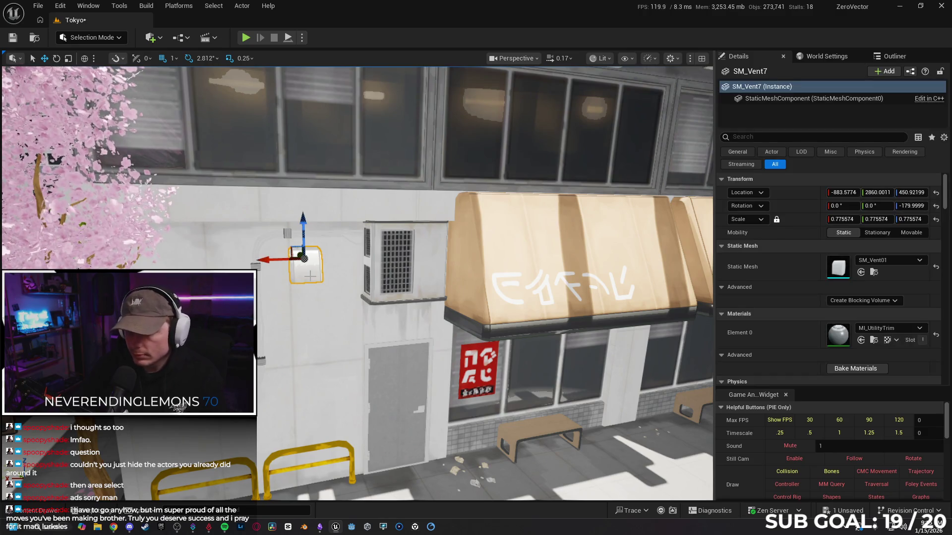
{"action": "key", "text": "Escape"}
{"action": "mouse_move", "coordinate": [314, 280]}
{"action": "left_mouse_down"}
{"action": "mouse_move", "coordinate": [346, 259]}
{"action": "mouse_move", "coordinate": [322, 258]}
{"action": "mouse_move", "coordinate": [347, 251]}
{"action": "mouse_move", "coordinate": [350, 292]}
{"action": "left_mouse_up"}
- Gather the wall strip, pipe, shop-front and awning, test-hide them, then add the upper building
{"action": "left_click", "coordinate": [238, 233]}
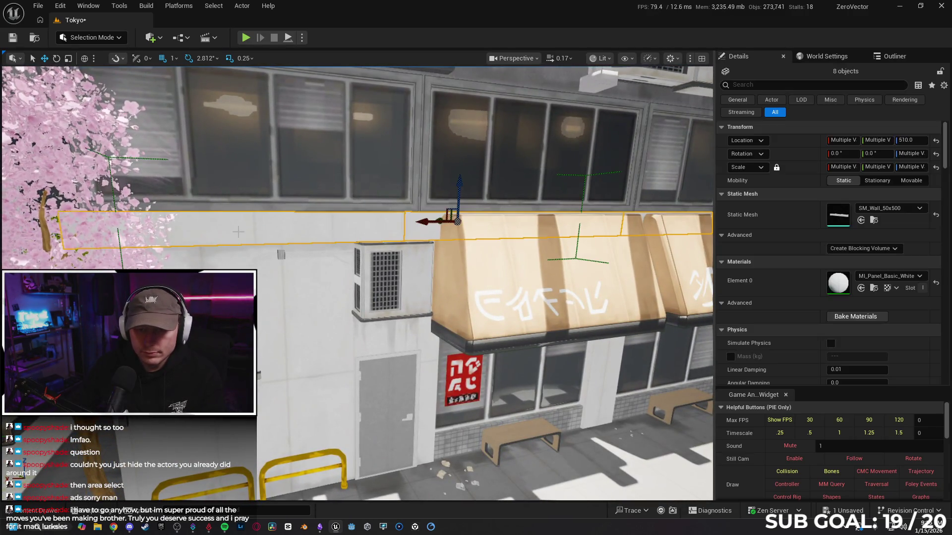
{"action": "left_click", "coordinate": [294, 257], "text": "ctrl"}
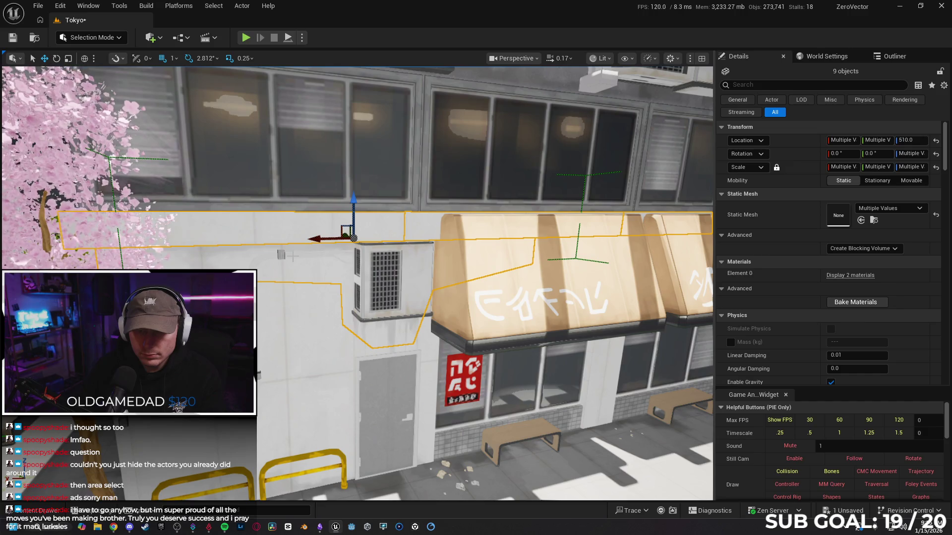
{"action": "left_click", "coordinate": [294, 256], "text": "ctrl"}
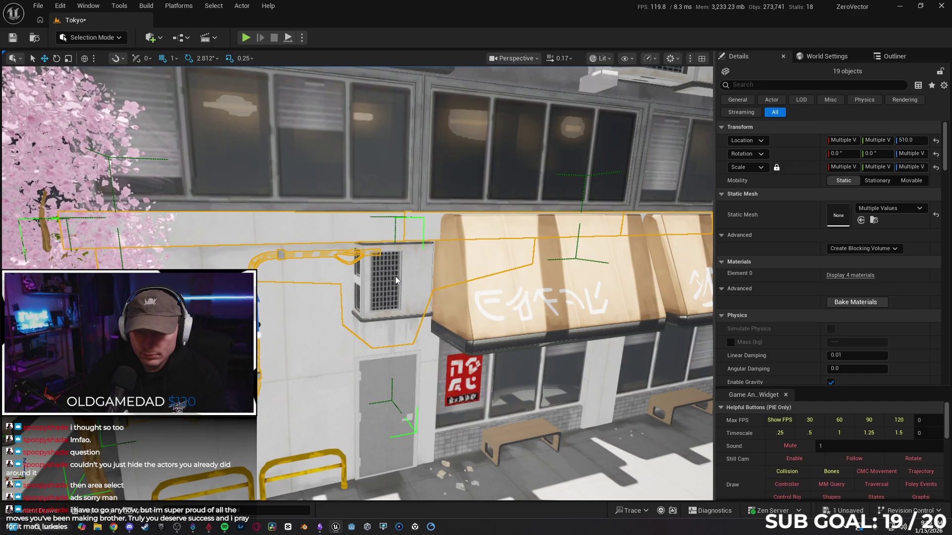
{"action": "left_click", "coordinate": [516, 328], "text": "ctrl"}
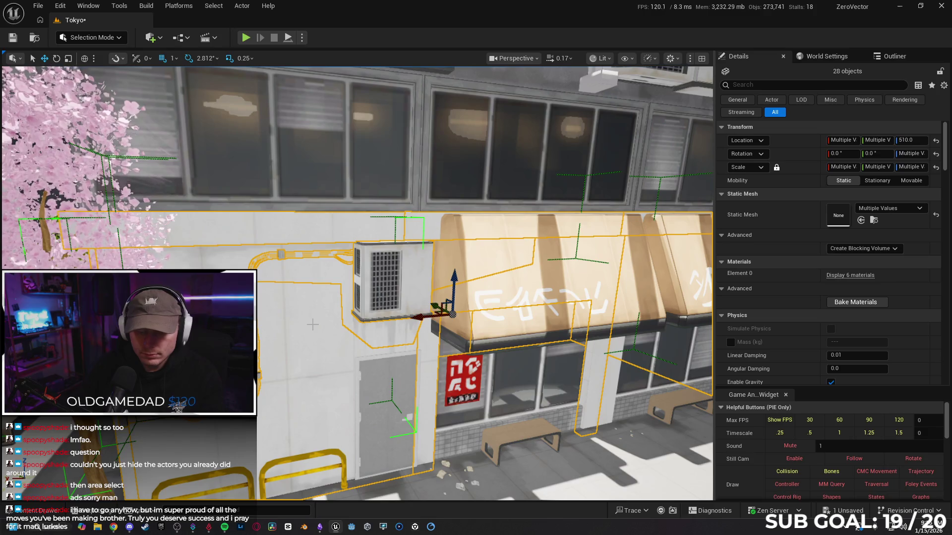
{"action": "key", "text": "h"}
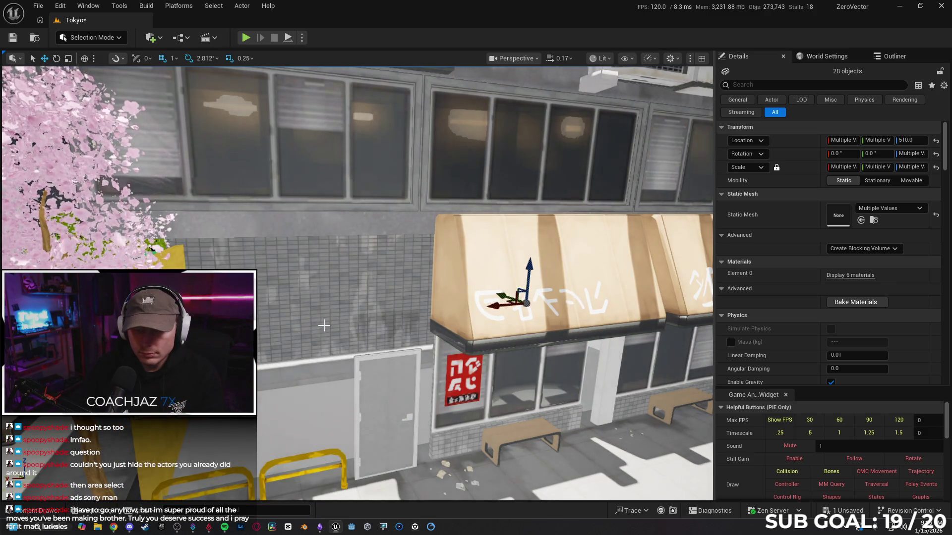
{"action": "key", "text": "ctrl+z"}
{"action": "left_click", "coordinate": [339, 190], "text": "ctrl"}
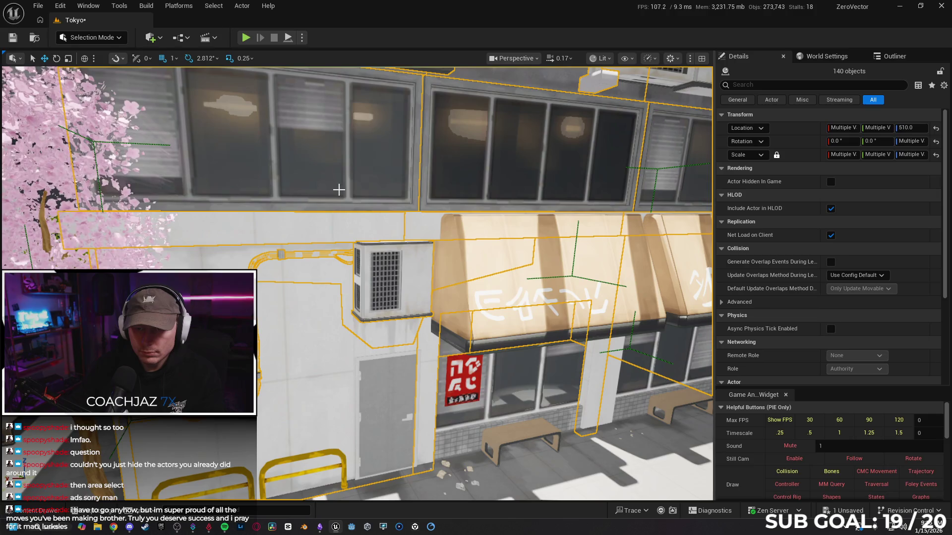
- Drop a piece at the AC unit from the selection and add the side door
{"action": "left_click", "coordinate": [379, 294], "text": "ctrl"}
{"action": "scroll", "coordinate": [378, 296], "scroll_direction": "up", "scroll_amount": 3}
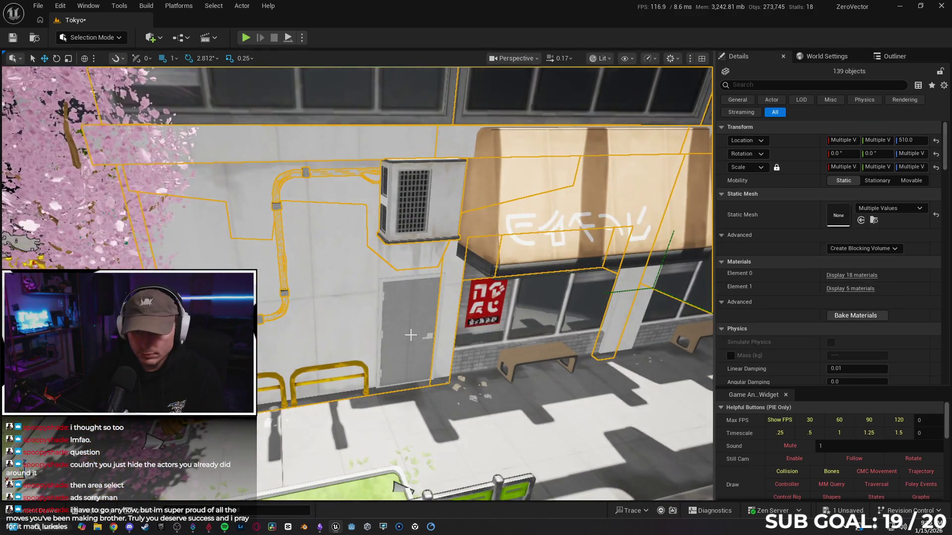
{"action": "left_click", "coordinate": [410, 335], "text": "ctrl"}
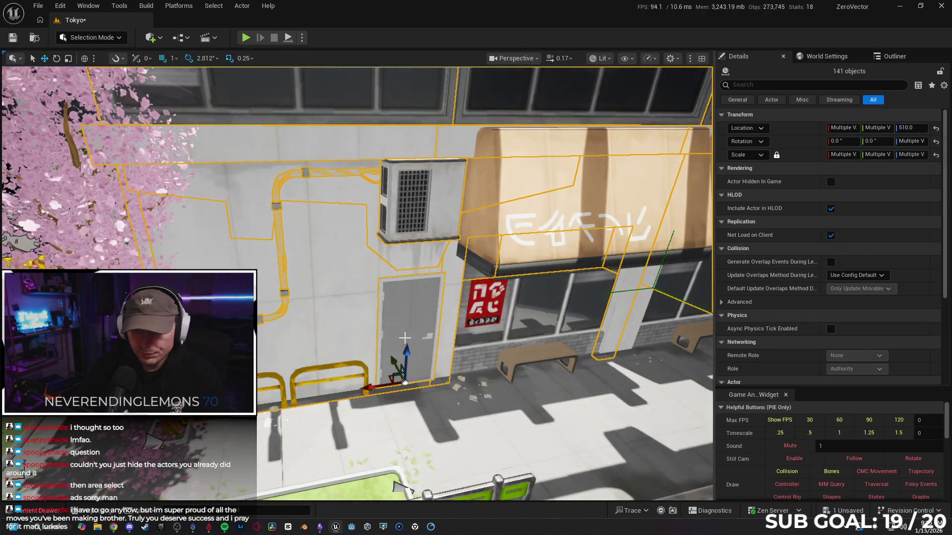
{"action": "scroll", "coordinate": [386, 320], "scroll_direction": "up", "scroll_amount": 3}
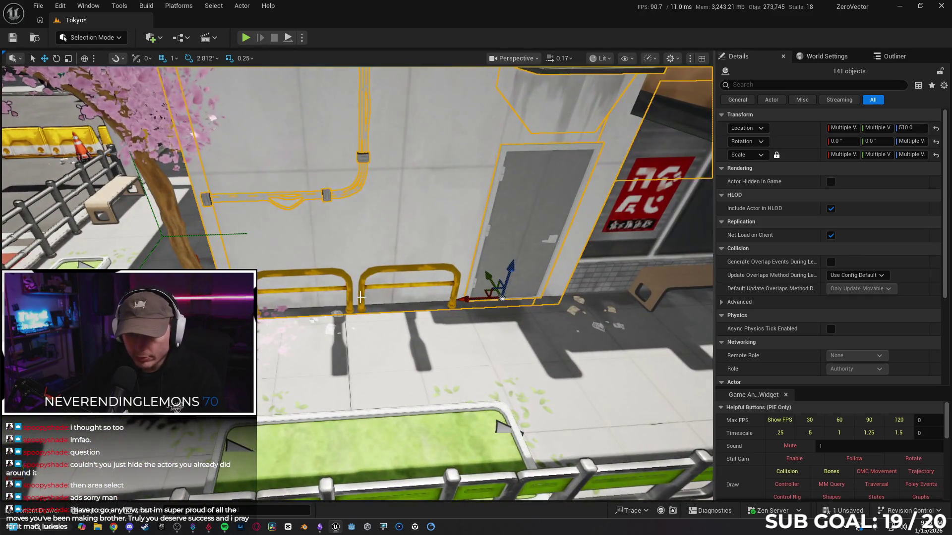
- Add the green-awning shop's door and green shutter, drop a stray piece, and search Details for 'tri'
{"action": "left_click_drag", "start_coordinate": [357, 283], "coordinate": [317, 288]}
{"action": "left_click_drag", "start_coordinate": [355, 322], "coordinate": [350, 323]}
{"action": "left_click", "coordinate": [354, 322], "text": "ctrl"}
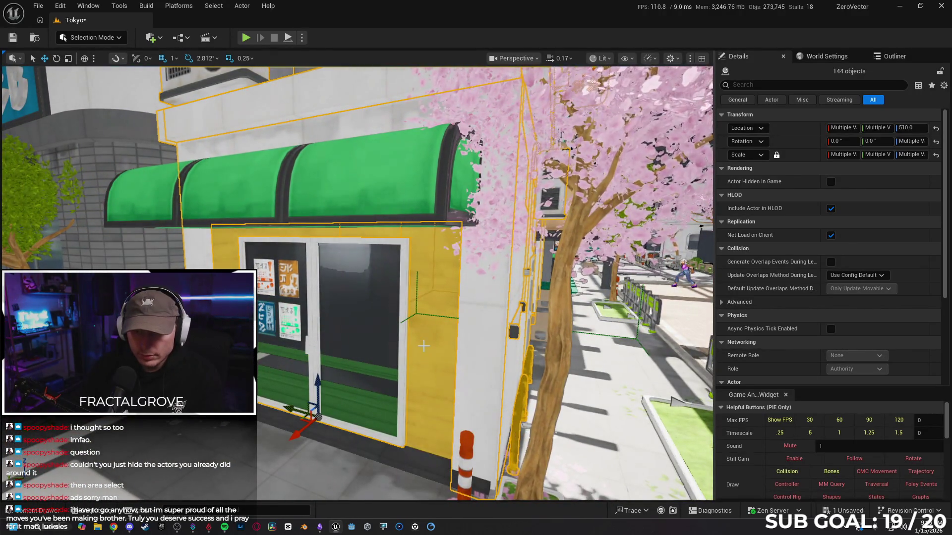
{"action": "left_click", "coordinate": [423, 346], "text": "ctrl"}
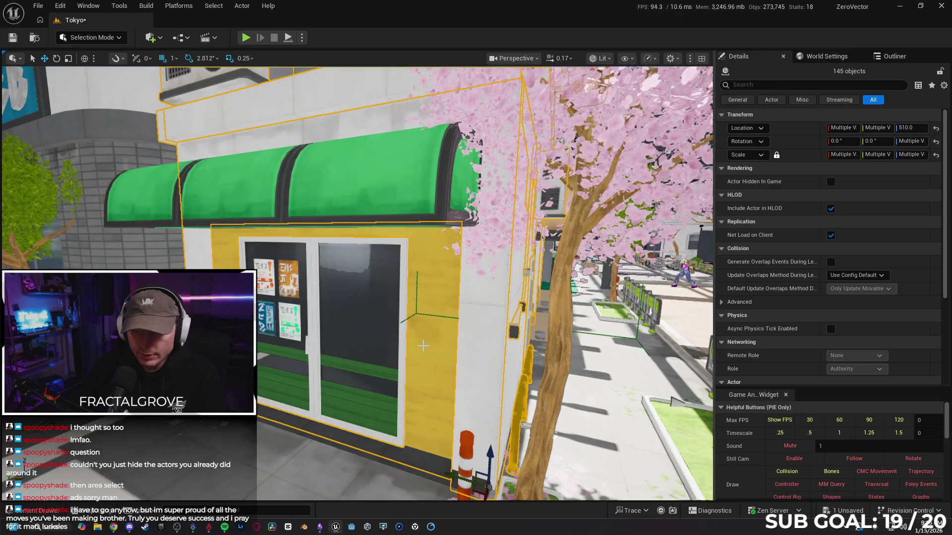
{"action": "left_click", "coordinate": [404, 375], "text": "ctrl"}
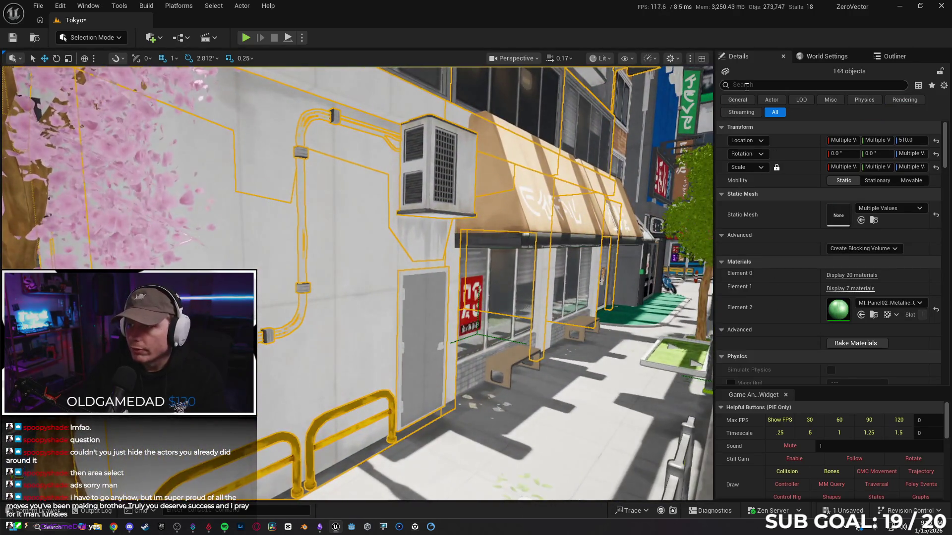
{"action": "type", "text": "tri"}
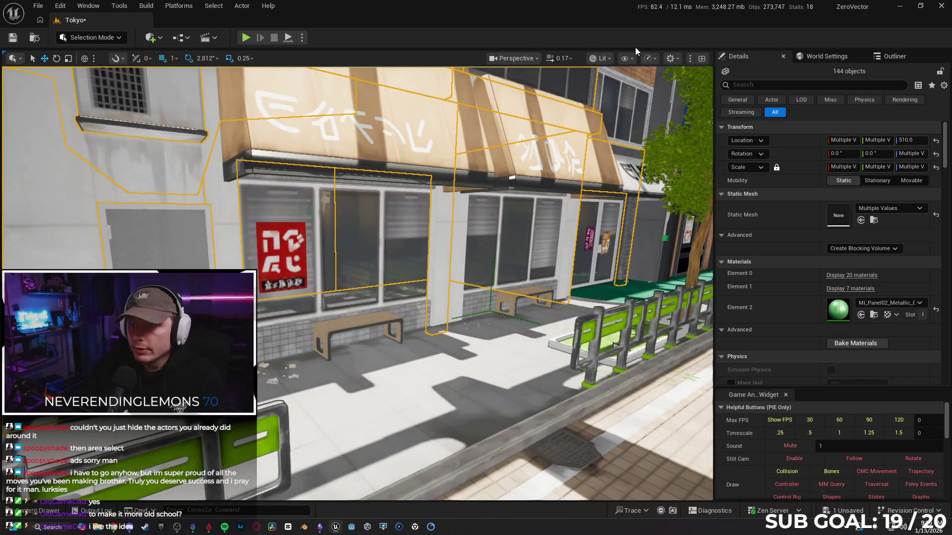
- Switch the viewport to Wireframe, then back to Lit shading
{"action": "left_click", "coordinate": [601, 58]}
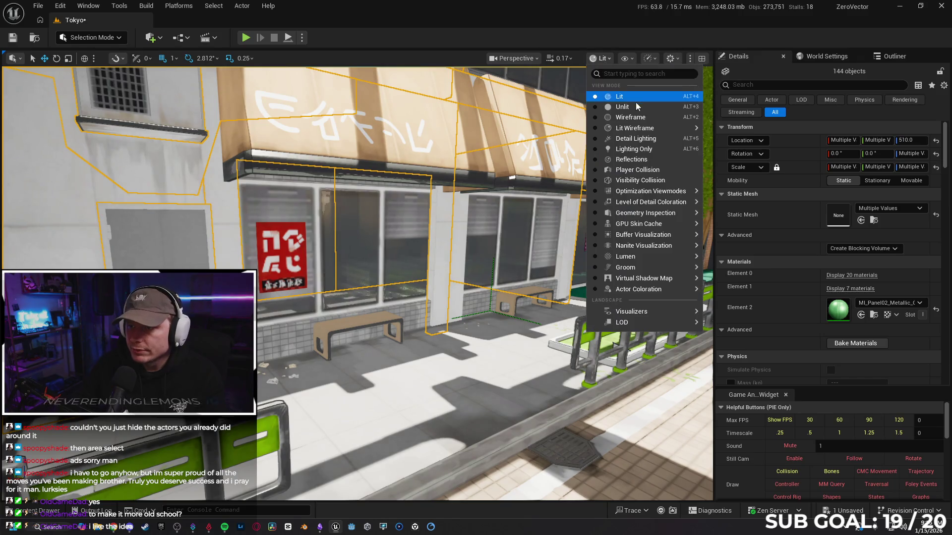
{"action": "left_click", "coordinate": [638, 118]}
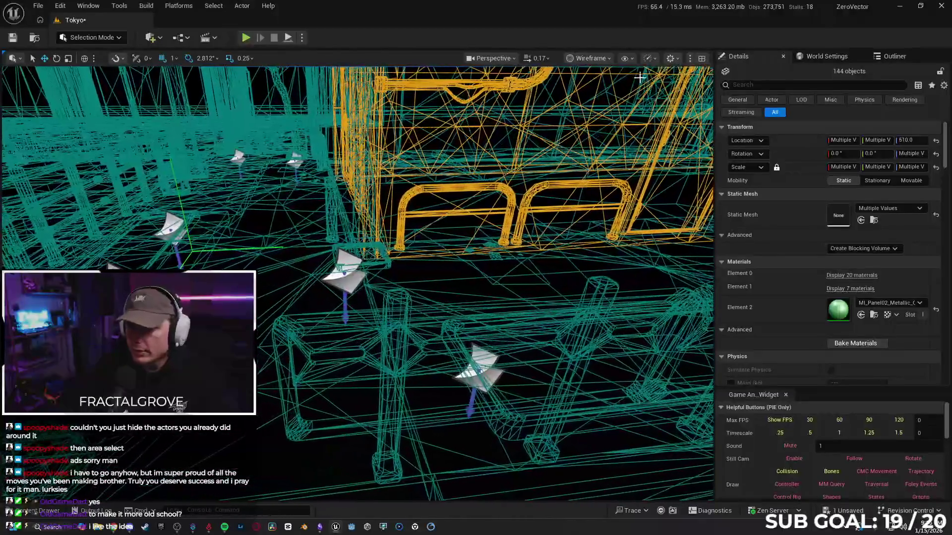
{"action": "left_click", "coordinate": [590, 58]}
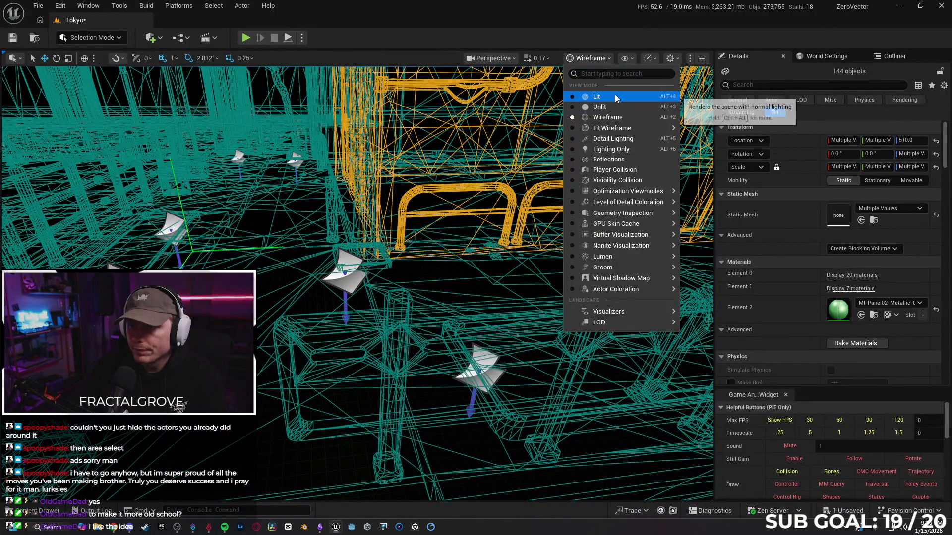
{"action": "left_click", "coordinate": [616, 97]}
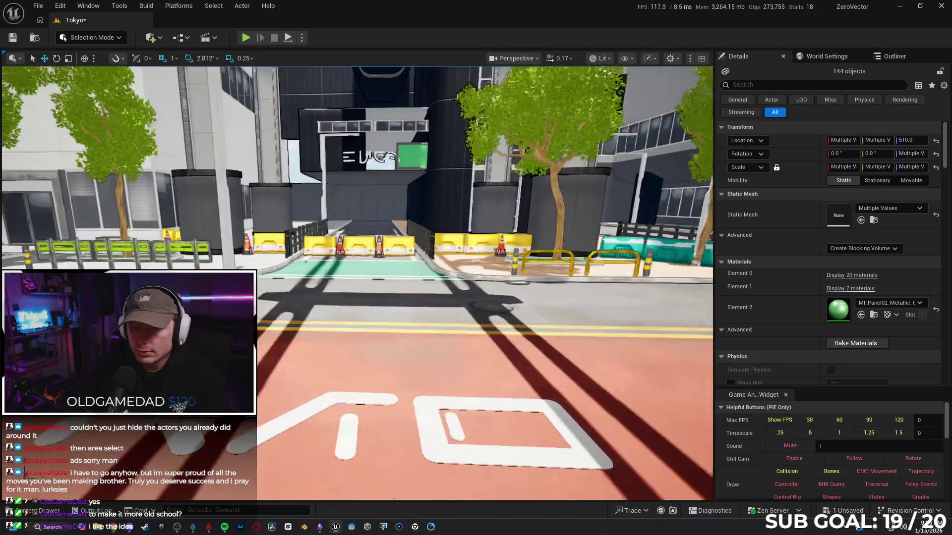
- Fly along the street and select the yellow SM_Bollard02 sidewalk bollards
{"action": "scroll", "coordinate": [357, 282], "scroll_direction": "up", "scroll_amount": 2}
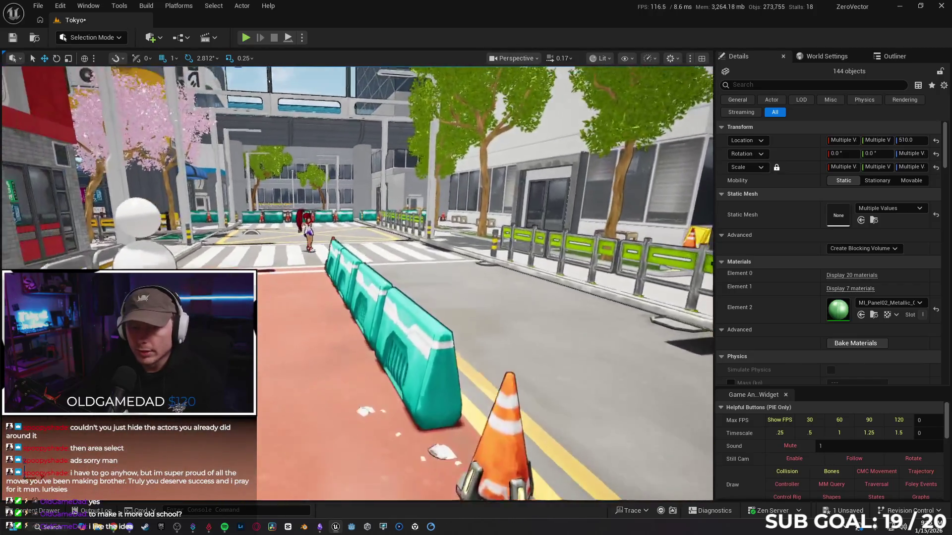
{"action": "scroll", "coordinate": [357, 282], "scroll_direction": "up", "scroll_amount": 1}
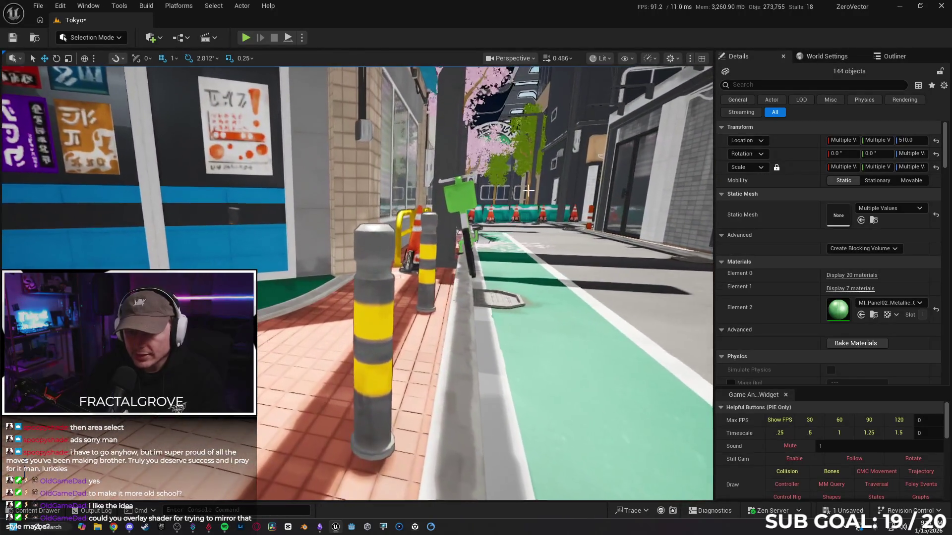
{"action": "left_click", "coordinate": [374, 304]}
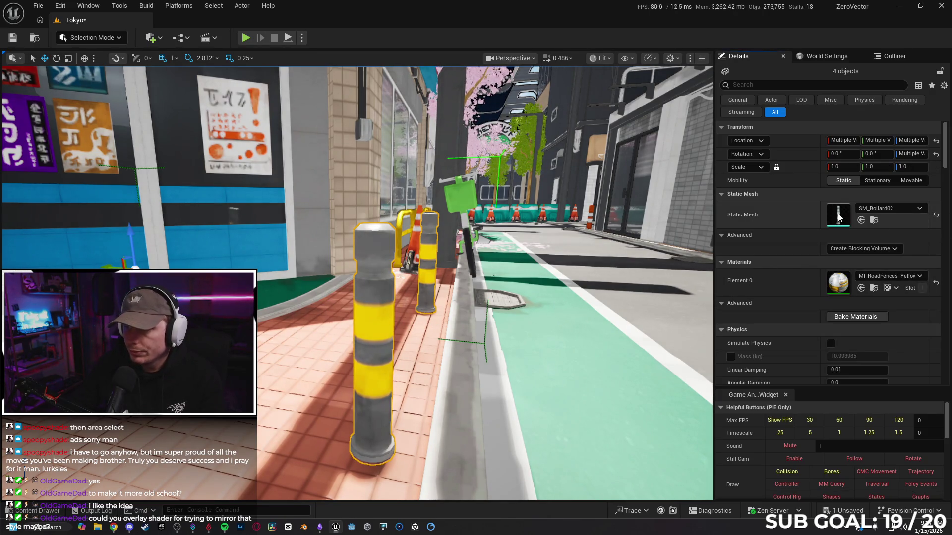
- Open SM_Bollard02 with Ctrl+E and reduce it to a 250 Max Triangles Count
{"action": "key", "text": "ctrl+e"}
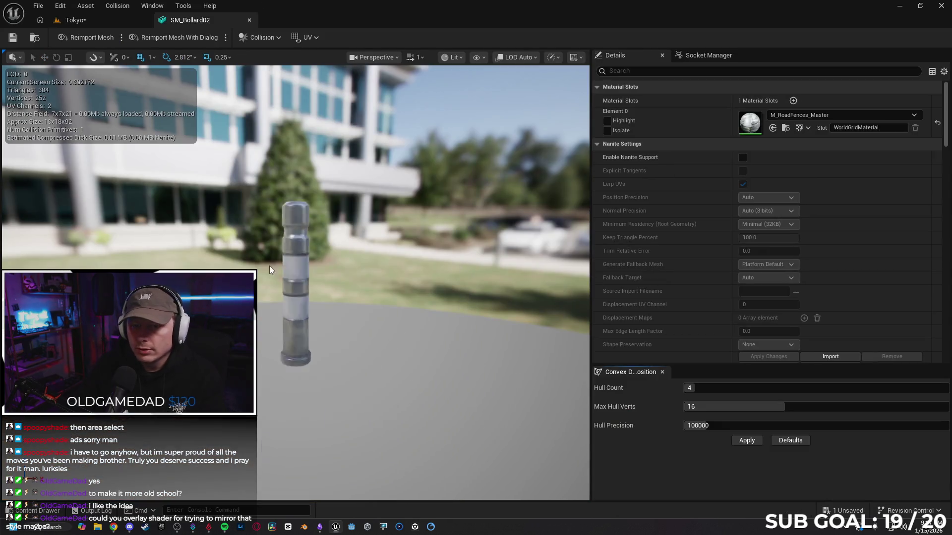
{"action": "scroll", "coordinate": [675, 228], "scroll_direction": "down", "scroll_amount": 10}
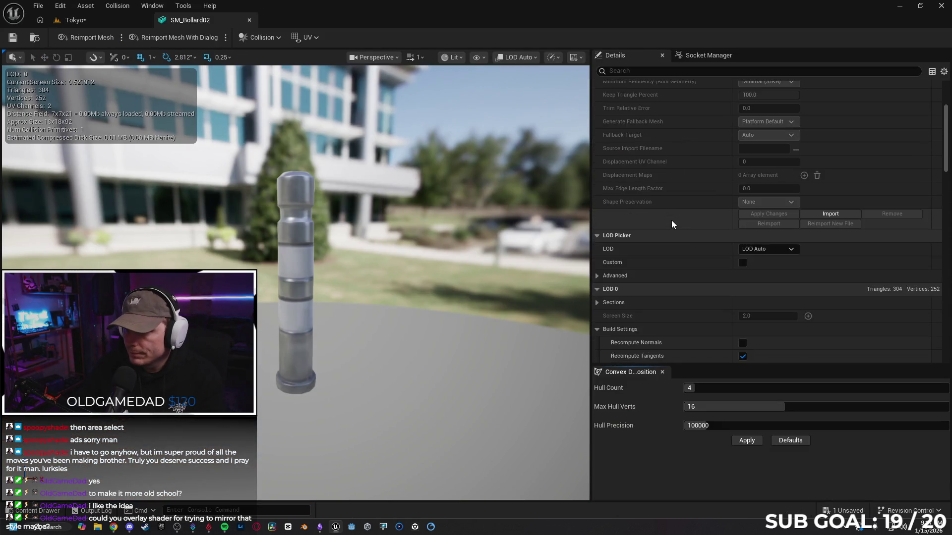
{"action": "scroll", "coordinate": [673, 229], "scroll_direction": "down", "scroll_amount": 10}
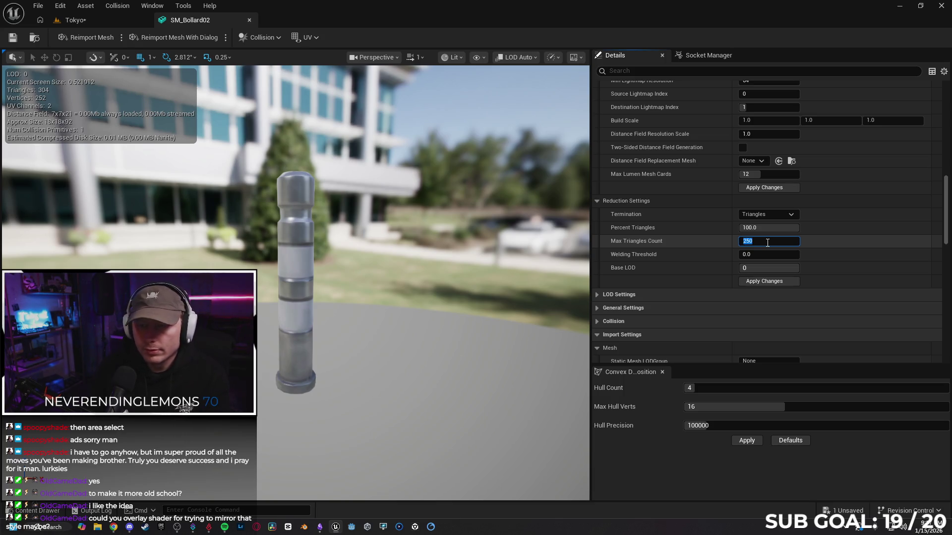
{"action": "left_click", "coordinate": [749, 283]}
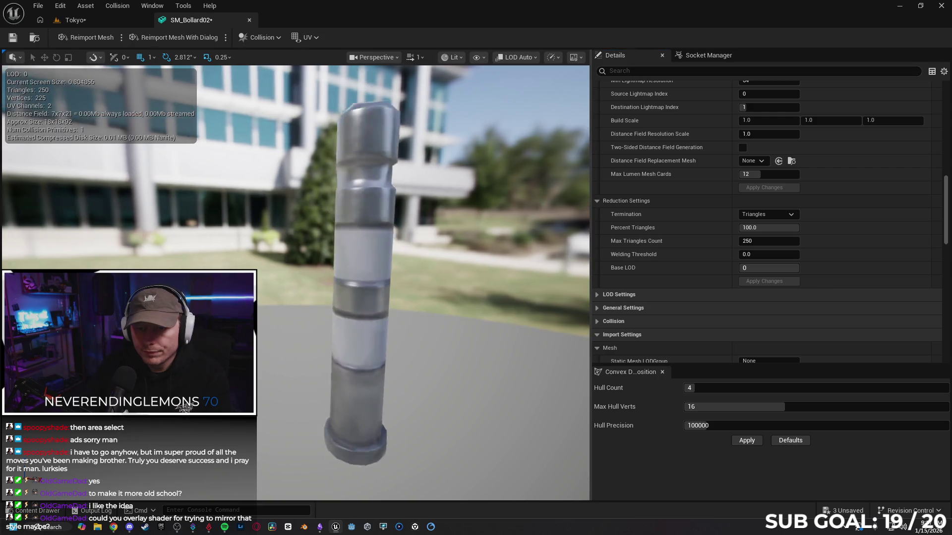
{"action": "left_click_drag", "start_coordinate": [322, 297], "coordinate": [243, 297]}
{"action": "type", "text": "100"}
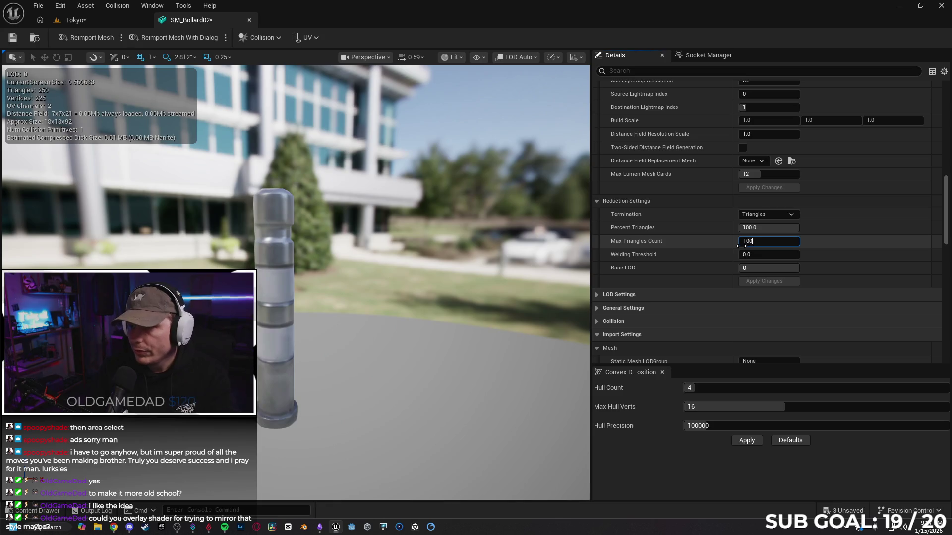
- Rebuild the bollard with Max Triangles Count 100, then 500, keeping Triangles termination
{"action": "key", "text": "Return"}
{"action": "left_click", "coordinate": [755, 284]}
{"action": "mouse_move", "coordinate": [396, 298]}
{"action": "left_mouse_down"}
{"action": "mouse_move", "coordinate": [397, 342]}
{"action": "mouse_move", "coordinate": [318, 283]}
{"action": "mouse_move", "coordinate": [248, 261]}
{"action": "left_mouse_up"}
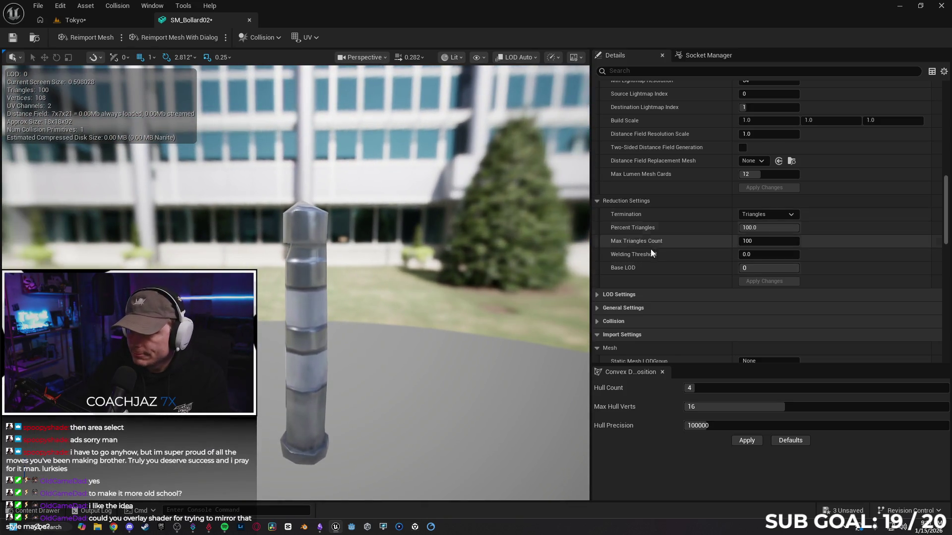
{"action": "left_click", "coordinate": [795, 215]}
{"action": "left_click", "coordinate": [797, 216]}
{"action": "type", "text": "500"}
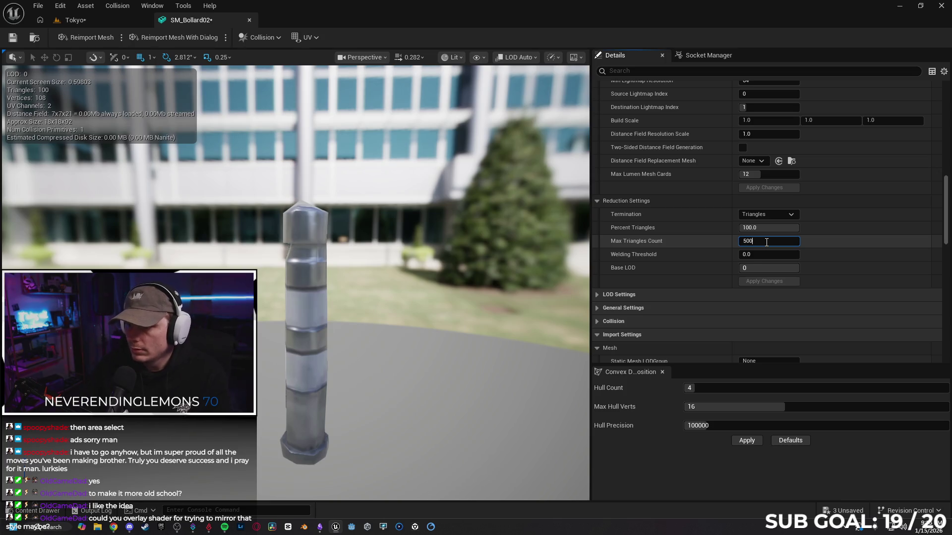
{"action": "key", "text": "Return"}
{"action": "left_click", "coordinate": [764, 281]}
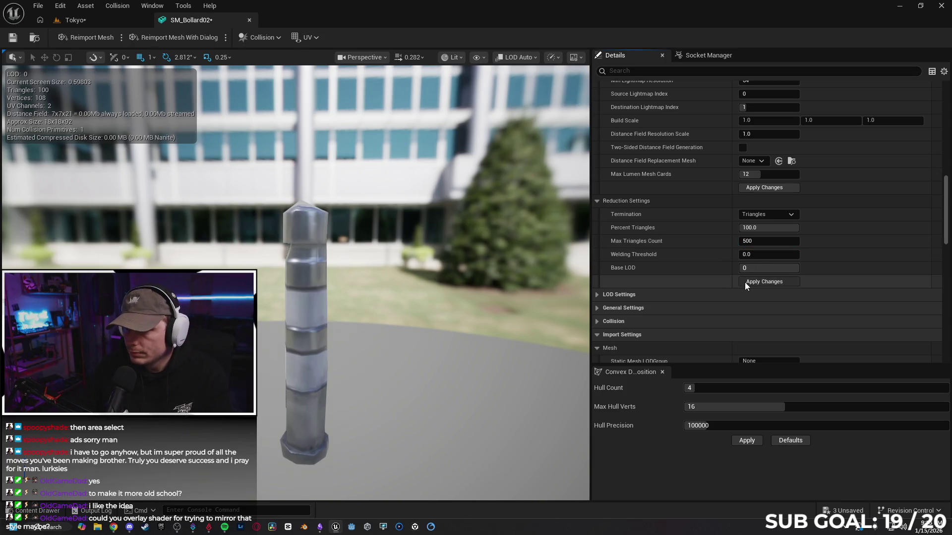
- Switch reduction termination to Vertices and rebuild the bollard at about half its vertices
{"action": "left_click", "coordinate": [747, 215]}
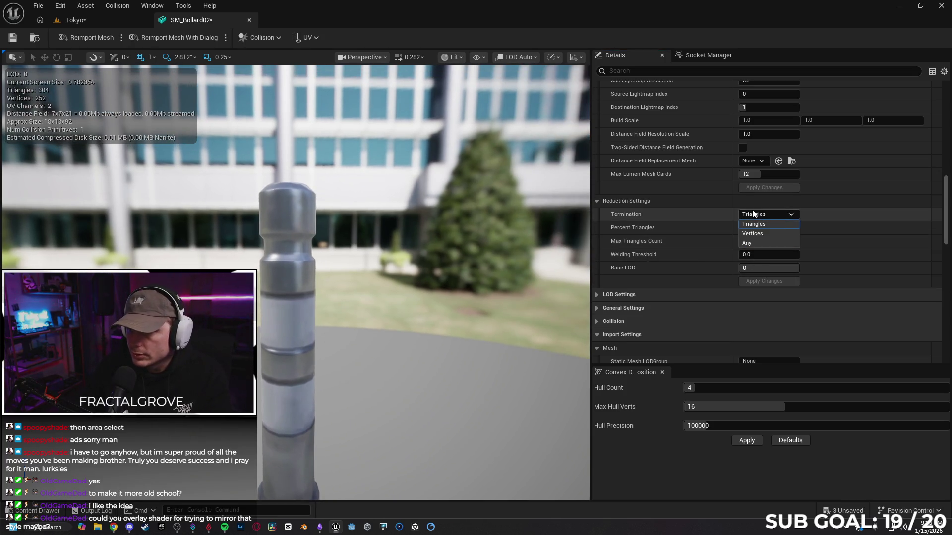
{"action": "left_click", "coordinate": [751, 236]}
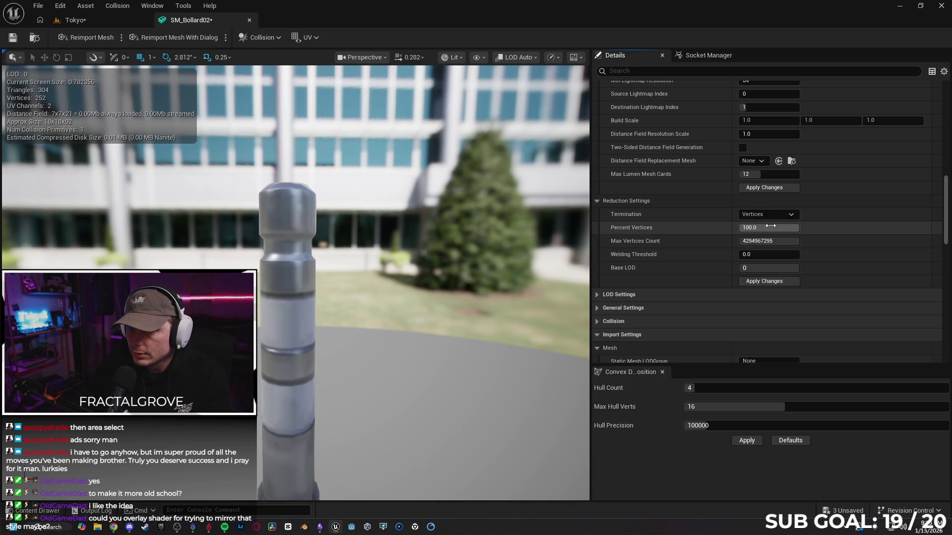
{"action": "left_click", "coordinate": [781, 282]}
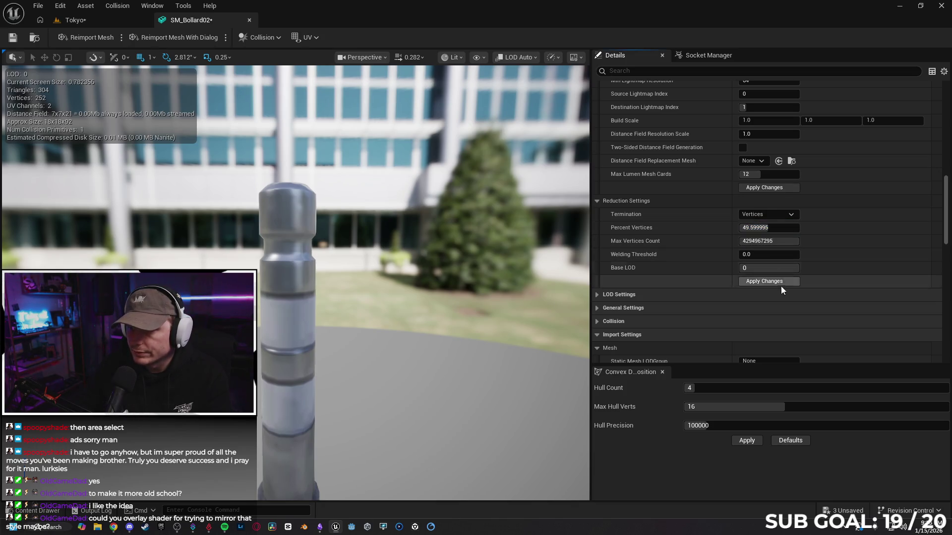
{"action": "left_click", "coordinate": [777, 283]}
{"action": "mouse_move", "coordinate": [436, 333]}
{"action": "left_mouse_down"}
{"action": "mouse_move", "coordinate": [250, 317]}
{"action": "mouse_move", "coordinate": [440, 339]}
{"action": "left_mouse_up"}
- Reset Percent Vertices to 100, apply to restore 304 triangles, and save the asset
{"action": "left_click_drag", "start_coordinate": [769, 228], "coordinate": [803, 229]}
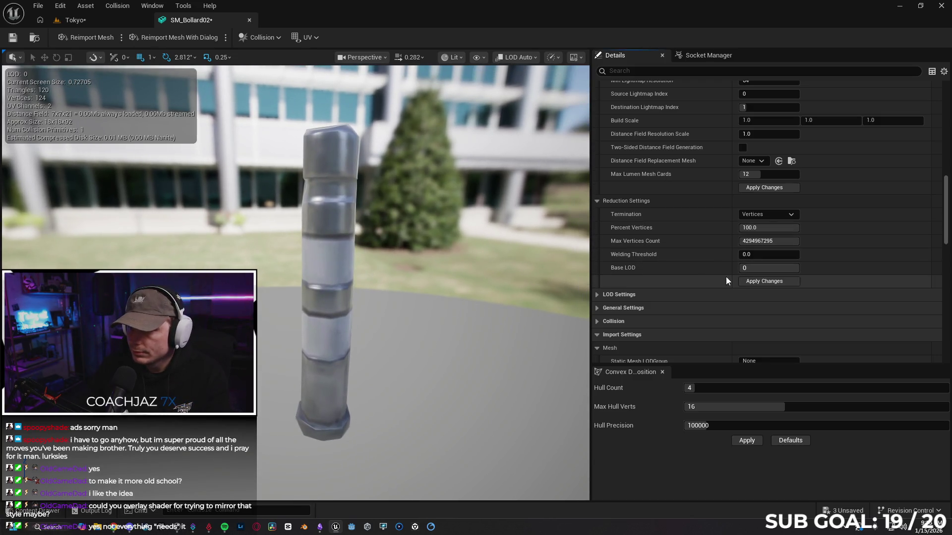
{"action": "left_click", "coordinate": [754, 284]}
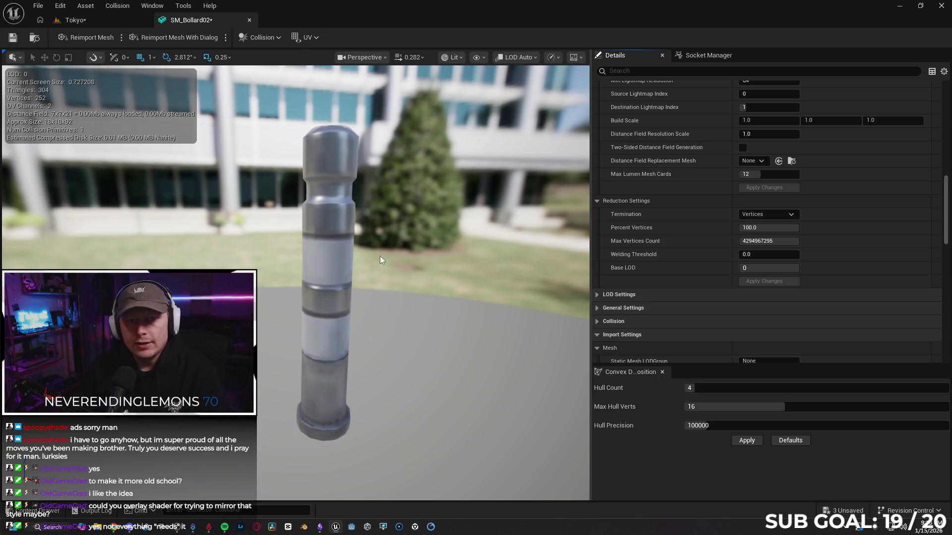
{"action": "key", "text": "ctrl+s"}
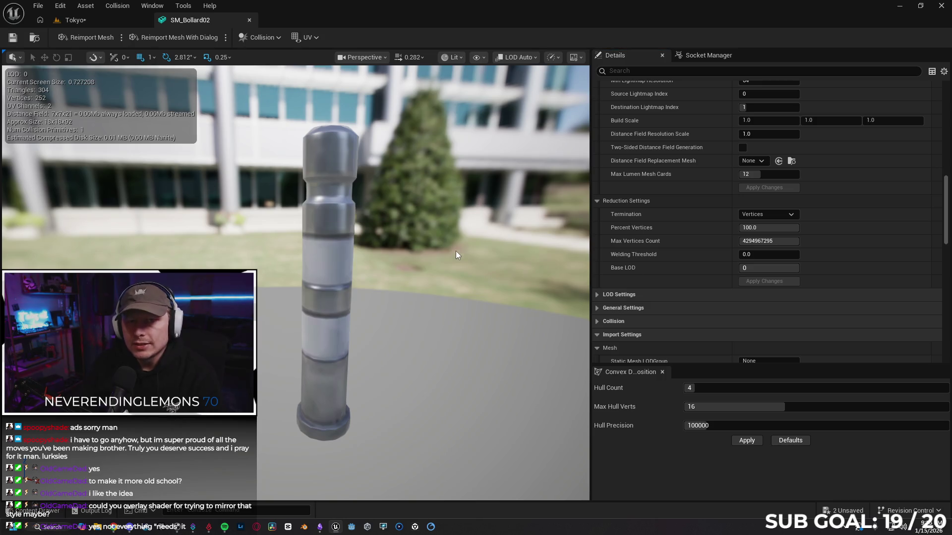
- Close the SM_Bollard02 editor, save the Tokyo level, and briefly check the Gemini chat
{"action": "left_click", "coordinate": [250, 20]}
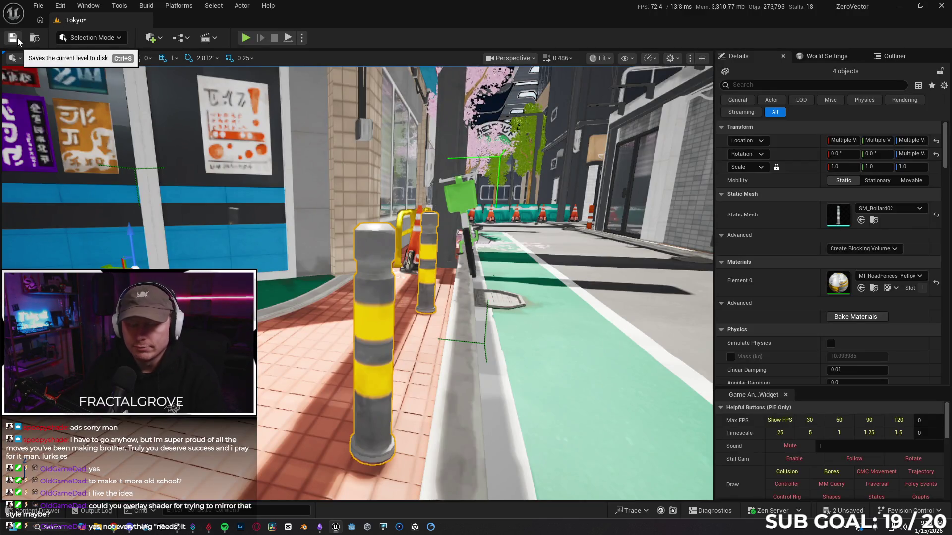
{"action": "left_click", "coordinate": [15, 38]}
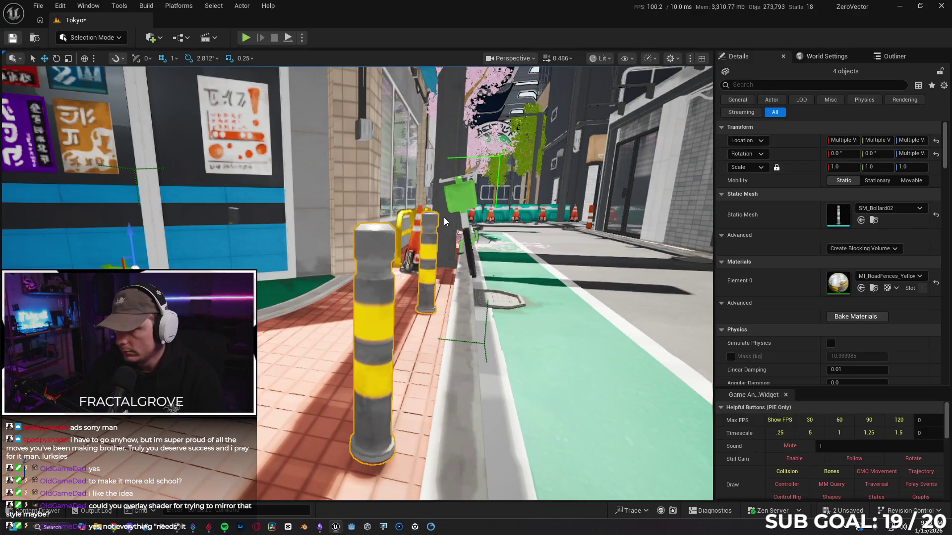
{"action": "left_click_drag", "start_coordinate": [357, 283], "coordinate": [238, 282]}
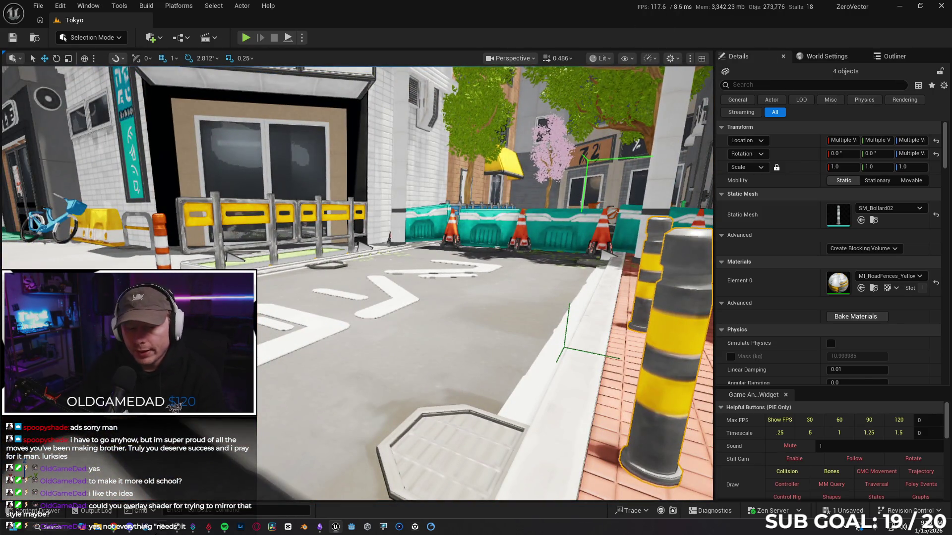
{"action": "left_click", "coordinate": [113, 528]}
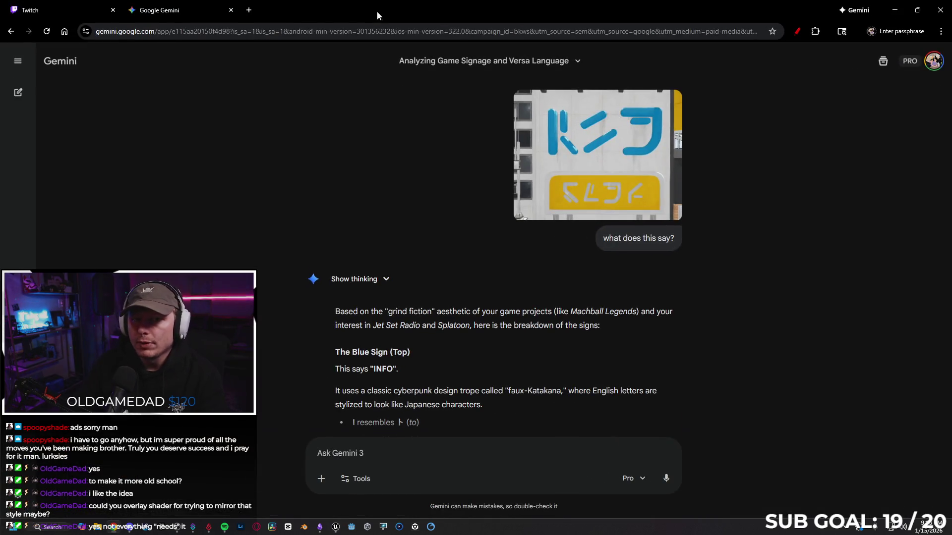
{"action": "left_click", "coordinate": [113, 529]}
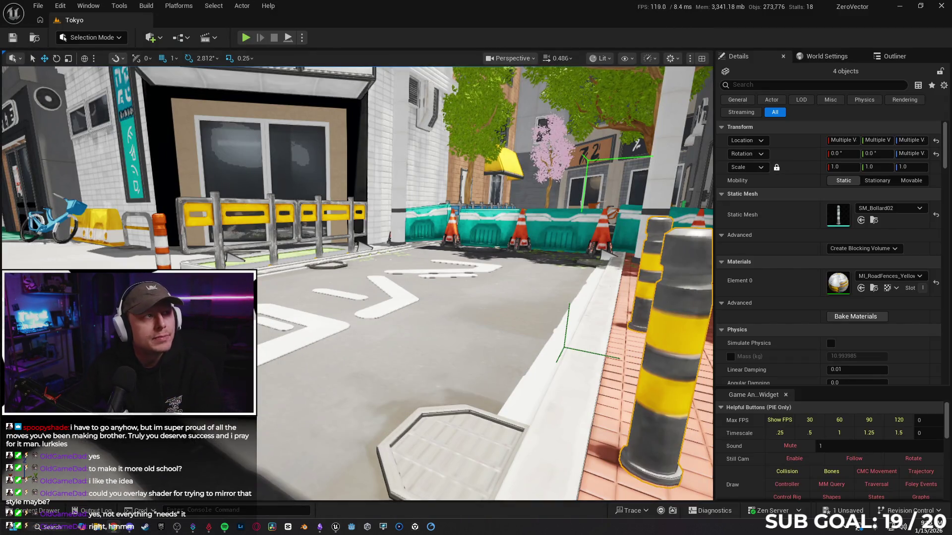
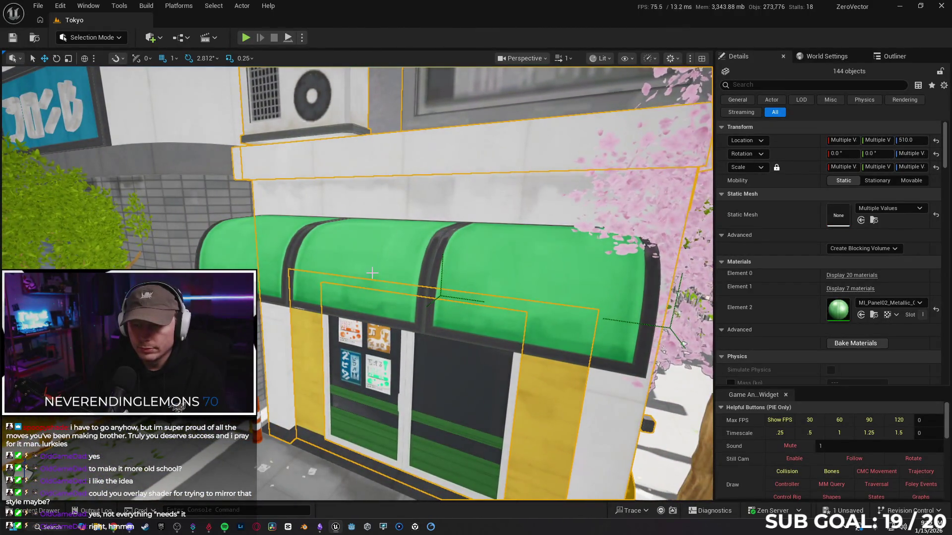
- Slide the green SM_Awning02 awning along X to -686, then reselect the building group
{"action": "left_click", "coordinate": [382, 256]}
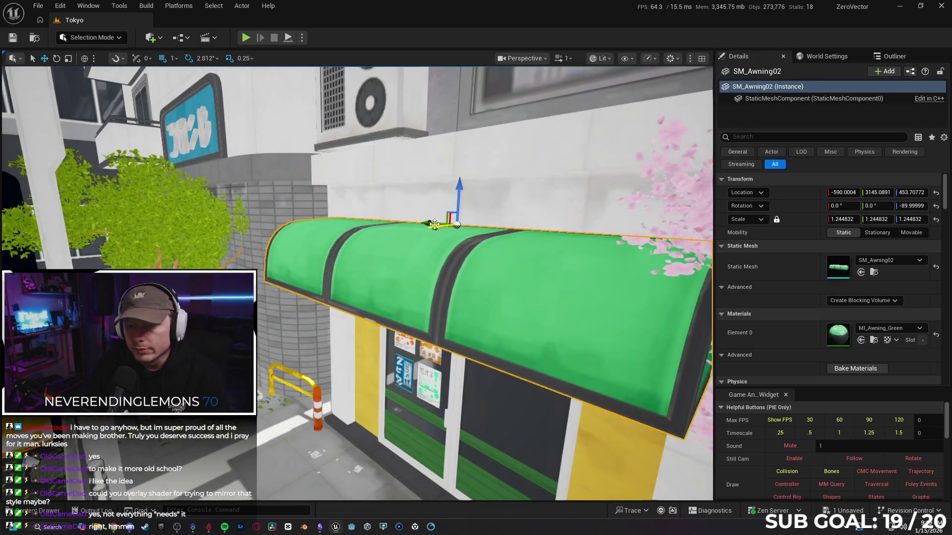
{"action": "left_click_drag", "start_coordinate": [439, 226], "coordinate": [469, 210]}
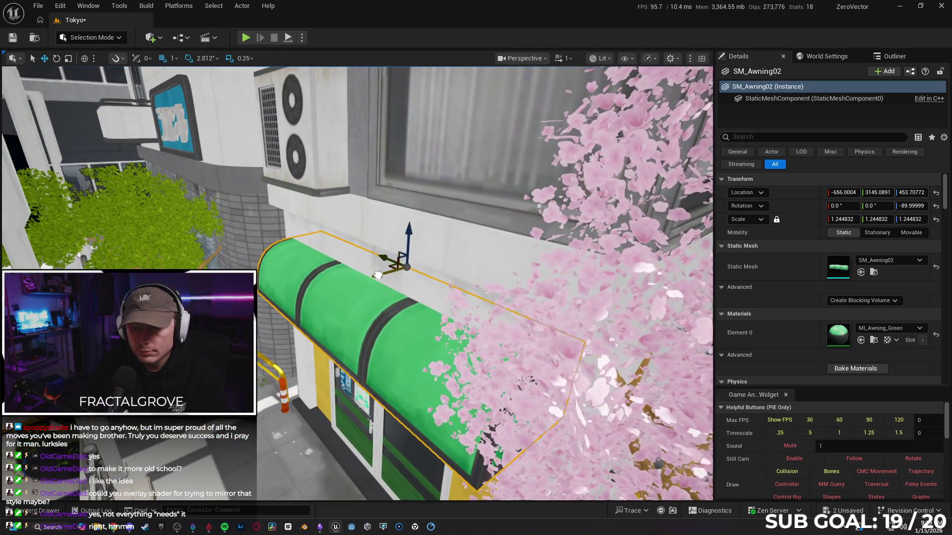
{"action": "left_click_drag", "start_coordinate": [378, 275], "coordinate": [364, 278]}
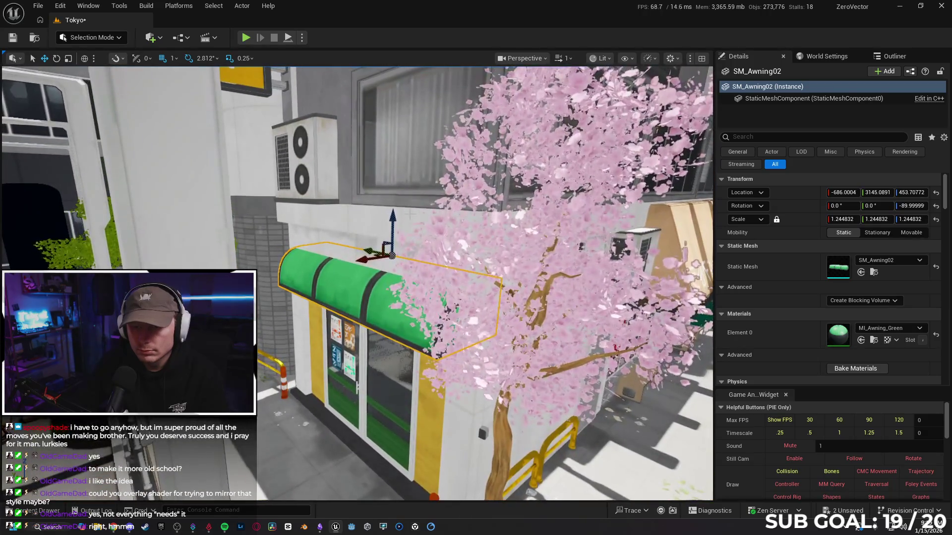
{"action": "left_click", "coordinate": [410, 220]}
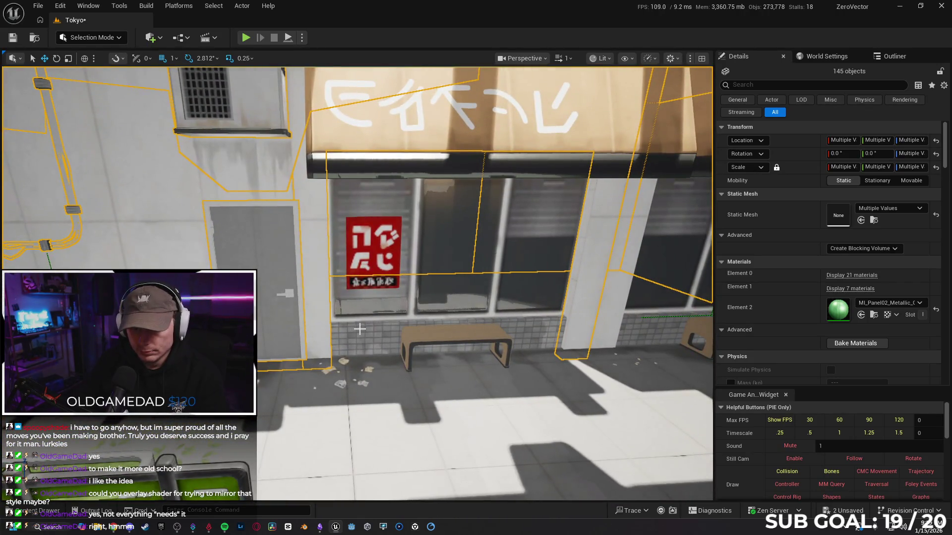
- Add the tiled wall bases, a facade piece and both benches to the building selection
{"action": "left_click", "coordinate": [364, 316], "text": "ctrl"}
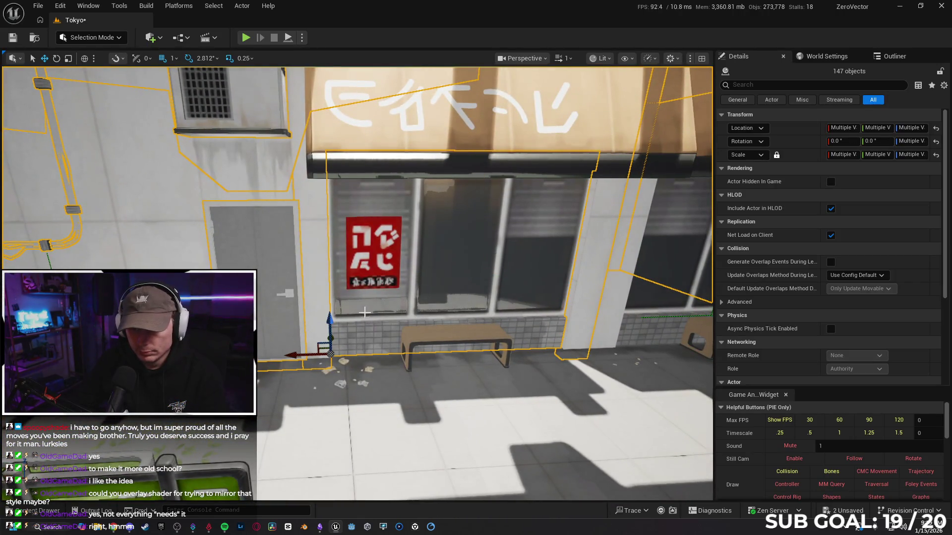
{"action": "left_click", "coordinate": [427, 330], "text": "ctrl"}
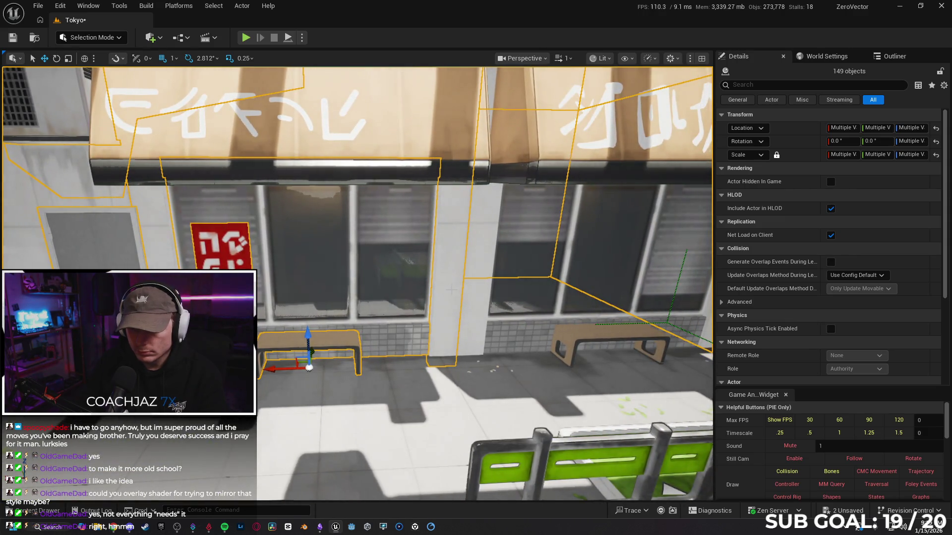
{"action": "left_click", "coordinate": [452, 289]}
{"action": "key", "text": "ctrl+z"}
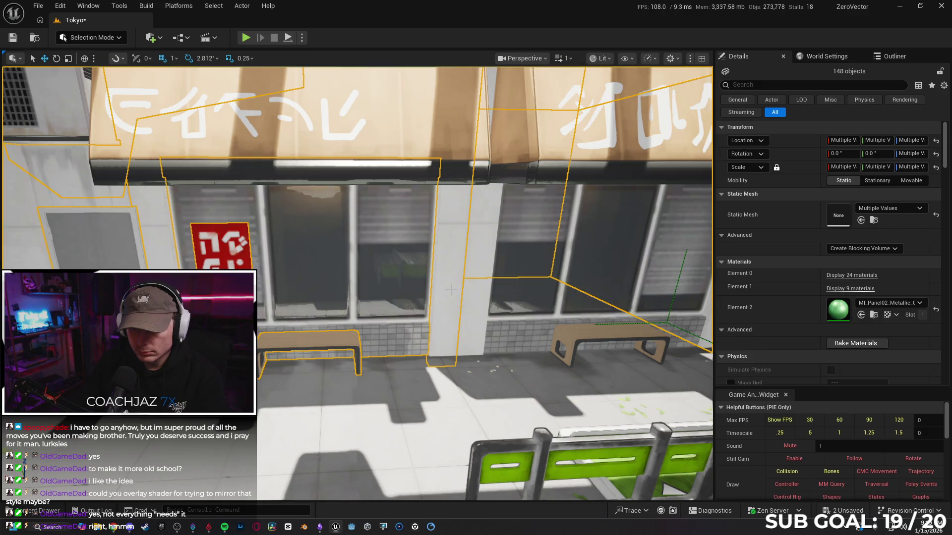
{"action": "left_click", "coordinate": [468, 321], "text": "ctrl"}
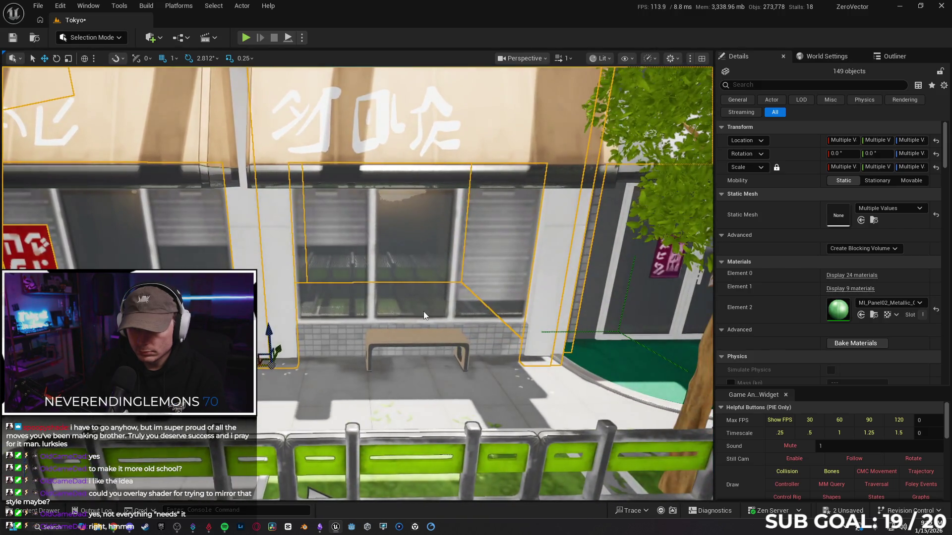
{"action": "left_click", "coordinate": [423, 336], "text": "ctrl"}
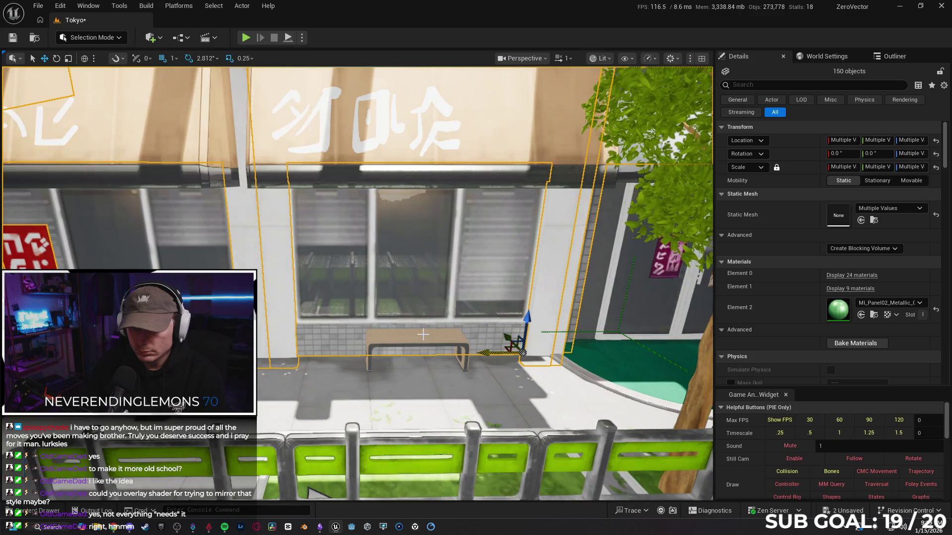
{"action": "left_click", "coordinate": [423, 335], "text": "ctrl"}
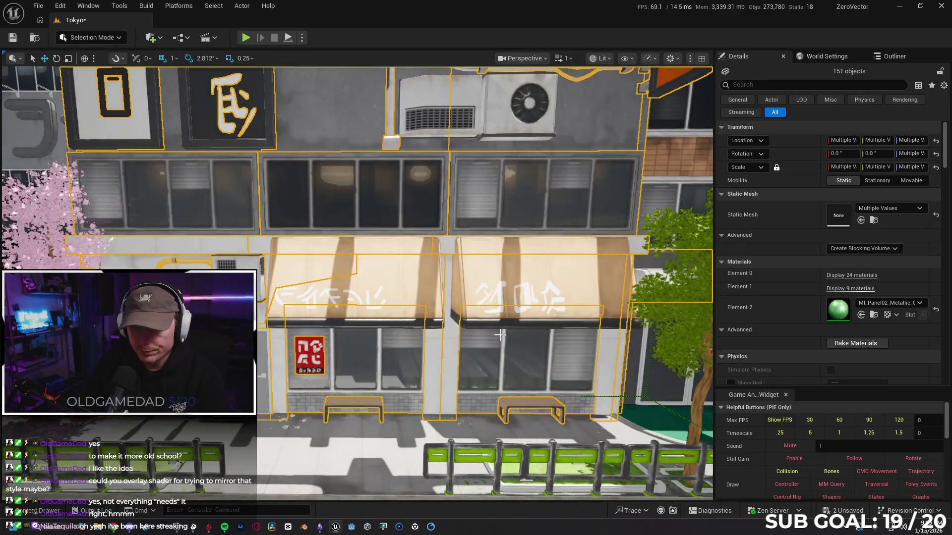
- Add the left awning, then select the wall pipe together with the SM_AC03 AC unit
{"action": "left_click", "coordinate": [401, 282], "text": "ctrl"}
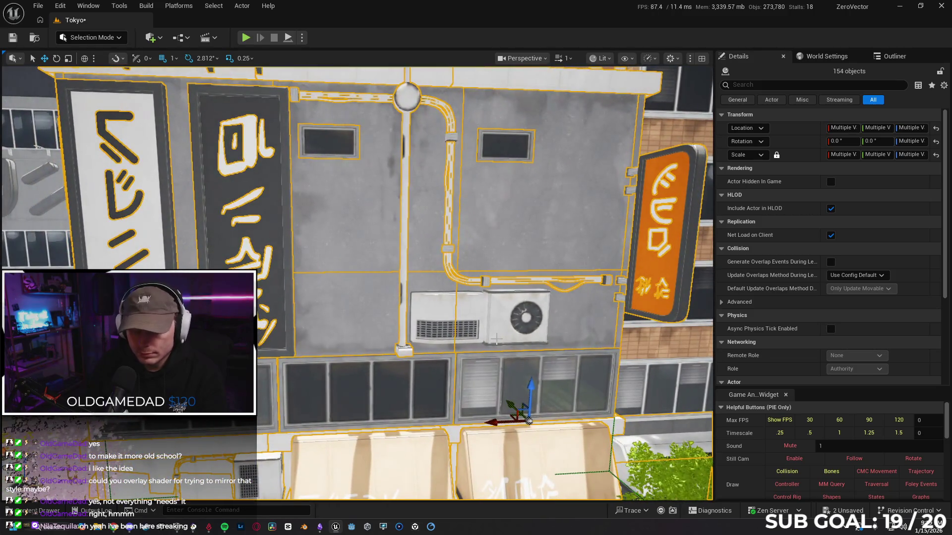
{"action": "left_click", "coordinate": [497, 339]}
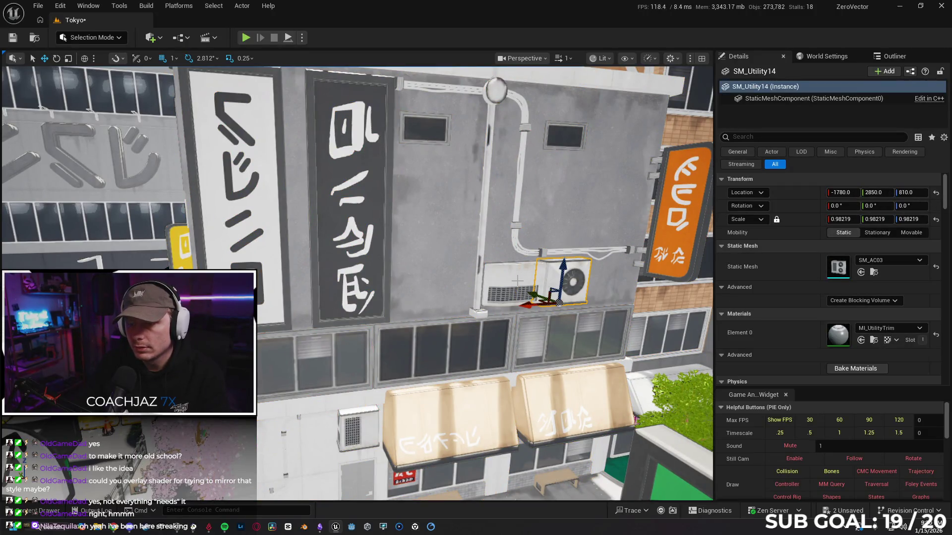
{"action": "left_click", "coordinate": [526, 290], "text": "ctrl"}
- Select the building facade group and unlock it via Groups > Unlock
{"action": "key", "text": "Escape"}
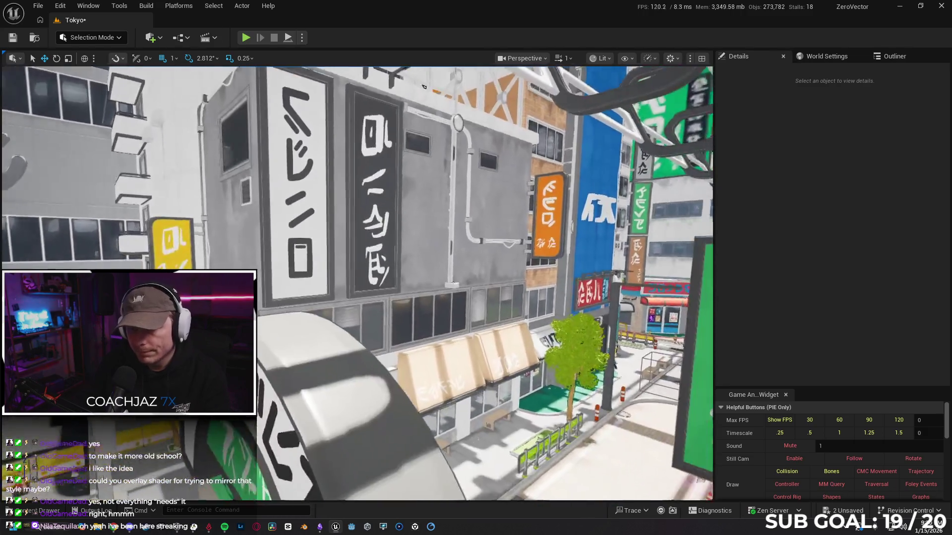
{"action": "left_click_drag", "start_coordinate": [424, 87], "coordinate": [520, 320]}
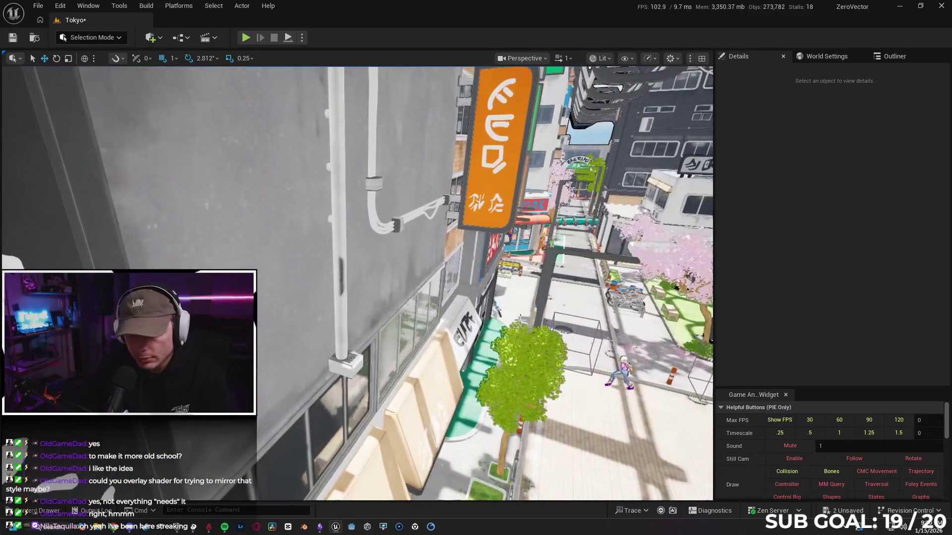
{"action": "left_click", "coordinate": [356, 360]}
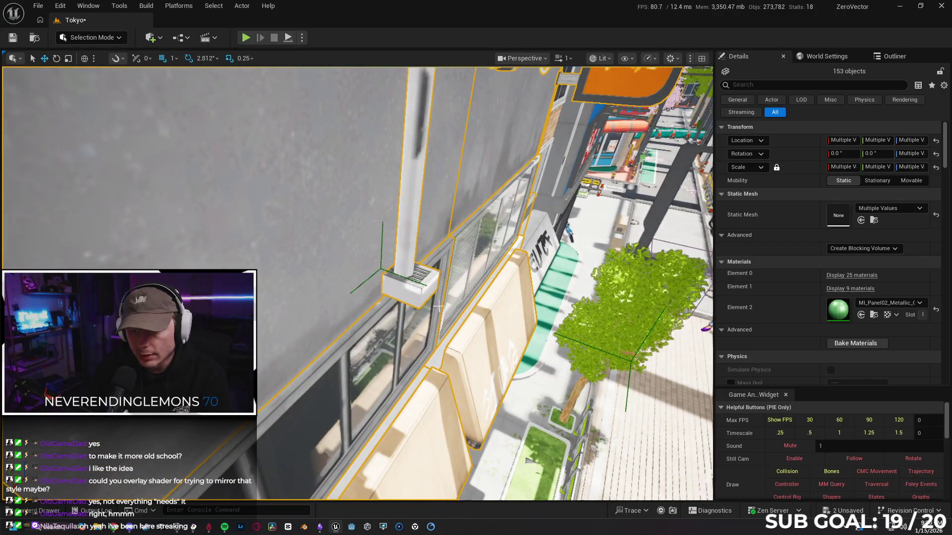
{"action": "left_click_drag", "start_coordinate": [438, 308], "coordinate": [439, 297]}
{"action": "left_click_drag", "start_coordinate": [427, 373], "coordinate": [428, 374]}
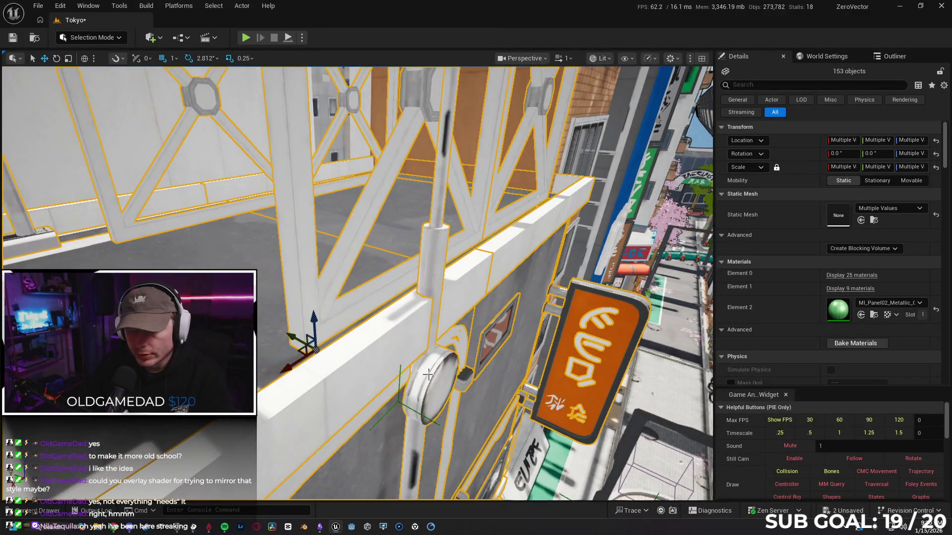
{"action": "right_click", "coordinate": [427, 378]}
{"action": "mouse_move", "coordinate": [507, 269]}
{"action": "left_click", "coordinate": [644, 288]}
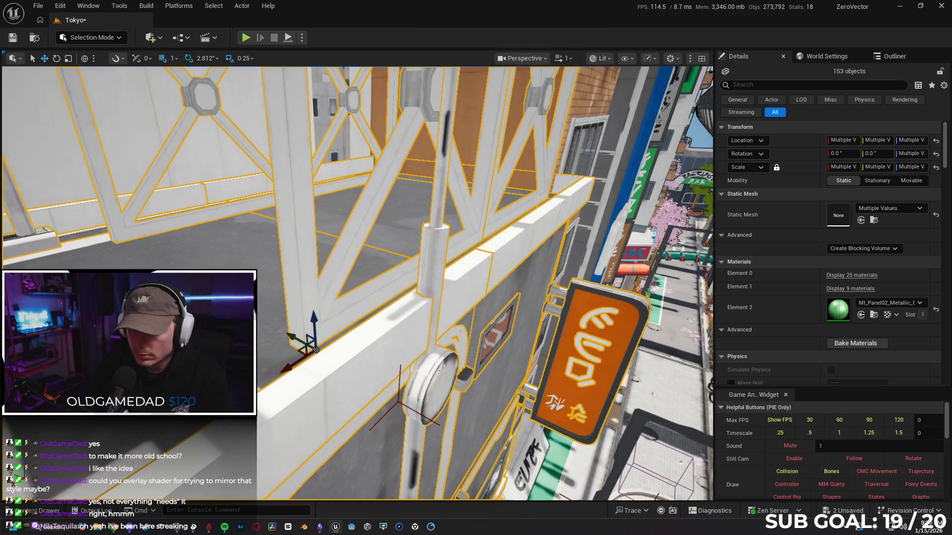
- Select SM_Antenna4 alone and move it along Y to 2906.7971
{"action": "left_click", "coordinate": [443, 367]}
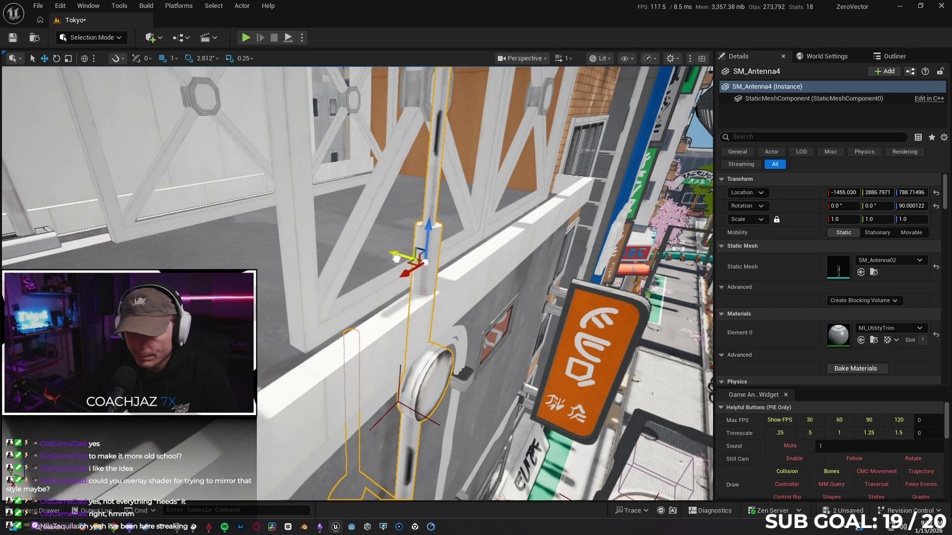
{"action": "left_click_drag", "start_coordinate": [397, 257], "coordinate": [396, 257]}
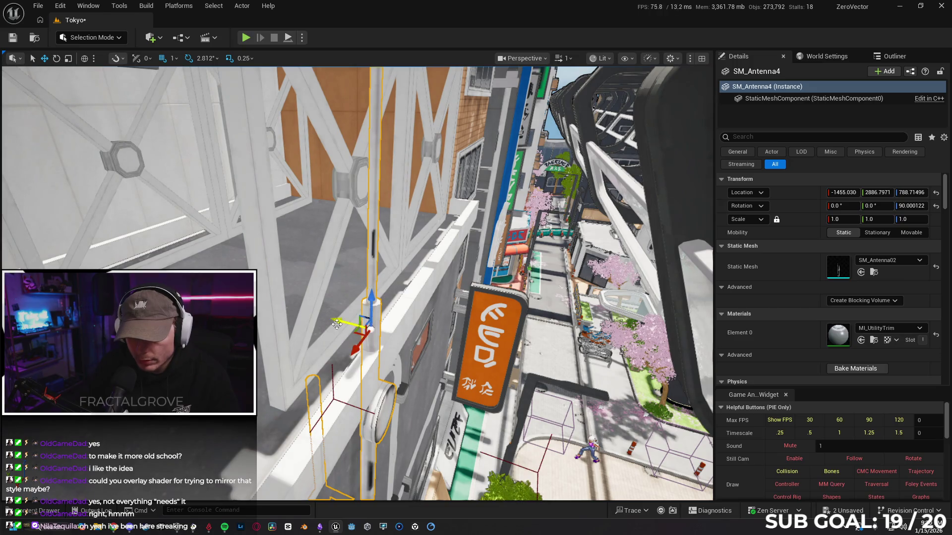
{"action": "left_click_drag", "start_coordinate": [396, 257], "coordinate": [317, 257]}
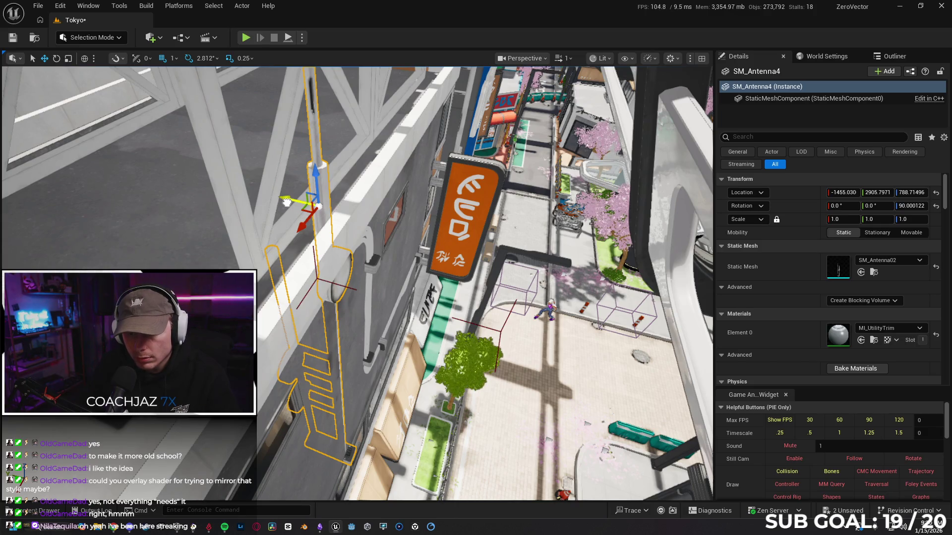
{"action": "left_click_drag", "start_coordinate": [409, 293], "coordinate": [408, 292]}
{"action": "left_click_drag", "start_coordinate": [395, 337], "coordinate": [401, 327]}
- Relock the building's 153-object group from the antenna's Groups > Lock menu
{"action": "right_click", "coordinate": [372, 327]}
{"action": "mouse_move", "coordinate": [456, 412]}
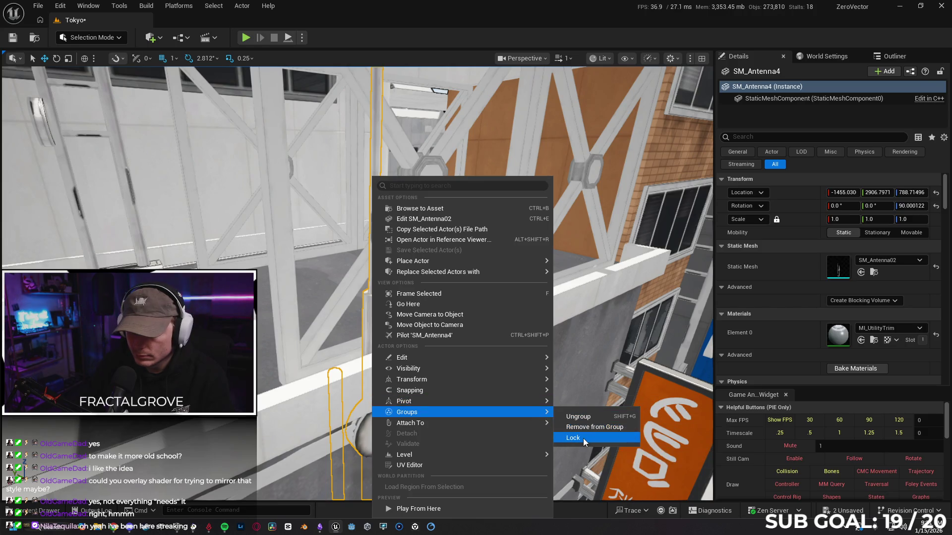
{"action": "left_click", "coordinate": [584, 438]}
{"action": "left_click_drag", "start_coordinate": [475, 359], "coordinate": [470, 346]}
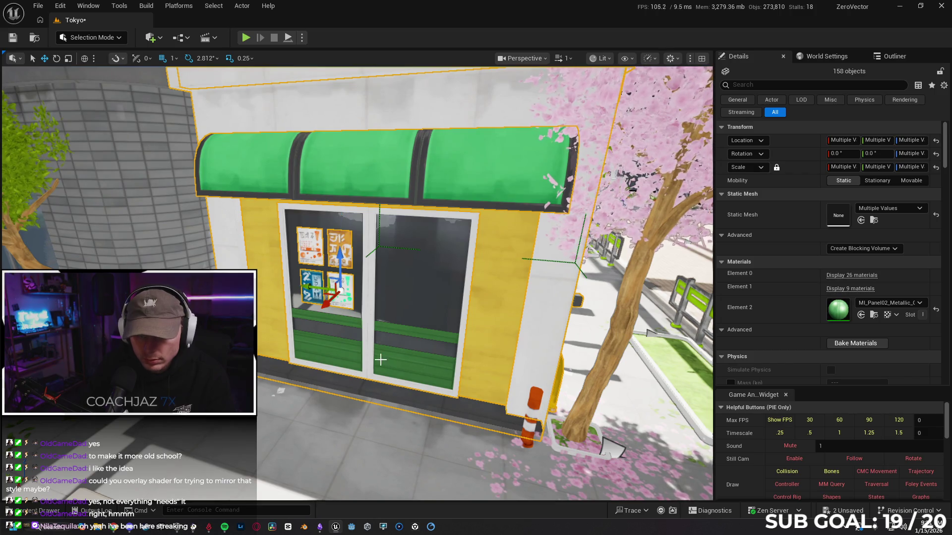
- Inspect the awnings down the street, selecting the left graffiti decal, then clear the selection
{"action": "left_click_drag", "start_coordinate": [390, 364], "coordinate": [305, 278]}
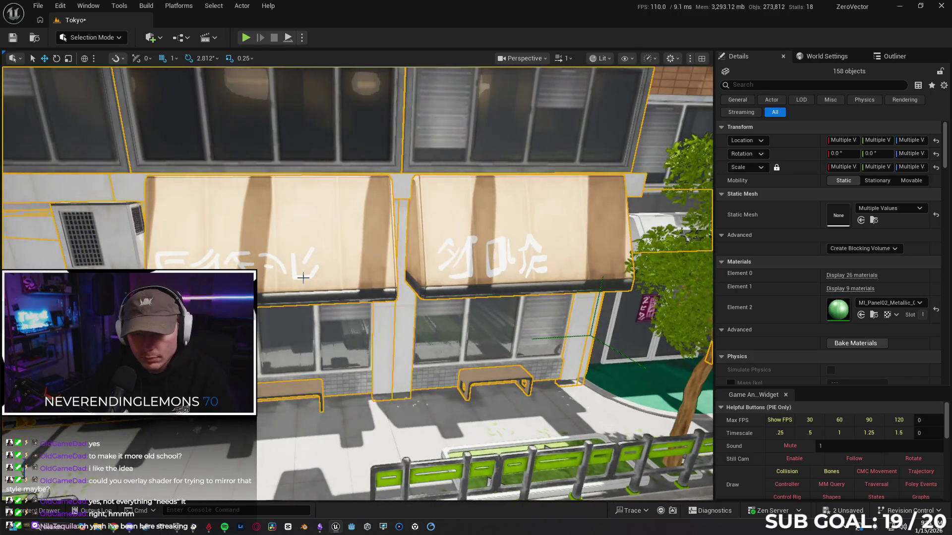
{"action": "left_click", "coordinate": [296, 279], "text": "ctrl"}
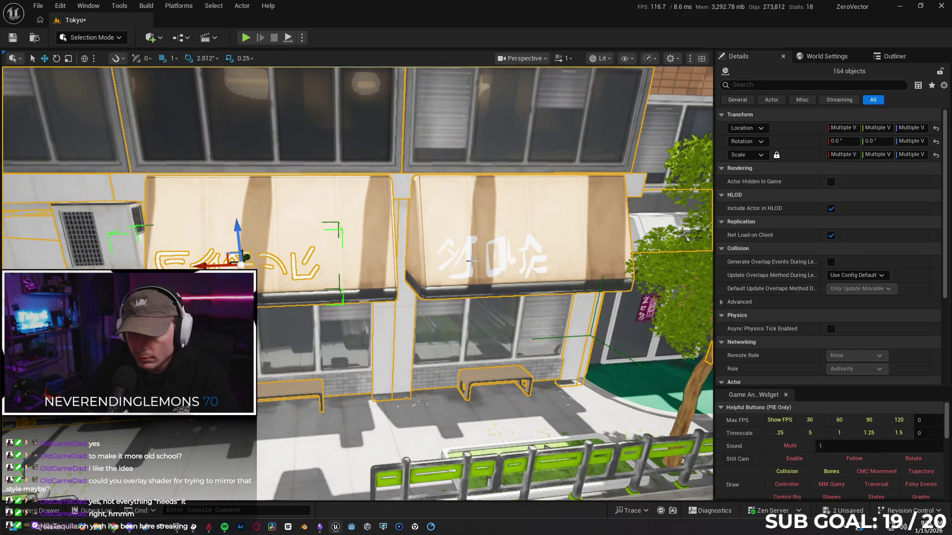
{"action": "left_click", "coordinate": [530, 342], "text": "ctrl"}
{"action": "mouse_move", "coordinate": [531, 342]}
{"action": "left_mouse_down"}
{"action": "mouse_move", "coordinate": [516, 342]}
{"action": "mouse_move", "coordinate": [685, 235]}
{"action": "left_mouse_up"}
{"action": "mouse_move", "coordinate": [510, 229]}
{"action": "left_mouse_down"}
{"action": "mouse_move", "coordinate": [481, 209]}
{"action": "mouse_move", "coordinate": [505, 214]}
{"action": "mouse_move", "coordinate": [466, 233]}
{"action": "mouse_move", "coordinate": [395, 304]}
{"action": "mouse_move", "coordinate": [386, 297]}
{"action": "left_mouse_up"}
{"action": "scroll", "coordinate": [486, 211], "scroll_direction": "down", "scroll_amount": 3}
{"action": "key", "text": "Escape"}
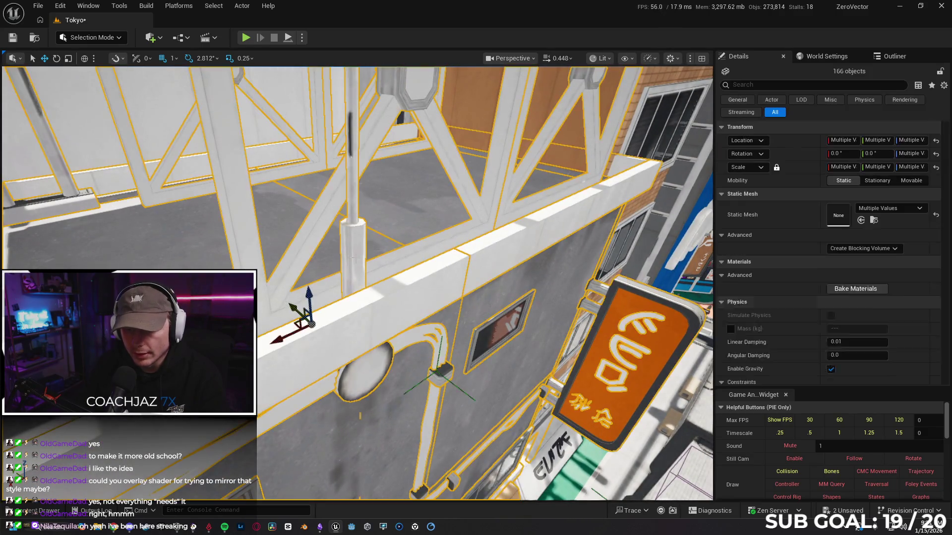
- Unlock the wall-and-truss building group and check the antenna pole and floor piece individually
{"action": "left_click", "coordinate": [353, 258]}
{"action": "right_click", "coordinate": [354, 259]}
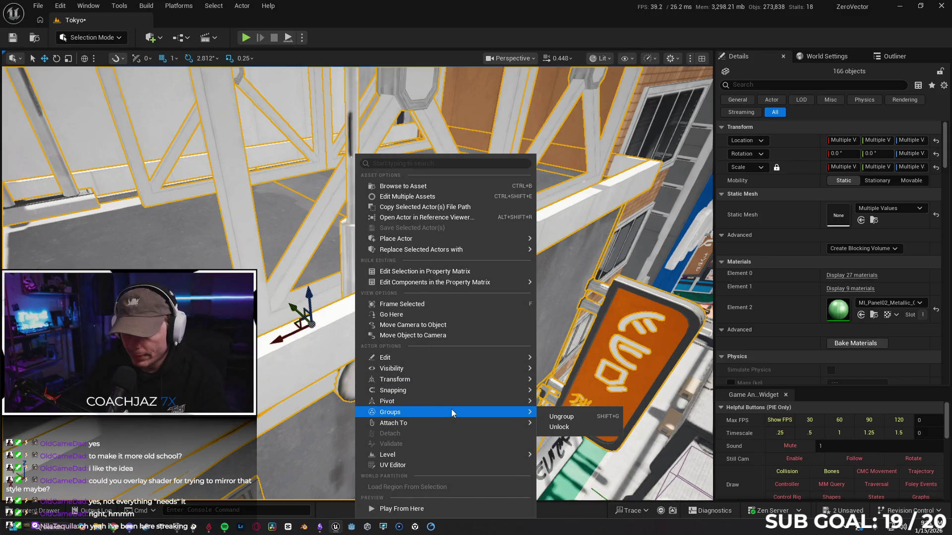
{"action": "left_click", "coordinate": [567, 426]}
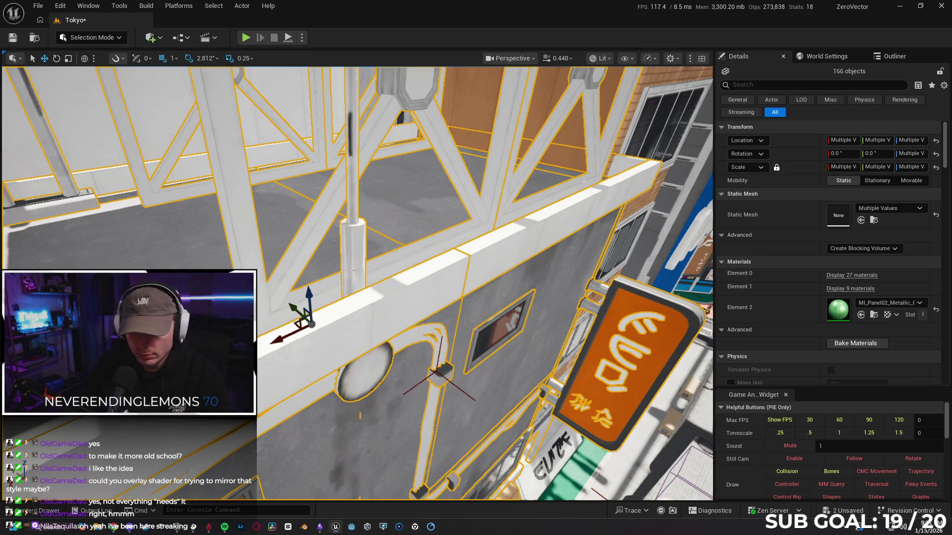
{"action": "left_click", "coordinate": [353, 258]}
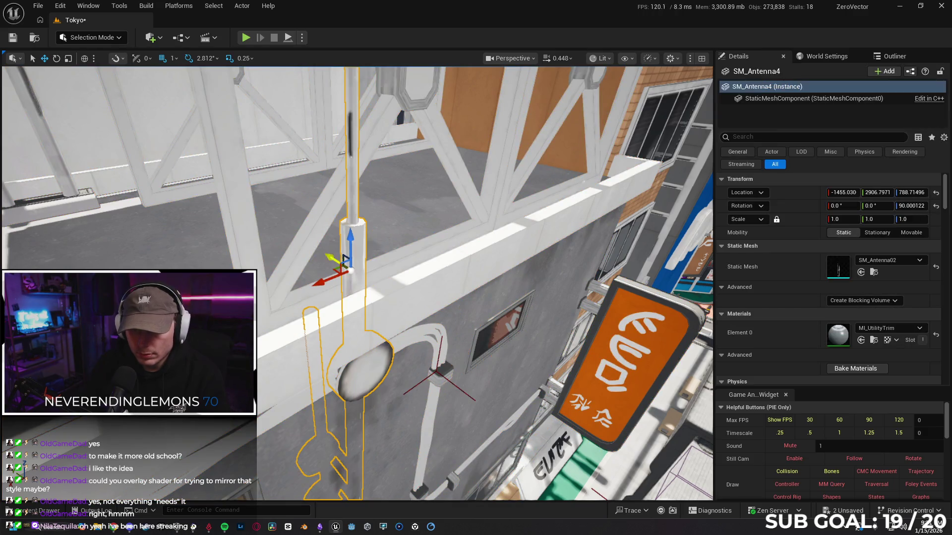
{"action": "left_click", "coordinate": [327, 254]}
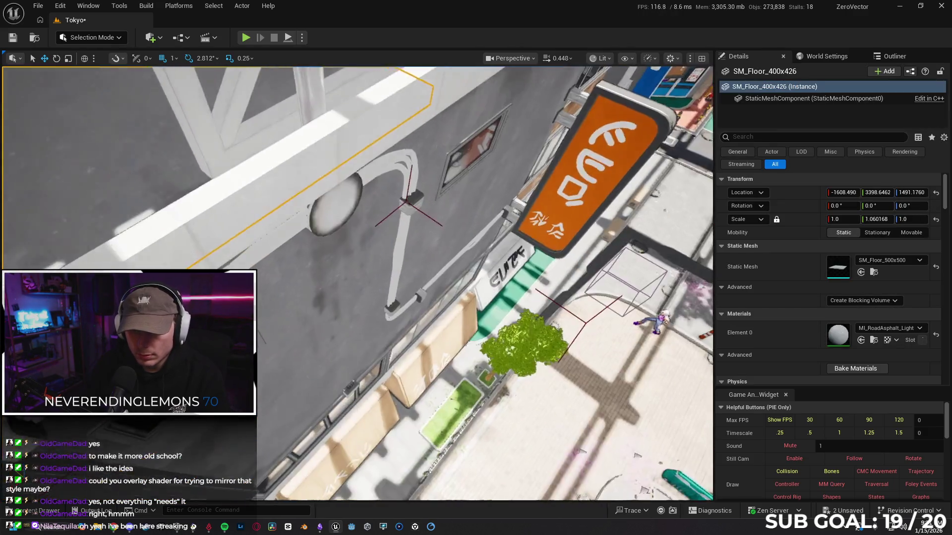
{"action": "key", "text": "f"}
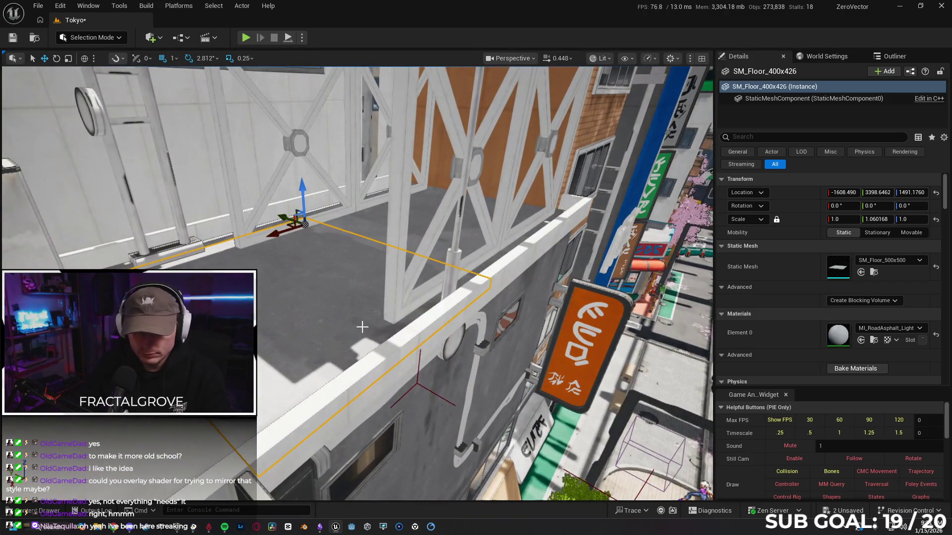
- Lock the building group again and show World Settings with GM_Sandbox as GameMode Override
{"action": "right_click", "coordinate": [455, 177]}
{"action": "mouse_move", "coordinate": [516, 412]}
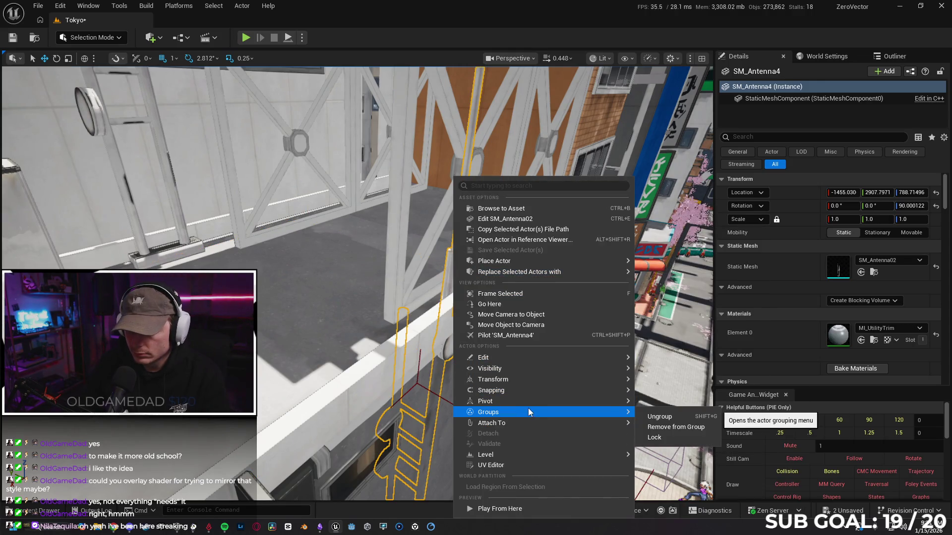
{"action": "left_click", "coordinate": [654, 438]}
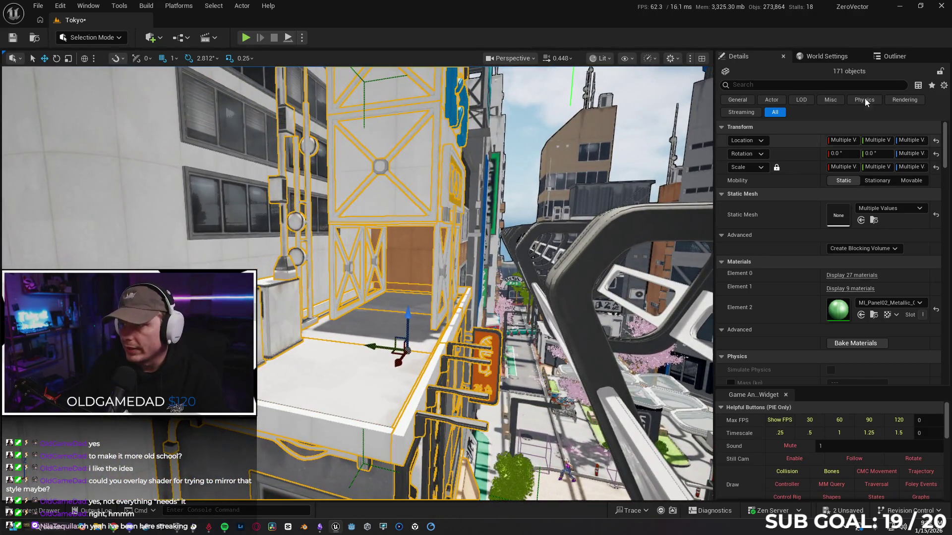
{"action": "left_click", "coordinate": [832, 58]}
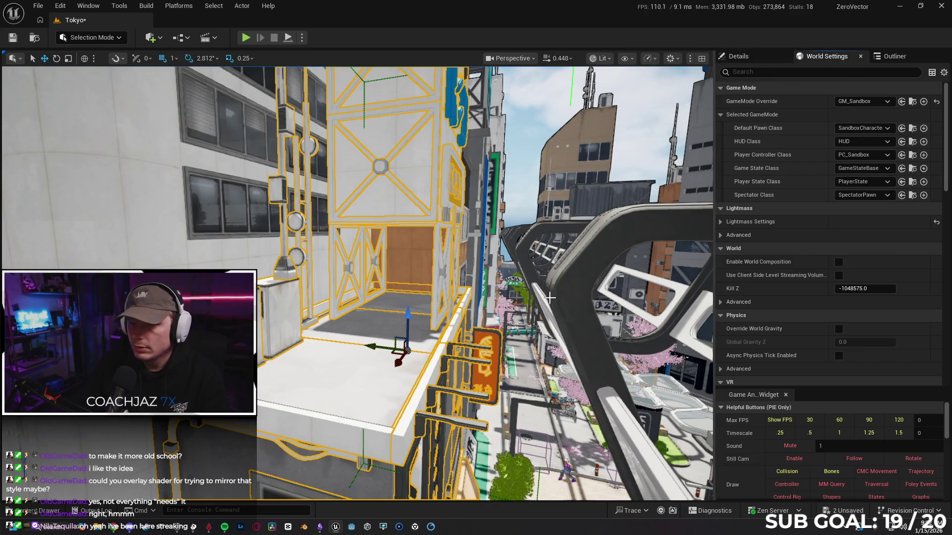
- Filter the Outliner by 'post pro' and toggle both PostProcessVolumes hidden, then visible again
{"action": "left_click", "coordinate": [887, 57]}
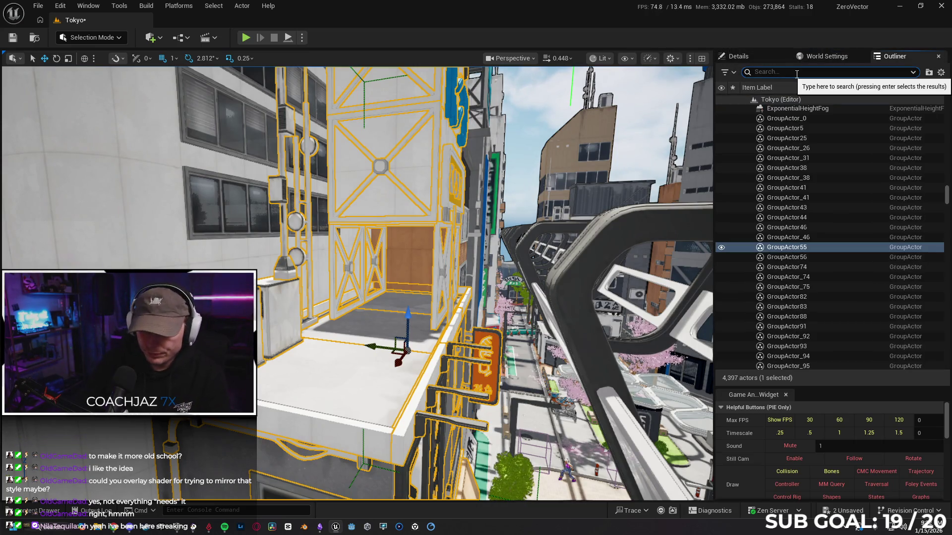
{"action": "type", "text": "post"}
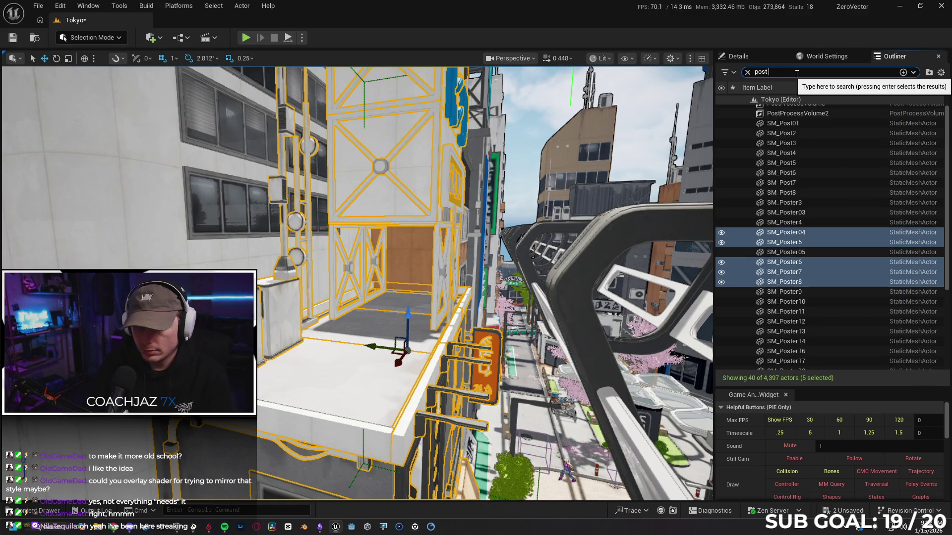
{"action": "type", "text": " pro"}
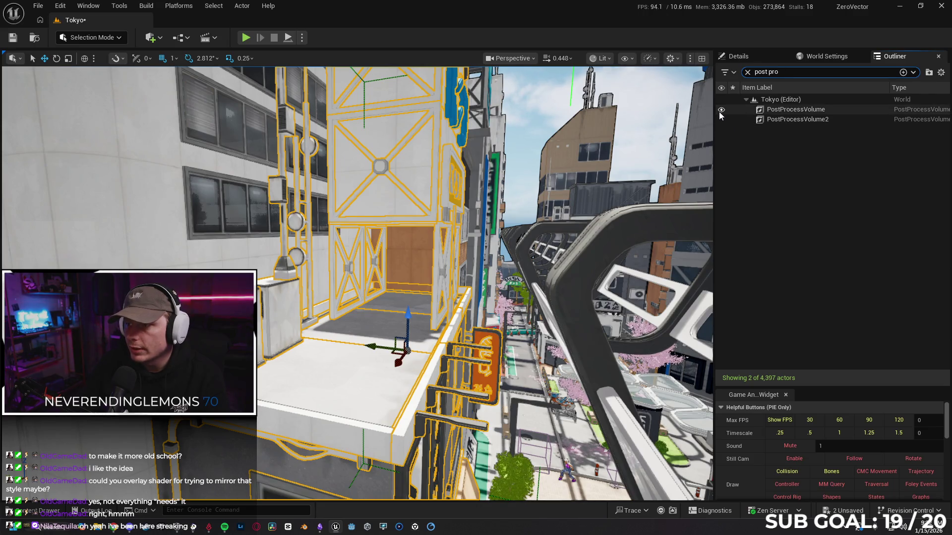
{"action": "left_click_drag", "start_coordinate": [720, 110], "coordinate": [722, 119]}
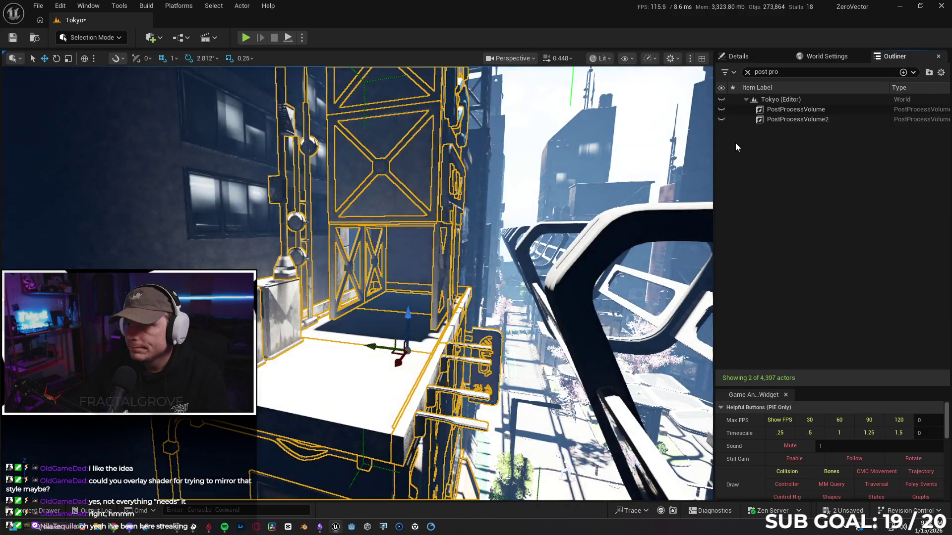
{"action": "left_click", "coordinate": [722, 119]}
{"action": "left_click", "coordinate": [722, 109]}
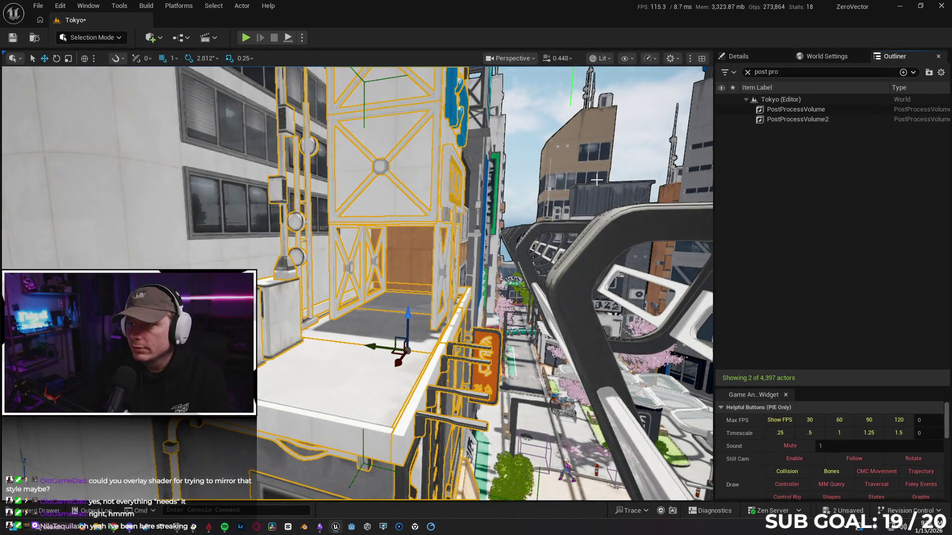
{"action": "left_click_drag", "start_coordinate": [591, 173], "coordinate": [583, 222]}
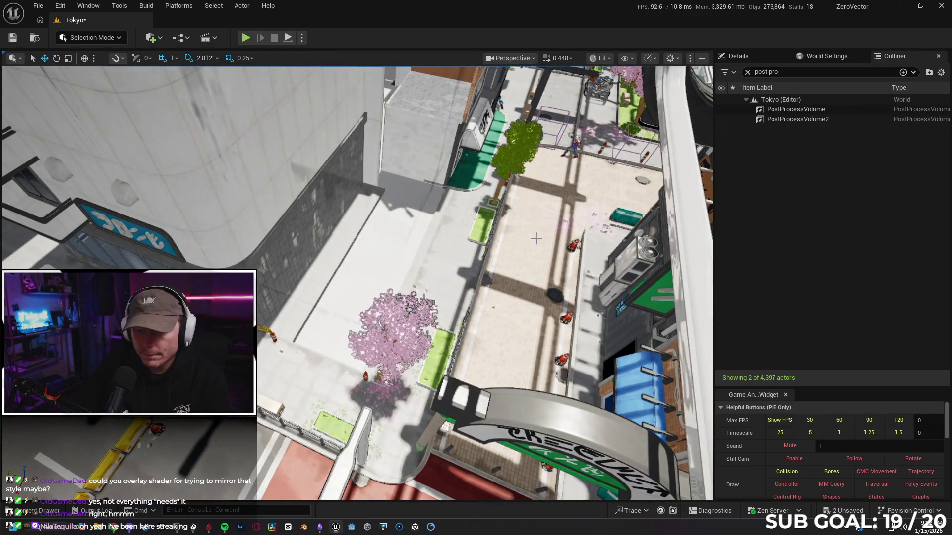
- Create a Packed Level Actor from the tall orange-sign building and confirm it
{"action": "left_click", "coordinate": [389, 147]}
{"action": "key", "text": "f"}
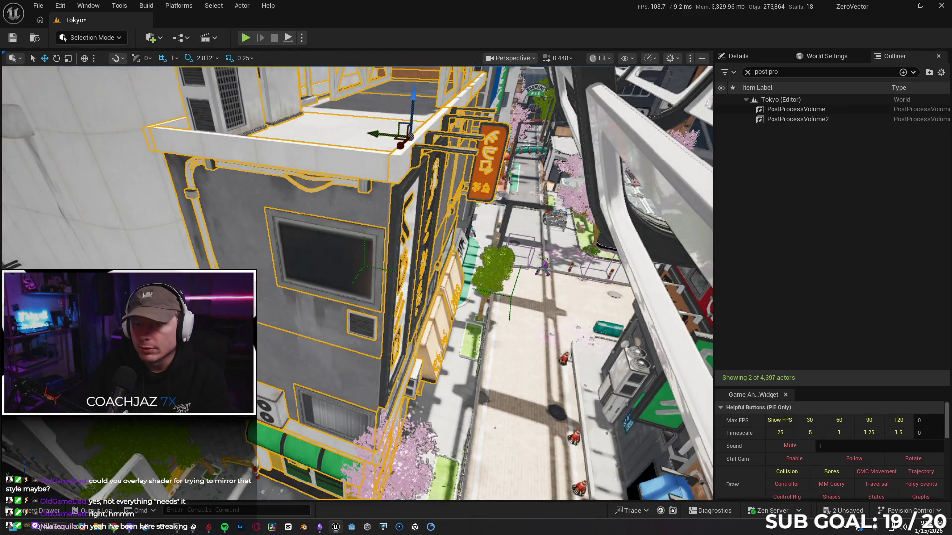
{"action": "right_click", "coordinate": [352, 169]}
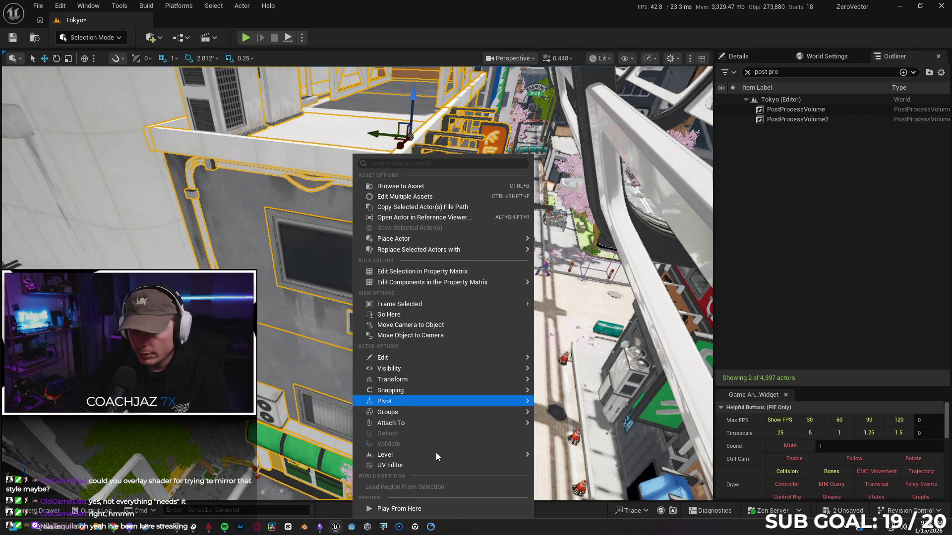
{"action": "mouse_move", "coordinate": [415, 452]}
{"action": "left_click", "coordinate": [580, 482]}
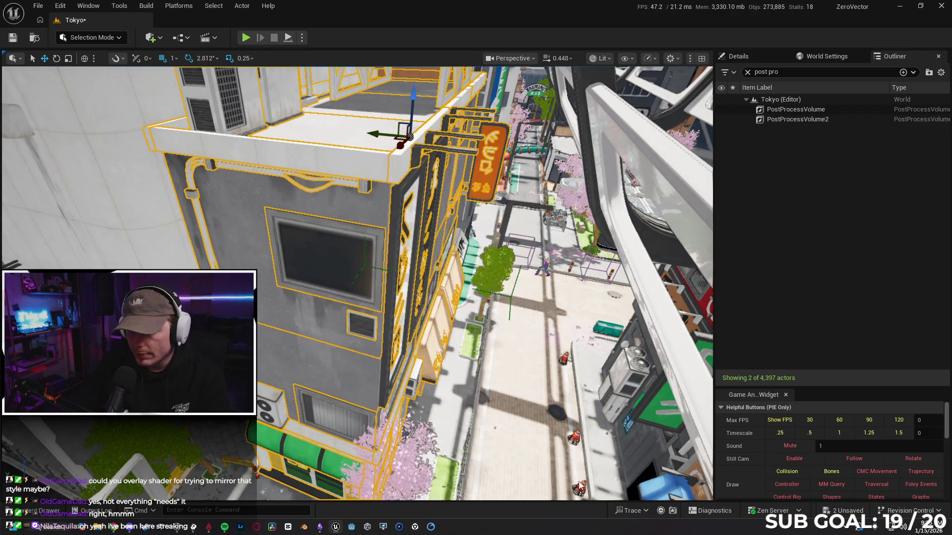
{"action": "left_click", "coordinate": [570, 327]}
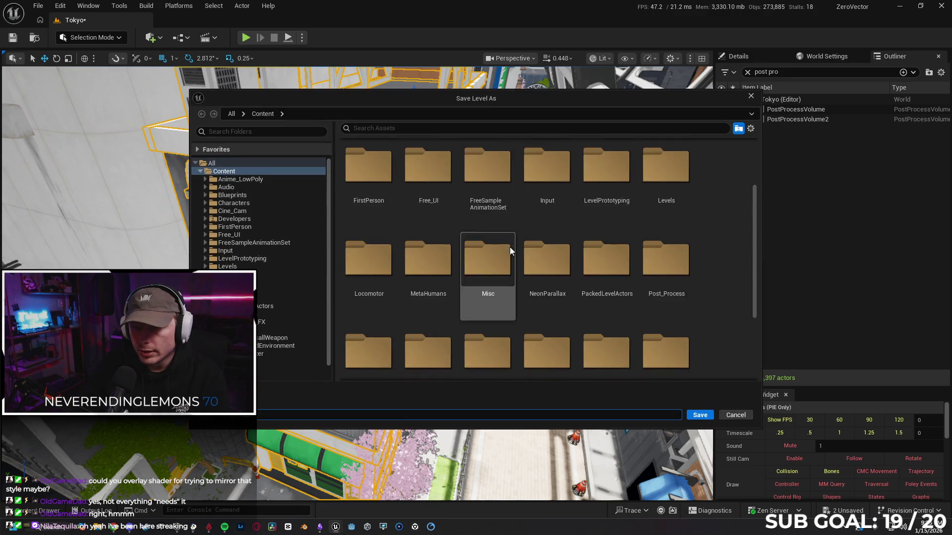
- Save the packed level as 'Tokyo' in the PackedLevelActors folder
{"action": "scroll", "coordinate": [510, 246], "scroll_direction": "down", "scroll_amount": 3}
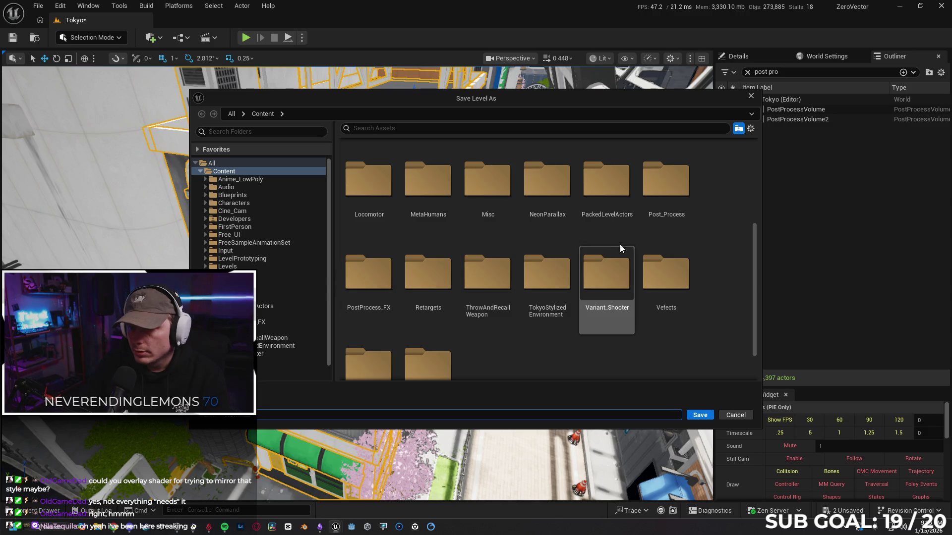
{"action": "double_click", "coordinate": [603, 188]}
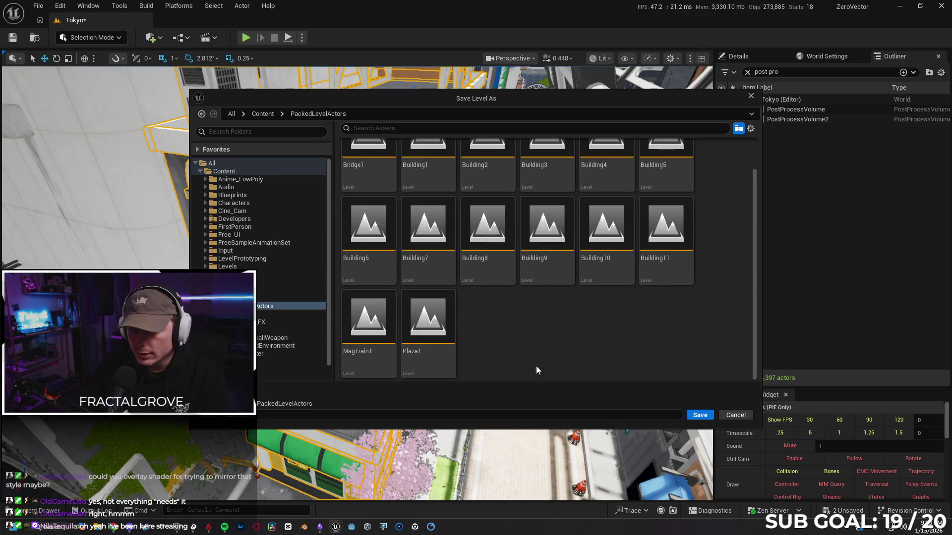
{"action": "left_click", "coordinate": [288, 415]}
{"action": "key", "text": "BackSpace"}
{"action": "key", "text": "BackSpace"}
{"action": "key", "text": "BackSpace"}
{"action": "type", "text": "Tokyo"}
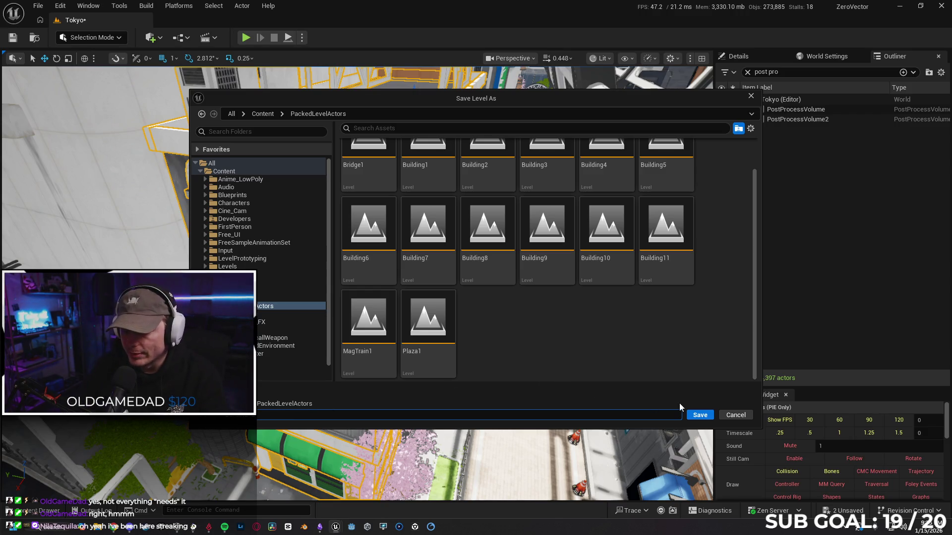
{"action": "left_click", "coordinate": [698, 415]}
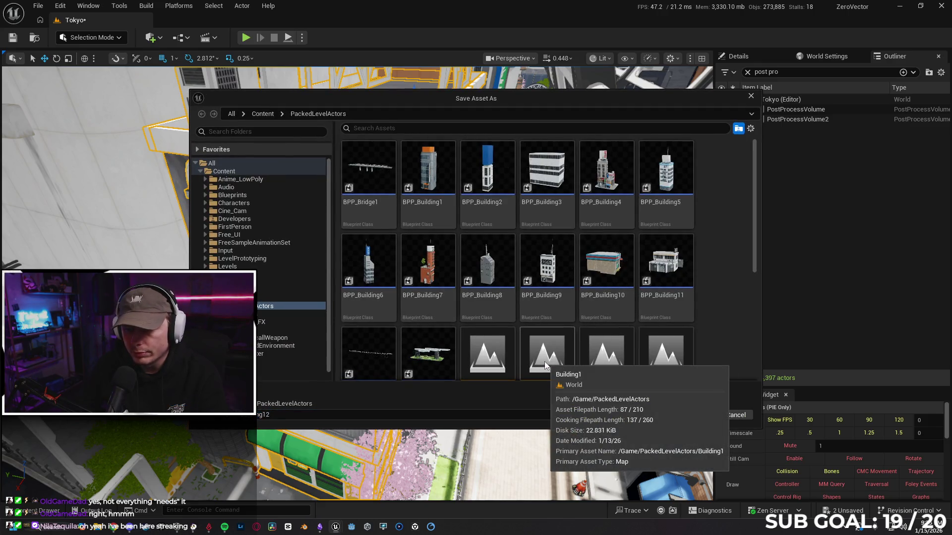
- Set up the blueprint asset name in the Save Asset As dialog at Content/PackedLevelActors
{"action": "right_click", "coordinate": [545, 362]}
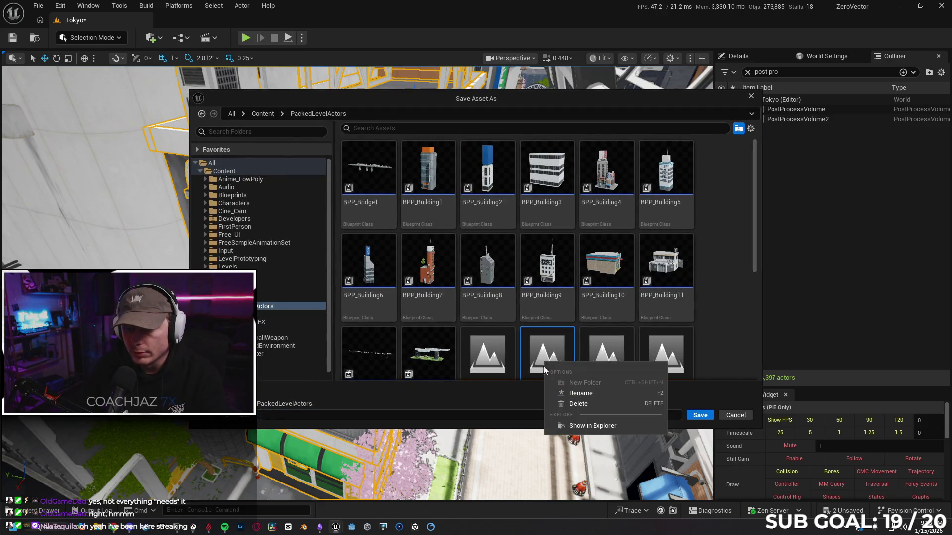
{"action": "left_click", "coordinate": [490, 390]}
{"action": "left_click", "coordinate": [315, 411]}
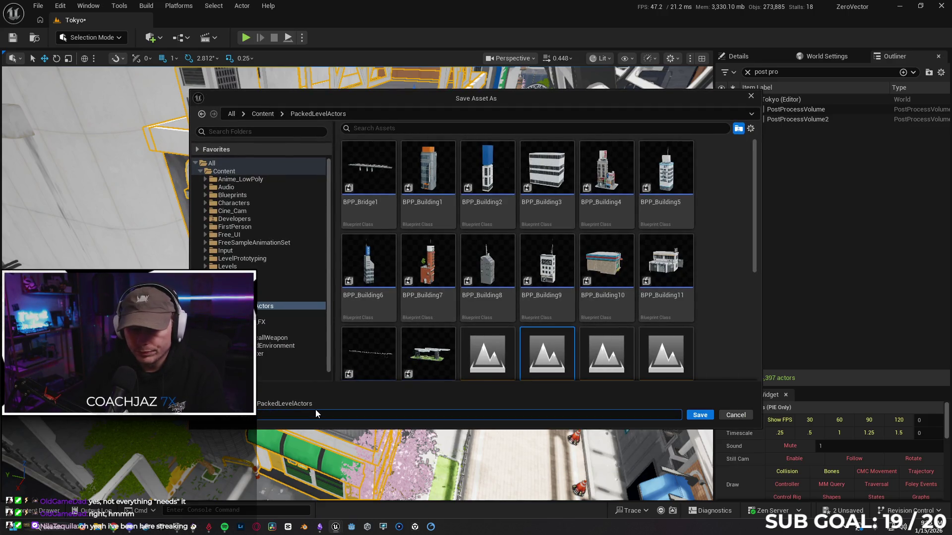
{"action": "left_click", "coordinate": [714, 352]}
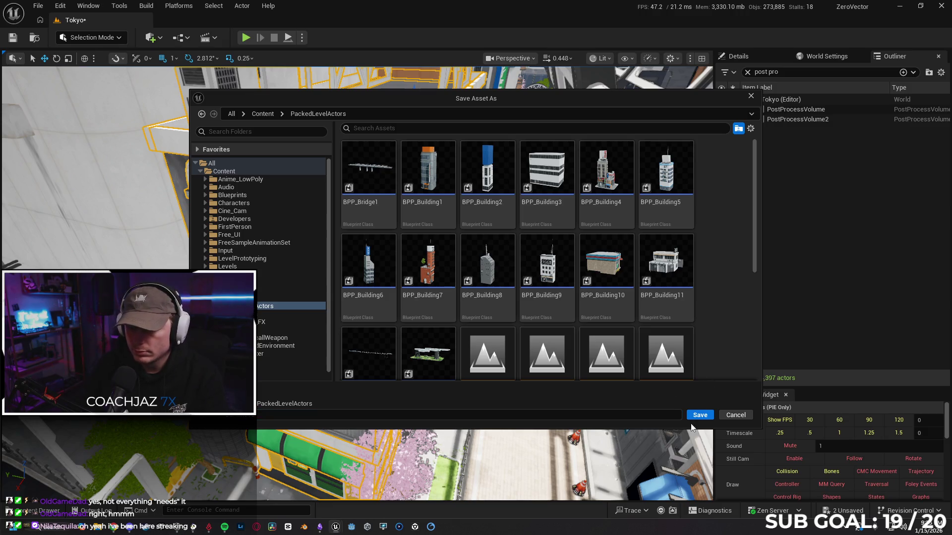